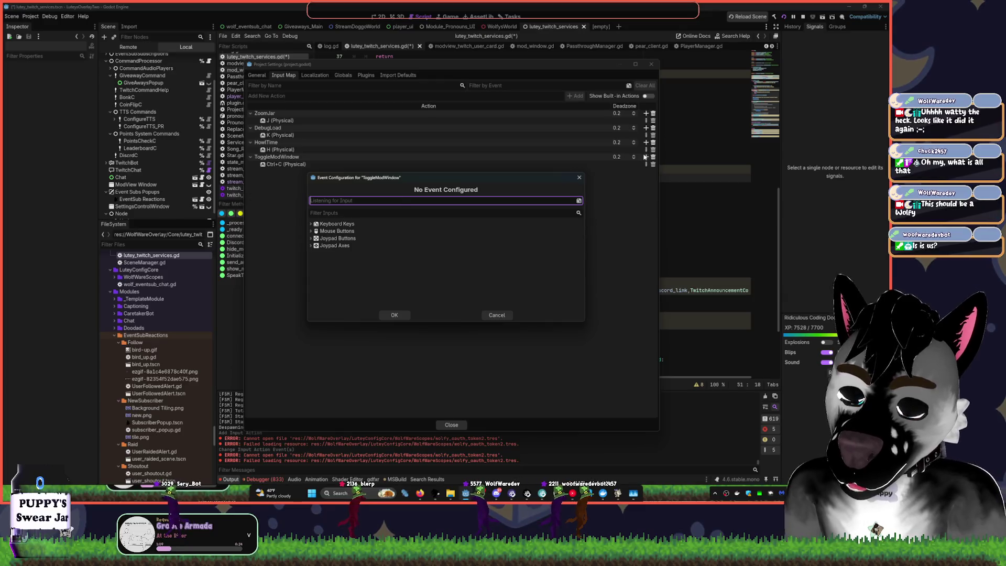
Confirm Ctrl+M as a second key binding for ToggleModWindow and close Project Settings.
left_click(395, 316)
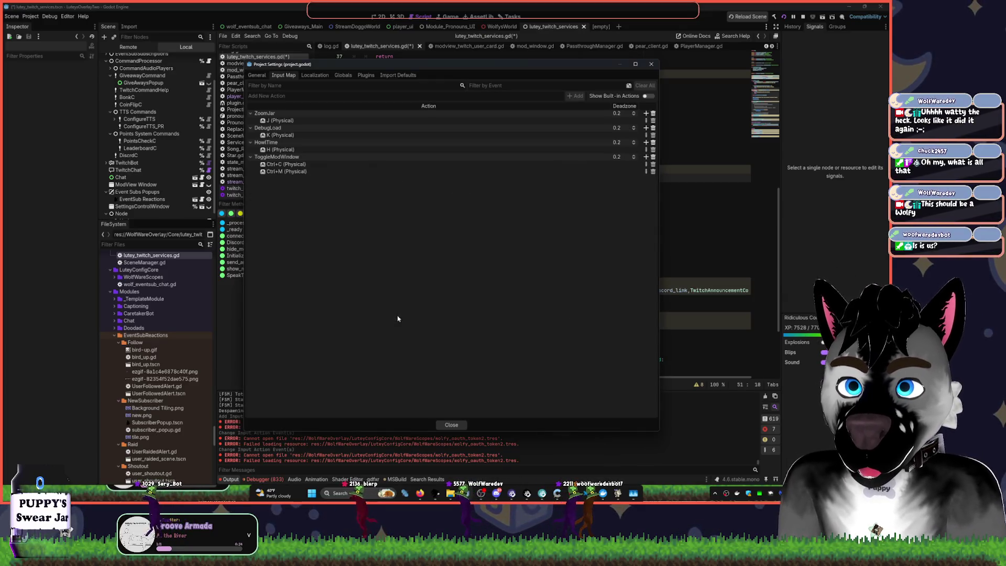
left_click(450, 427)
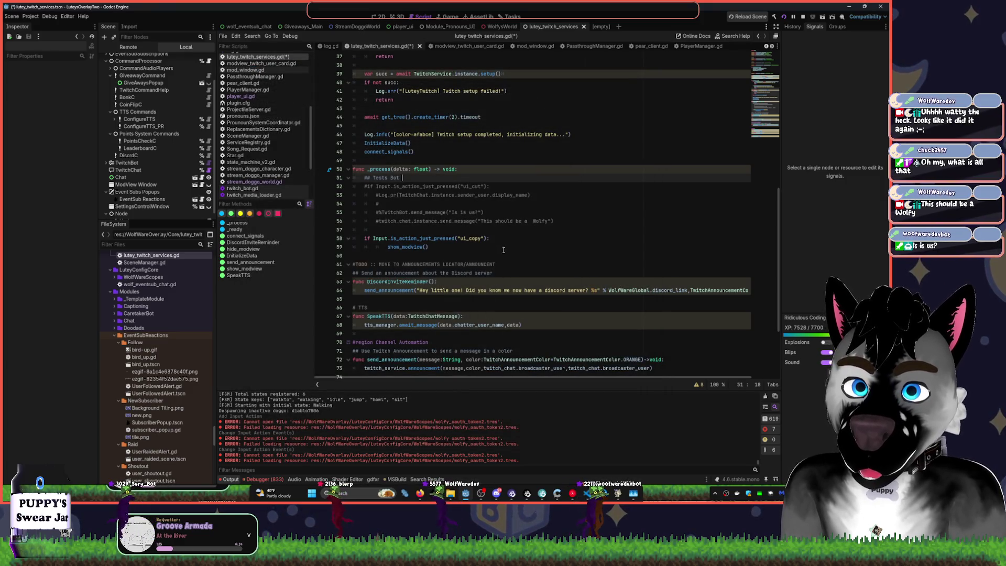
left_click(448, 239)
Replace ui_copy on line 58 with the ToggleModWindow action and save the script.
double_click(468, 239)
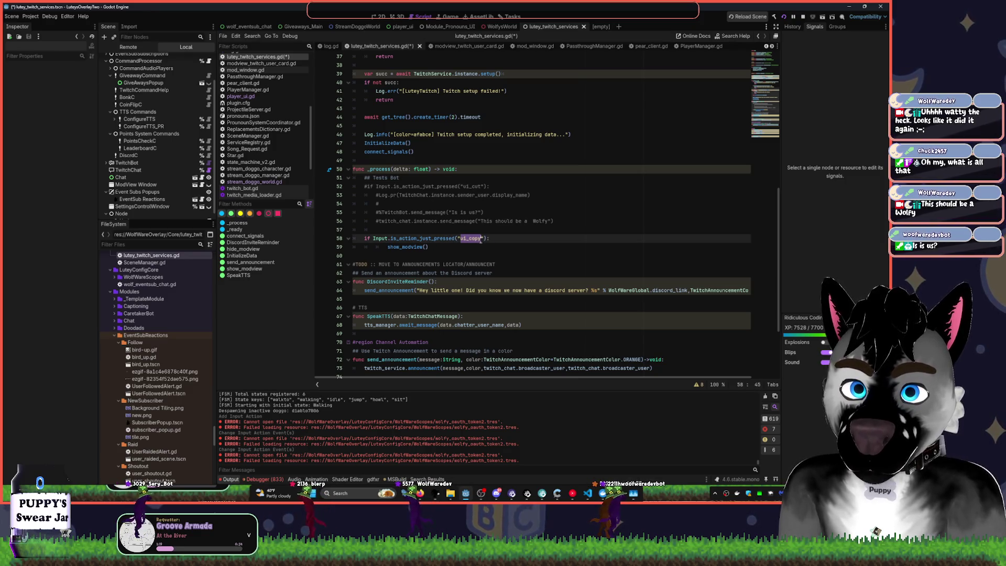
type("ui_")
key("Return")
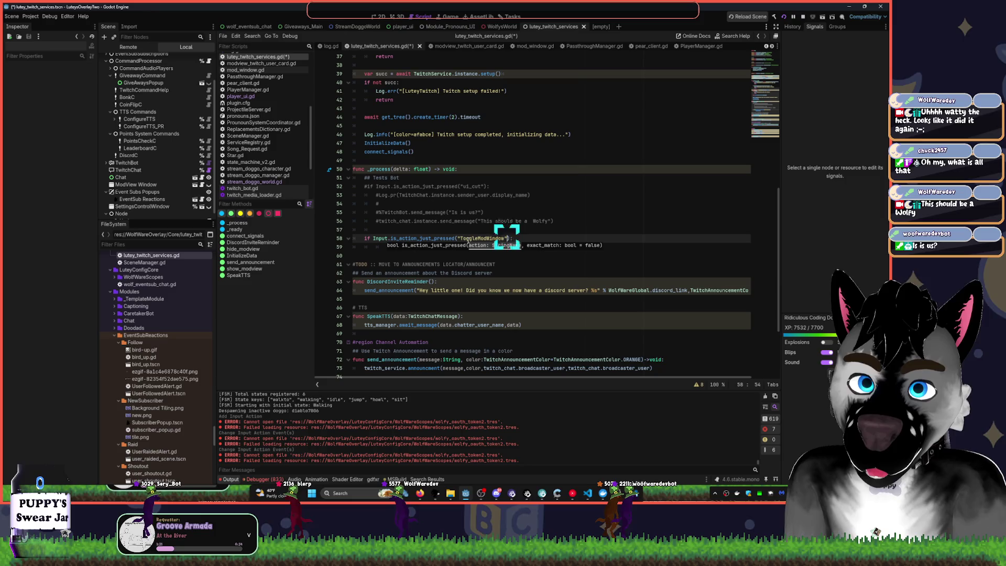
key("ctrl+s")
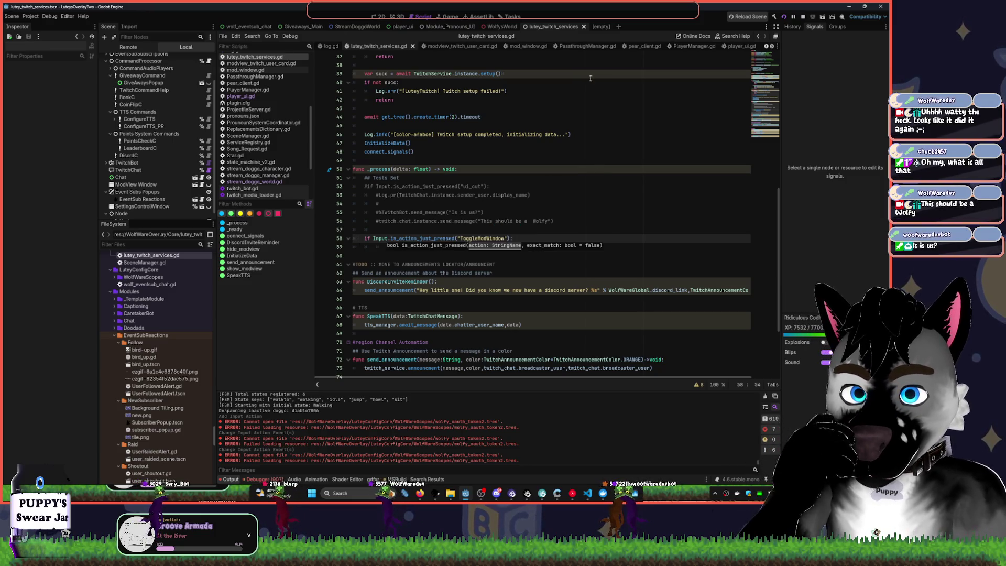
left_click(554, 161)
left_click(546, 254)
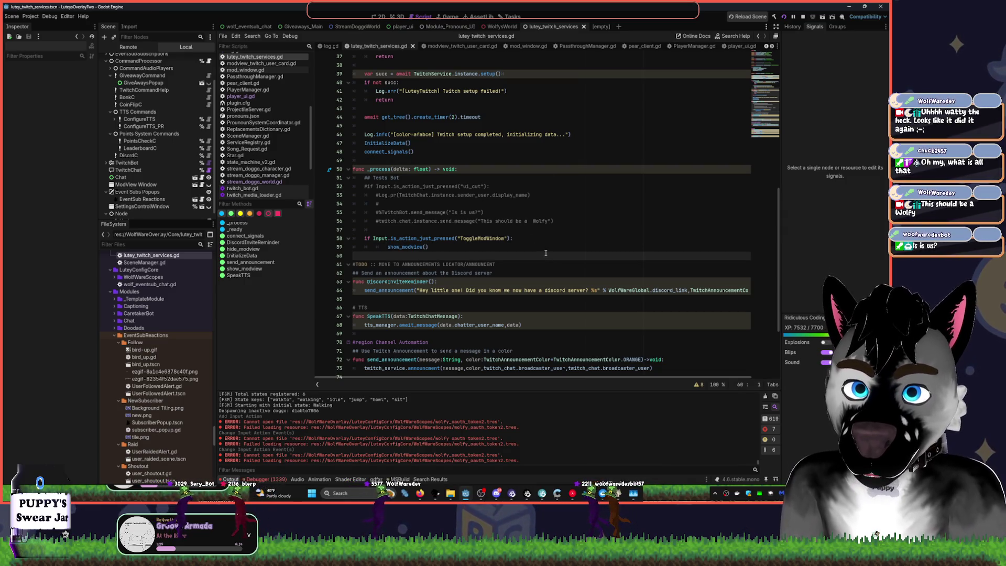
Correct the test message on line 55 to 'Is this us?' and save.
scroll(546, 253, "down", 1)
left_click(499, 363)
scroll(500, 183, "up", 10)
left_click(447, 153)
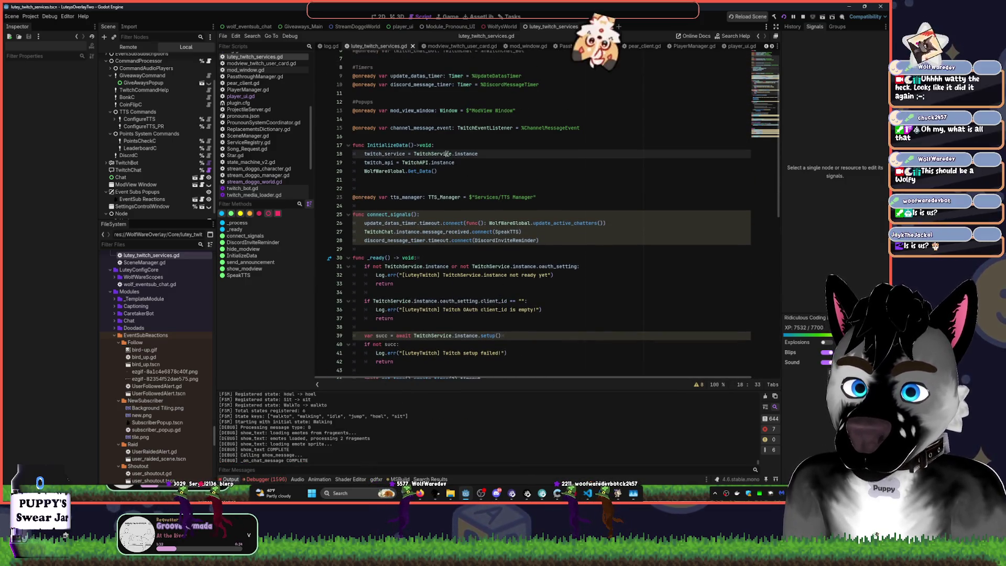
scroll(448, 154, "down", 4)
left_click(518, 214)
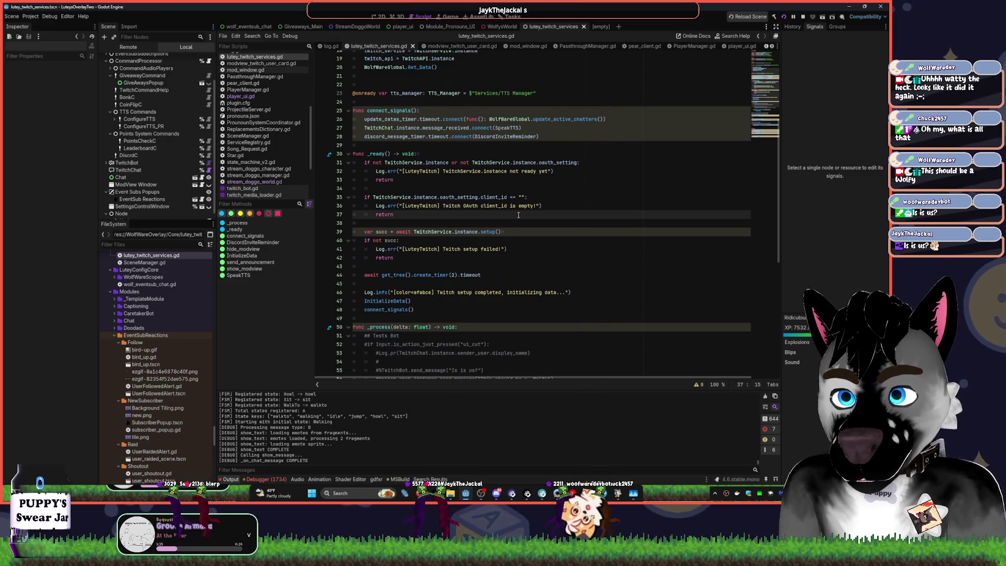
scroll(520, 223, "down", 6)
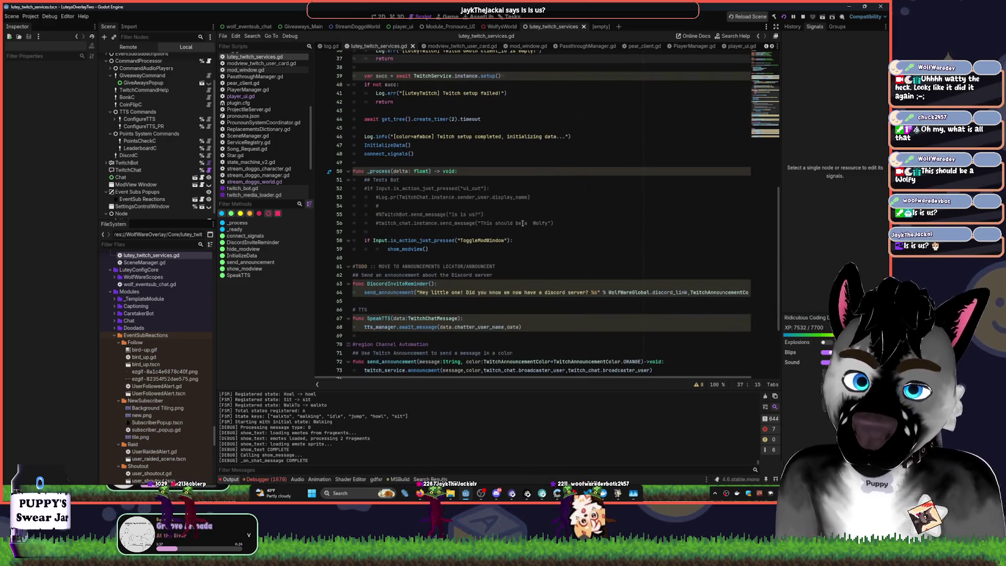
left_click(467, 215)
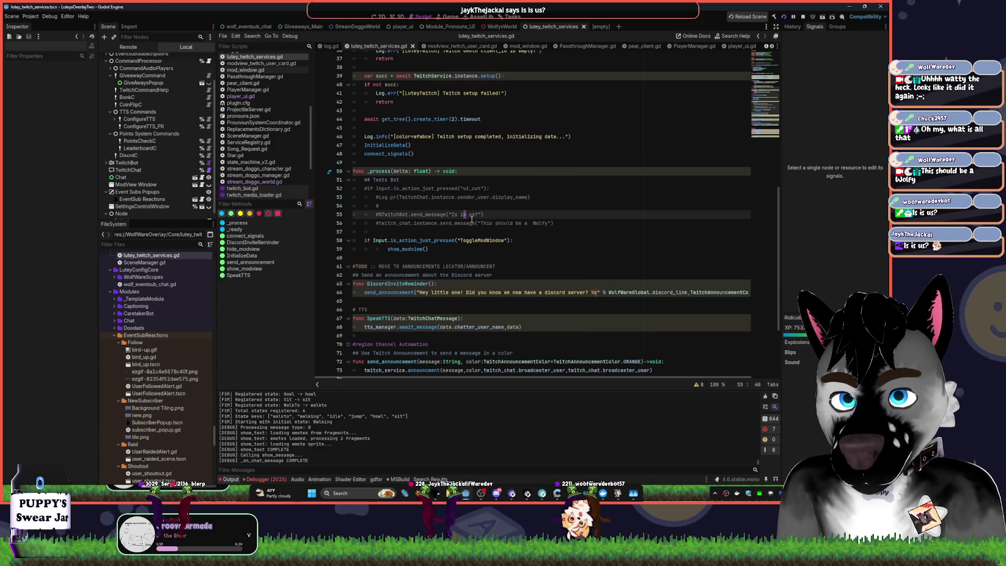
type("h")
key("ctrl+s")
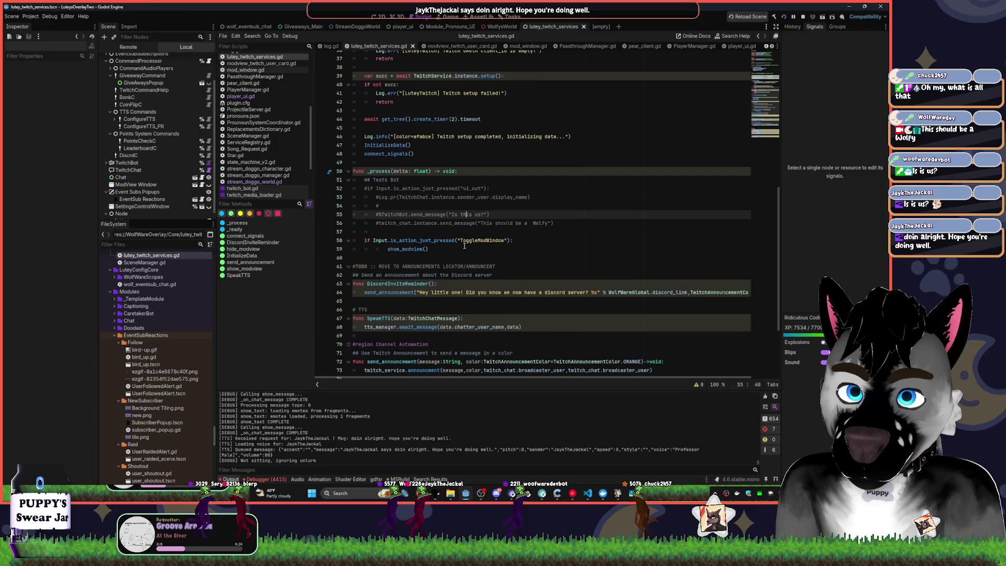
Delete the #endregion and #region Channel Automation marker lines from lutey_twitch_services.gd.
left_click(391, 255)
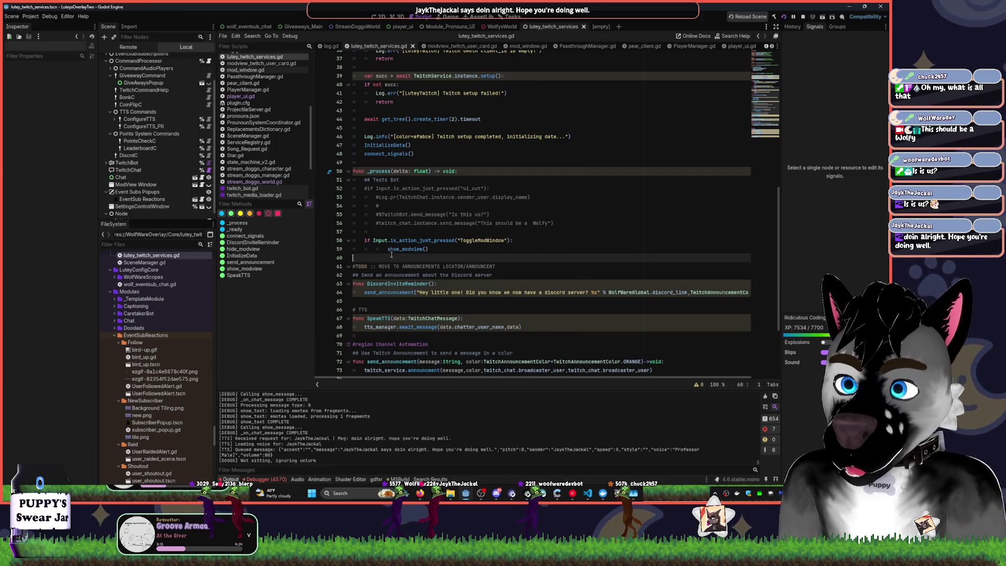
scroll(393, 255, "down", 4)
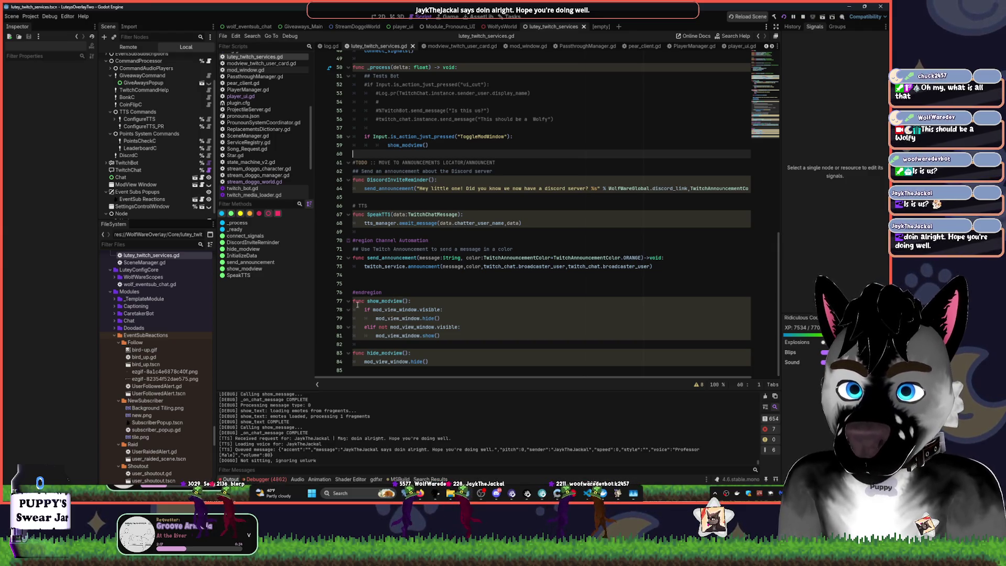
left_click_drag(388, 292, 350, 292)
key("BackSpace")
left_click_drag(430, 241, 345, 240)
key("BackSpace")
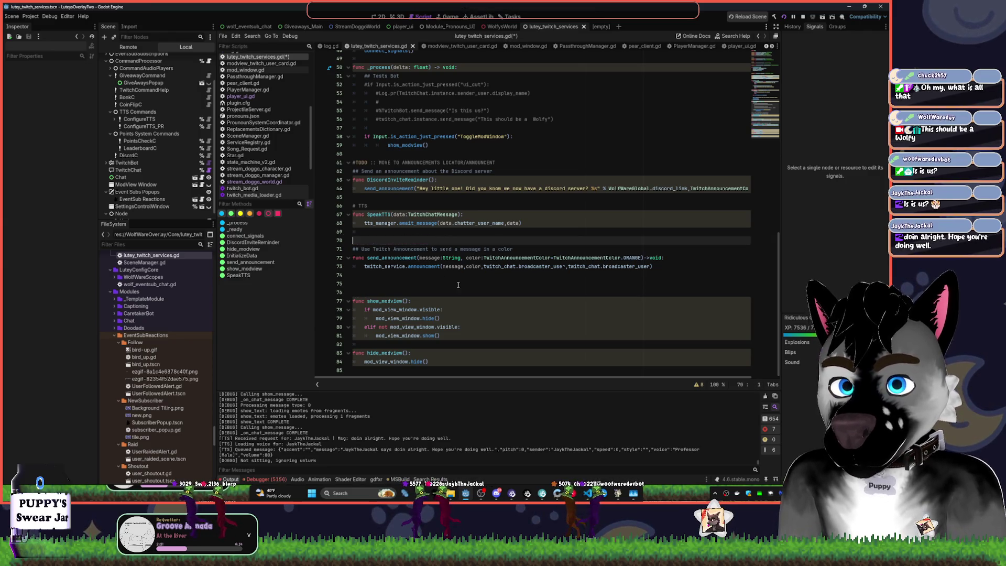
Jump to the await_message function definition in TTSManager.gd.
left_click(371, 207)
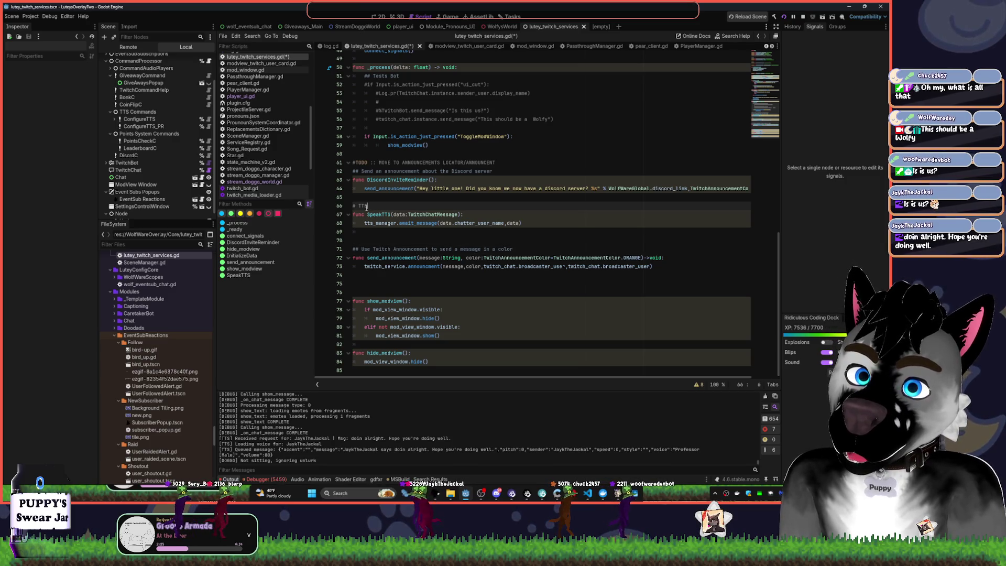
scroll(366, 252, "up", 3)
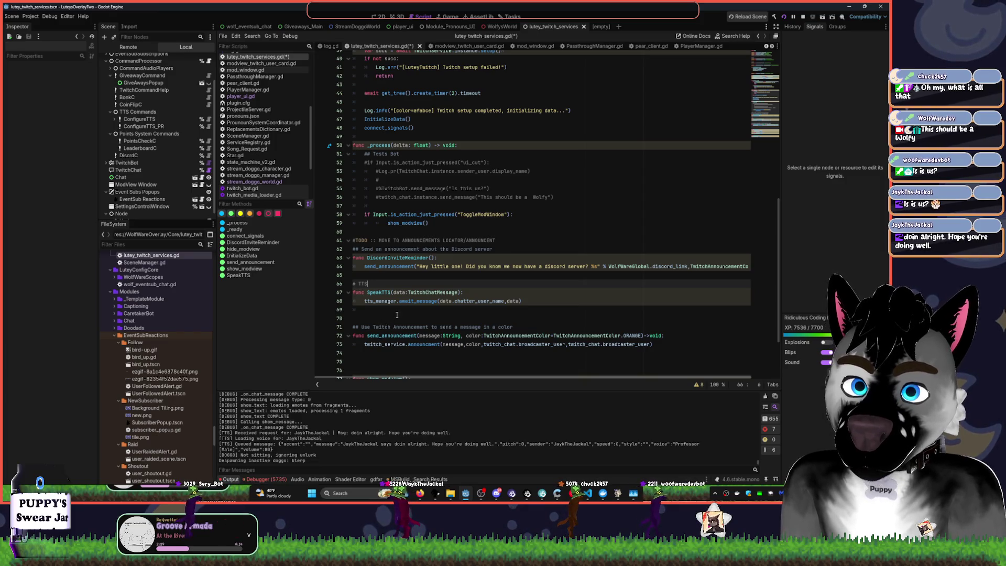
left_click(422, 302, "ctrl")
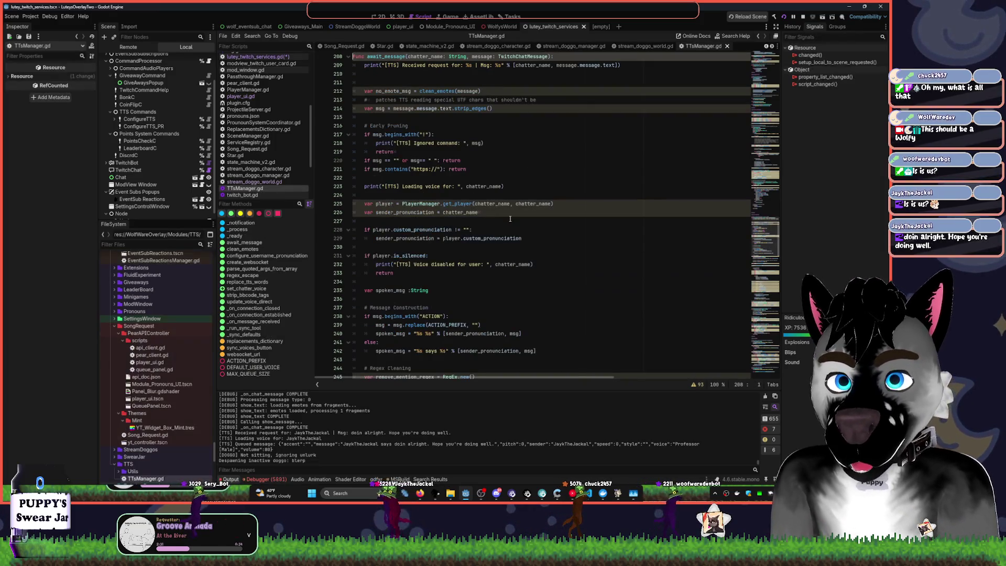
scroll(556, 136, "up", 3)
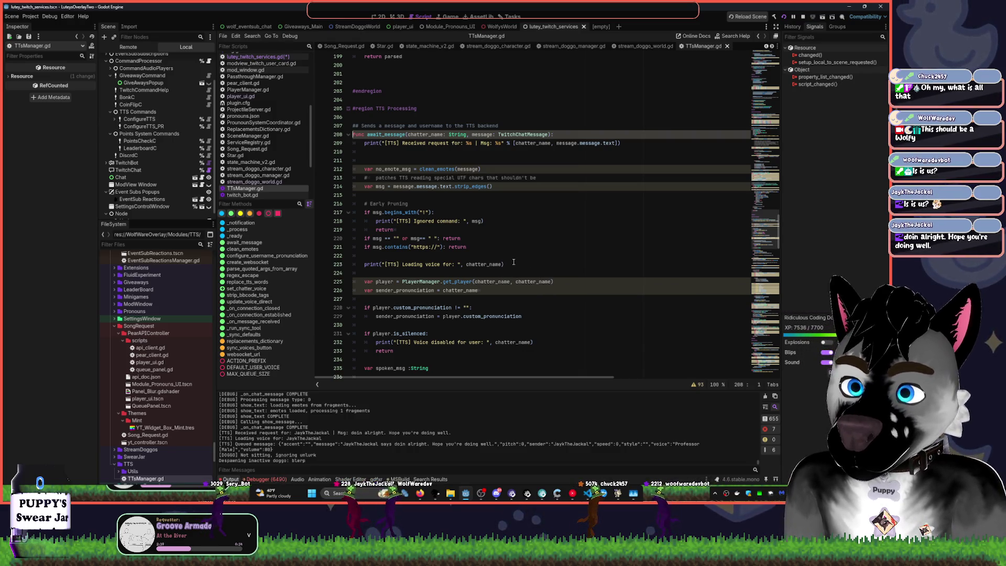
scroll(516, 259, "down", 7)
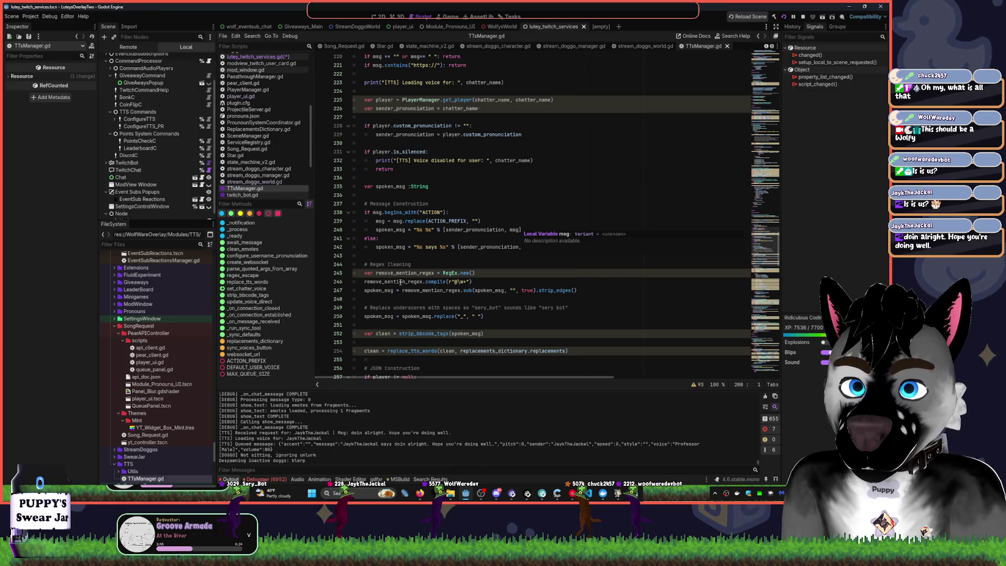
left_click(484, 308)
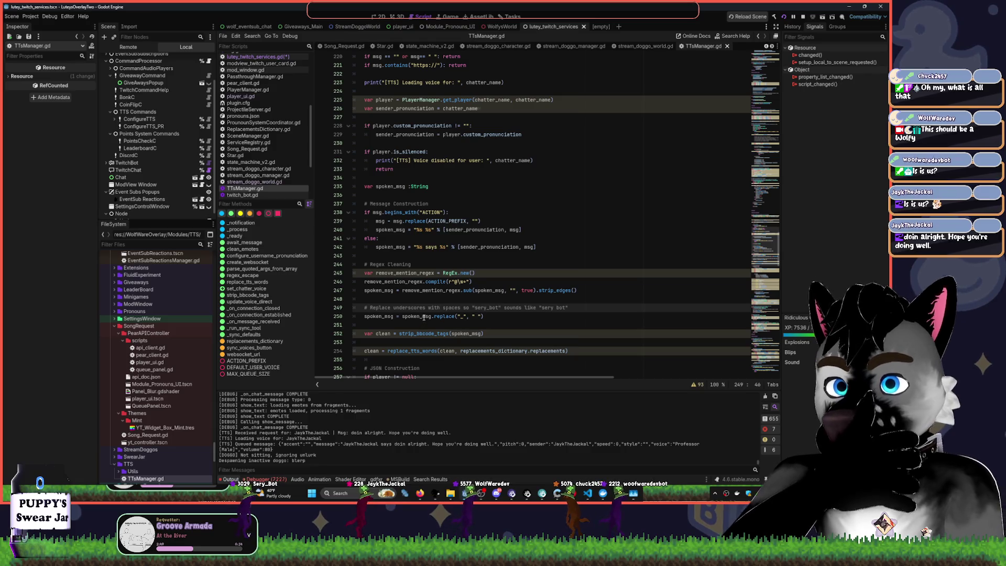
scroll(430, 312, "down", 1)
scroll(430, 312, "down", 3)
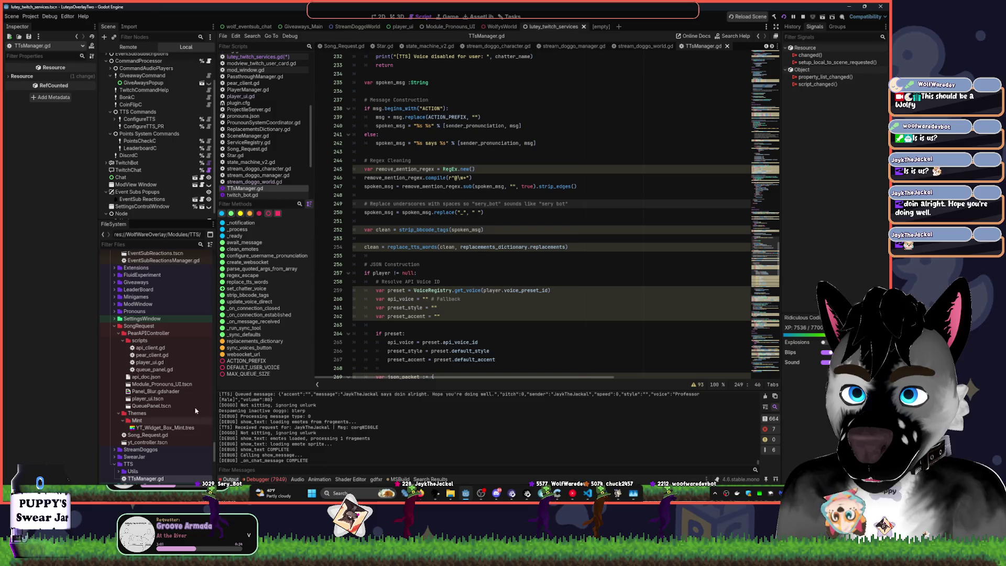
type("reaplce")
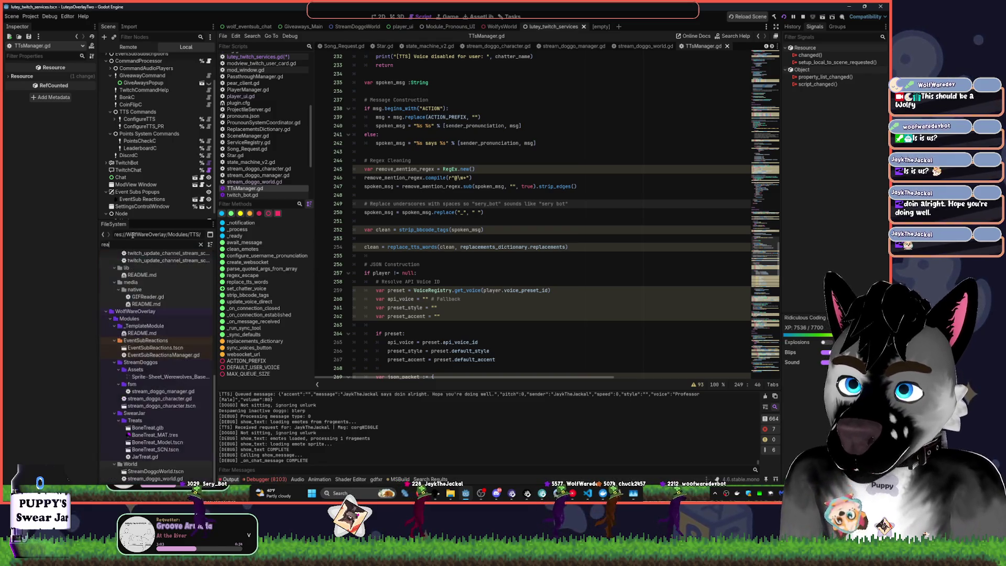
type("replace")
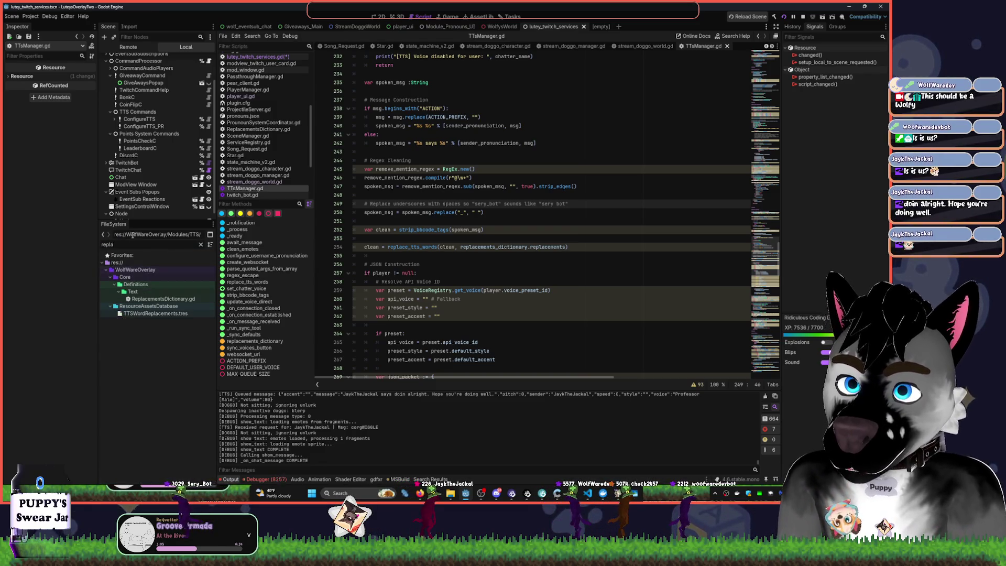
Open TTSWordReplacements.tres and type a trial key 'test' with value 'west'.
double_click(155, 314)
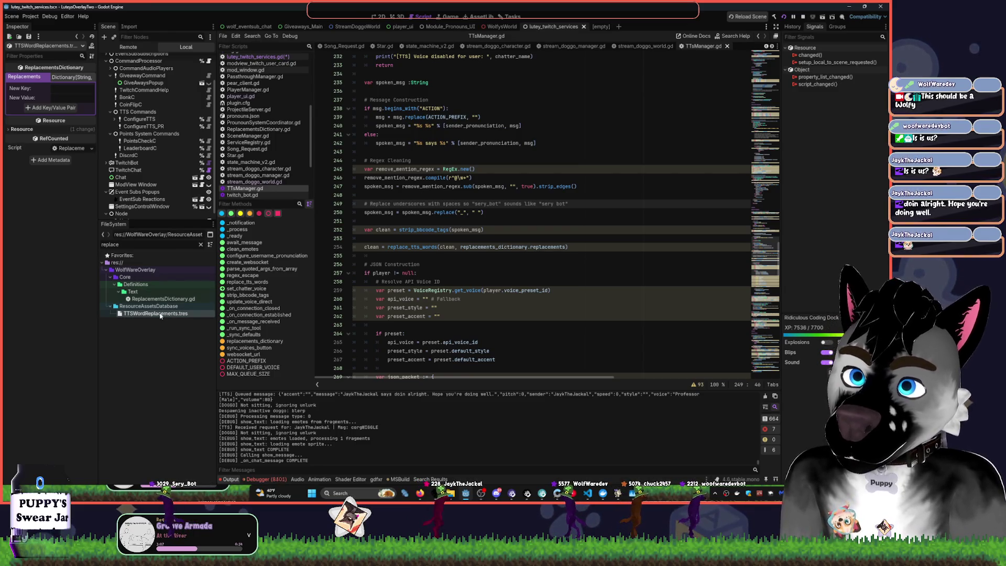
type("test")
left_click(71, 98)
type("west")
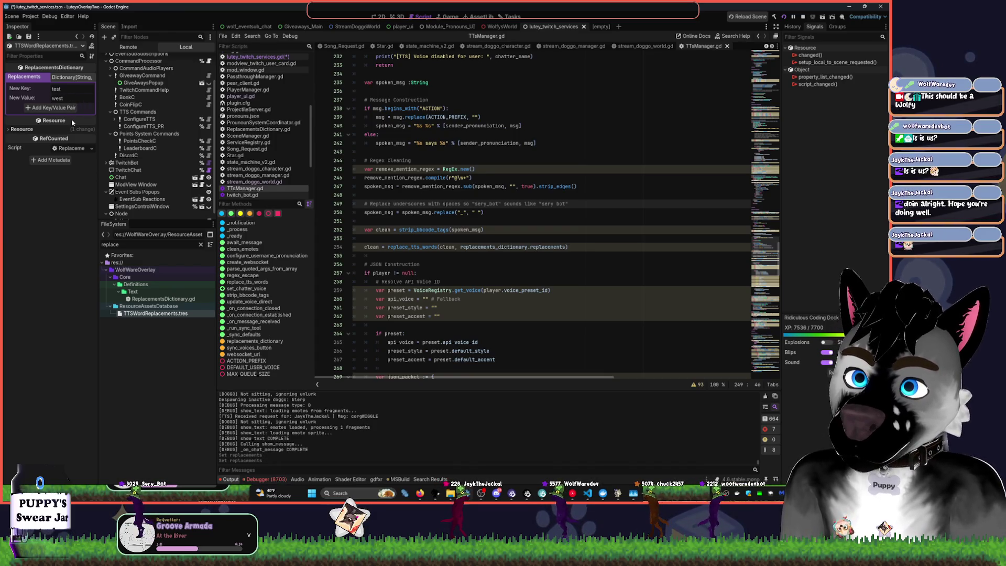
left_click(180, 333)
Open ReplacementsDictionary.gd, filter project files for 'replacements', and reload TTSWordReplacements.tres.
double_click(163, 299)
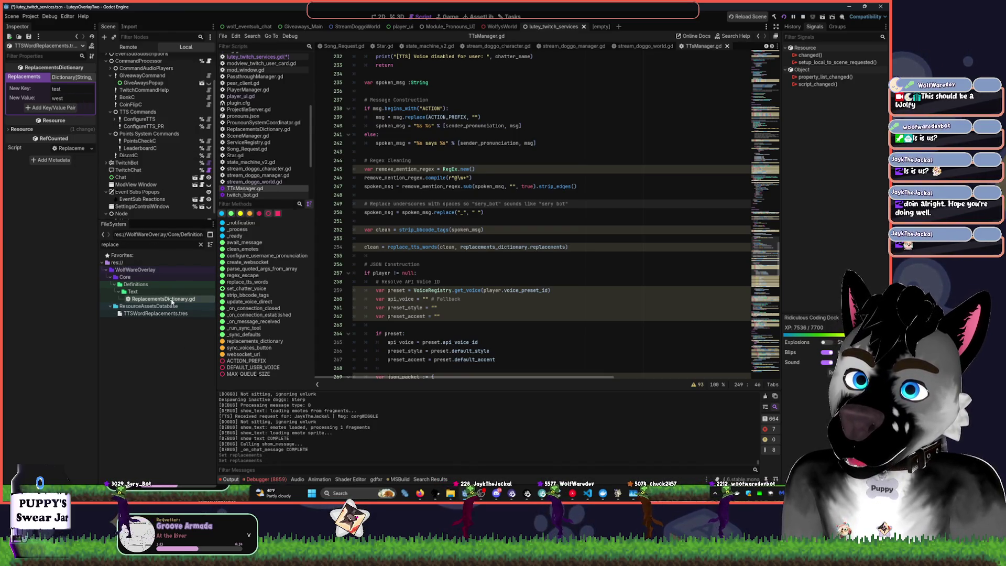
left_click(143, 245)
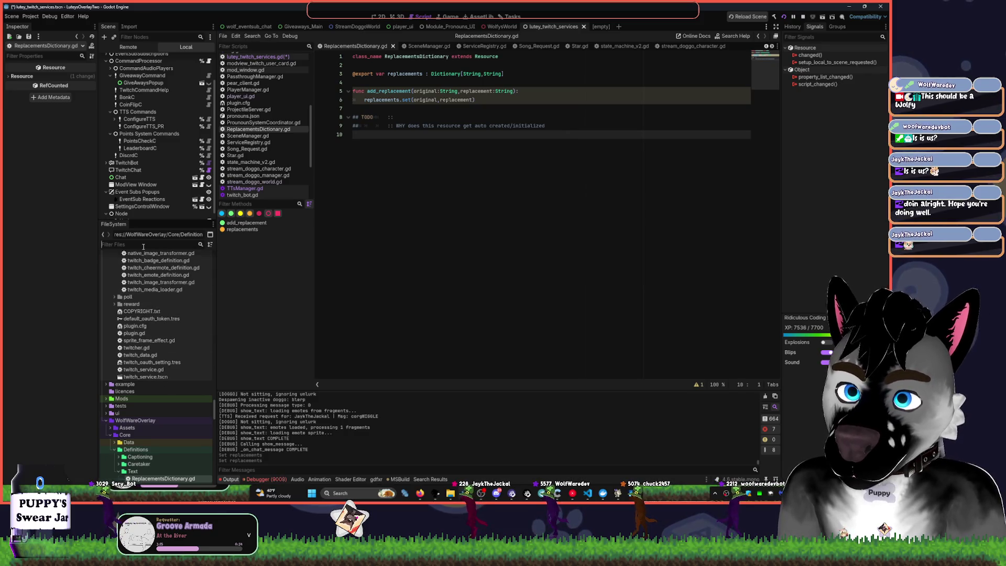
type("replacements")
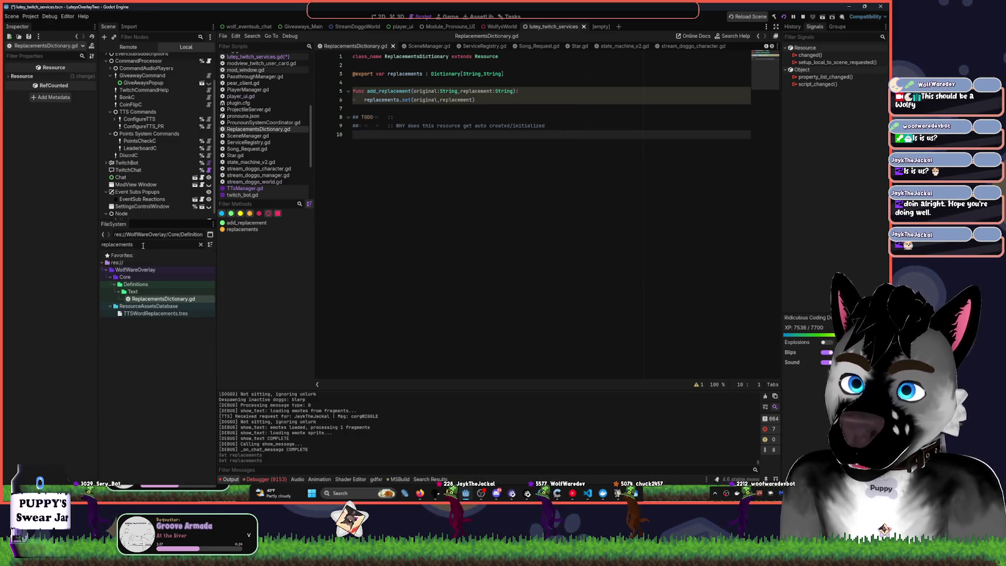
left_click(191, 314)
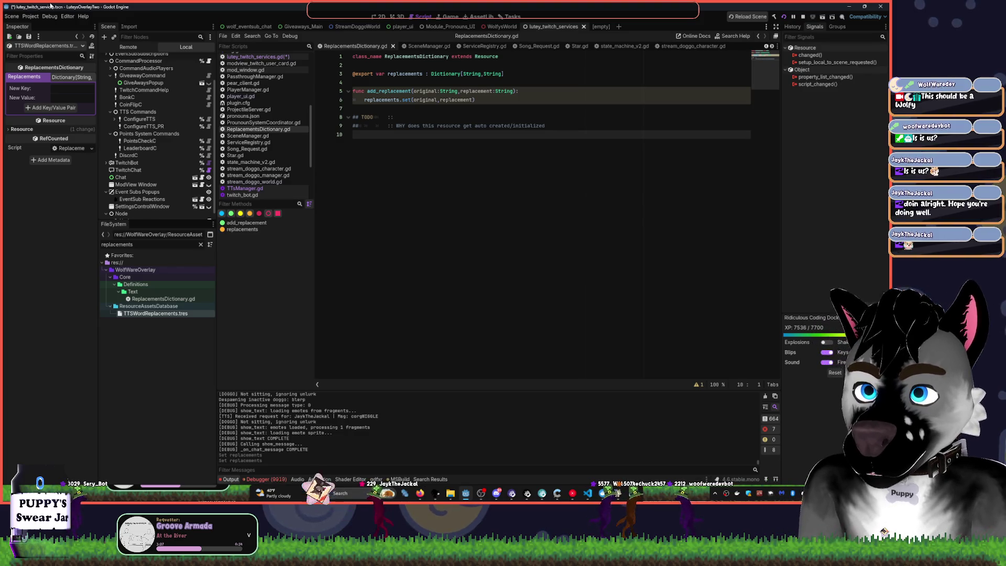
Add a Test: west pair to the Replacements dictionary.
left_click(68, 87)
type("Test")
key("Tab")
type("w")
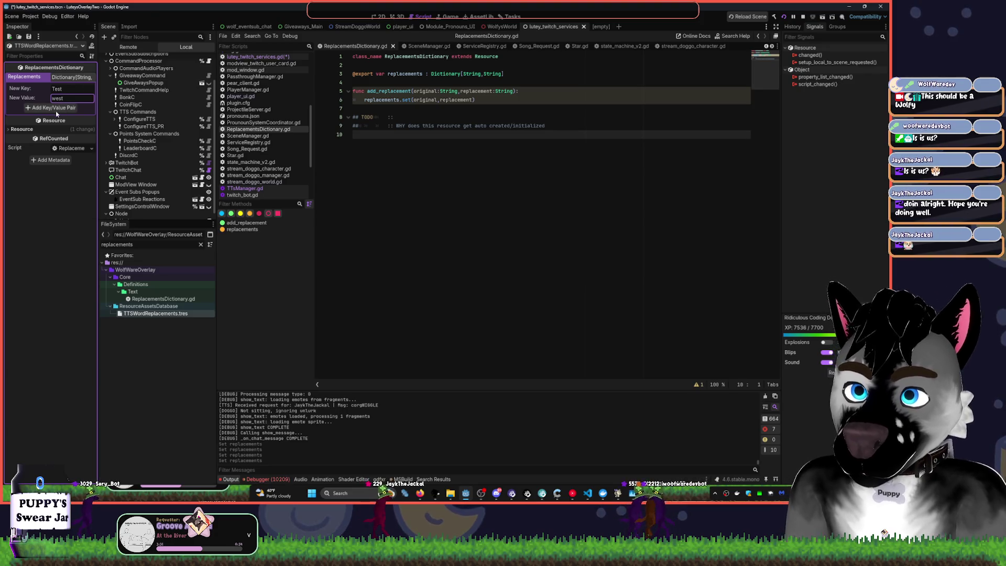
left_click(51, 108)
Look at the ReplacementsDictionary script and SettingsControlWindow node, then reopen TTSWordReplacements.tres.
left_click(160, 299)
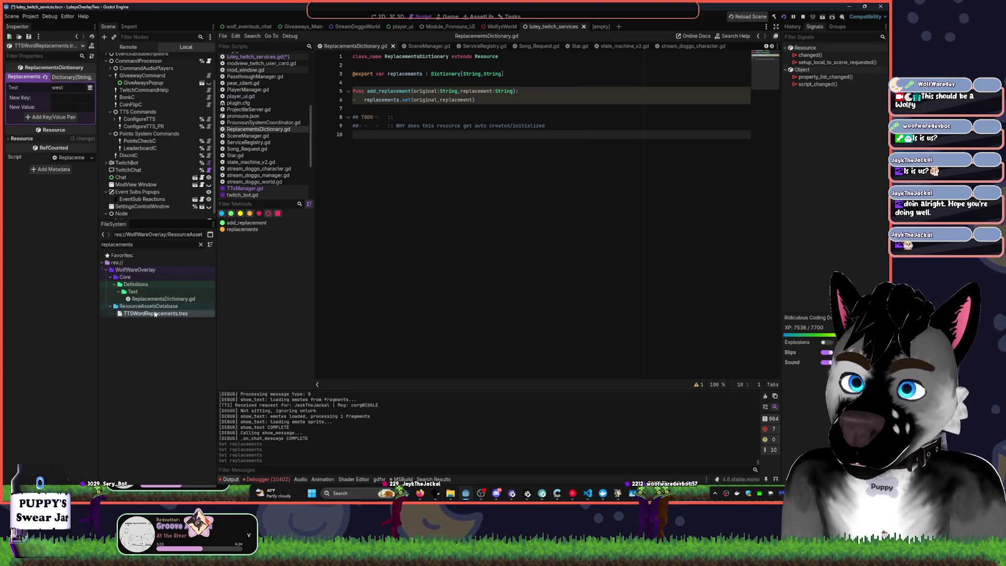
left_click(141, 206)
left_click(139, 314)
double_click(139, 314)
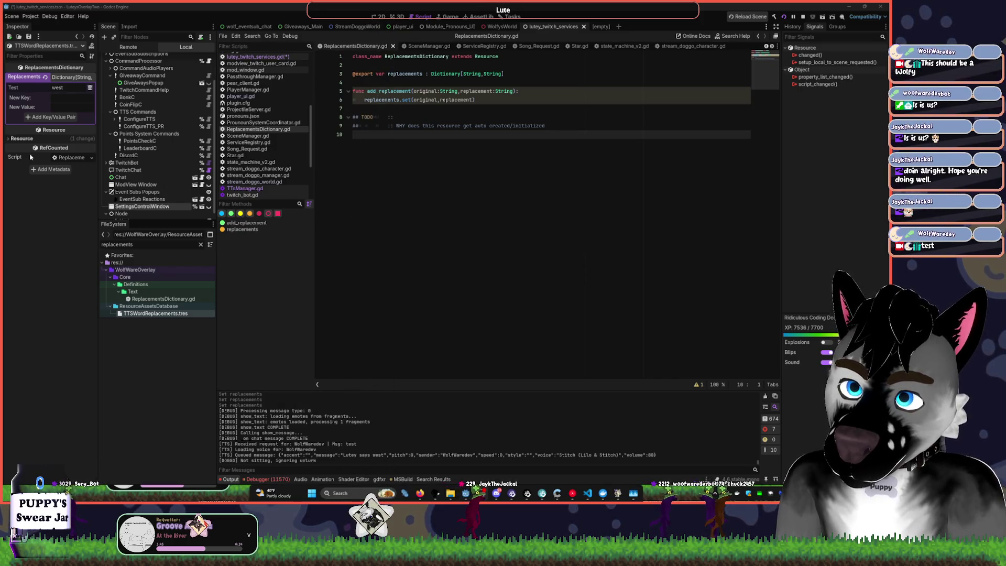
Rewrite the Test entry's value twice with new trial phrases.
double_click(46, 87)
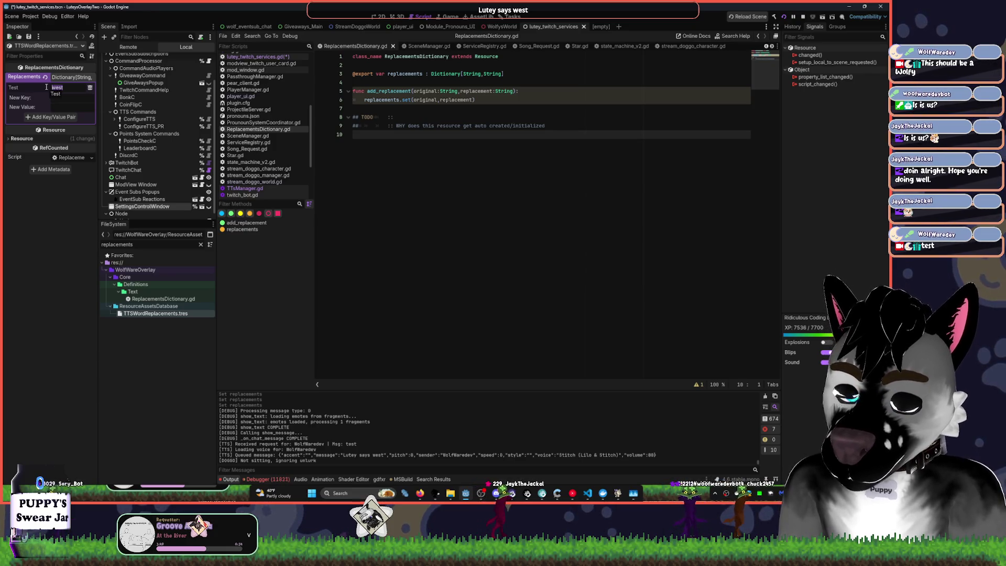
key("BackSpace")
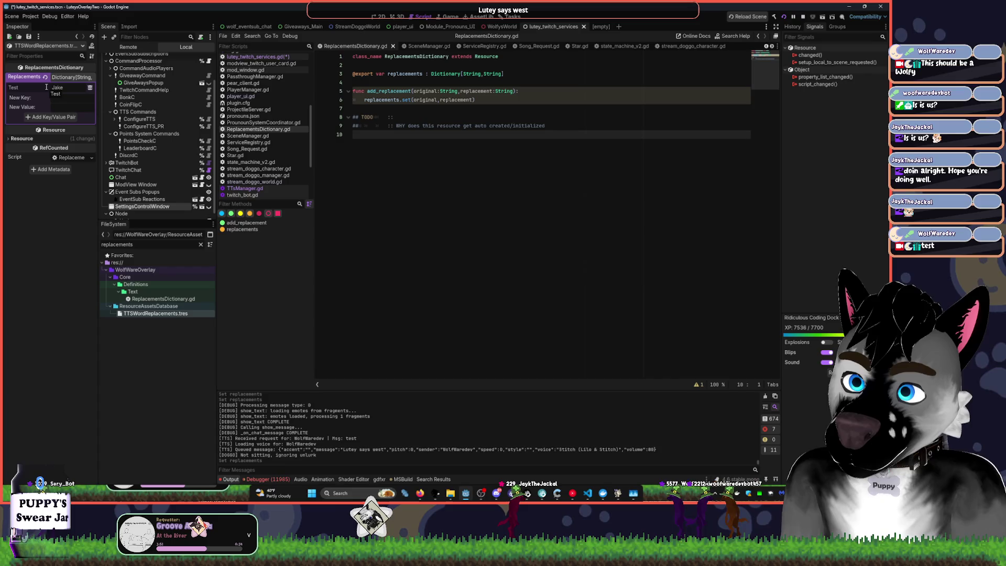
type("ol as heck")
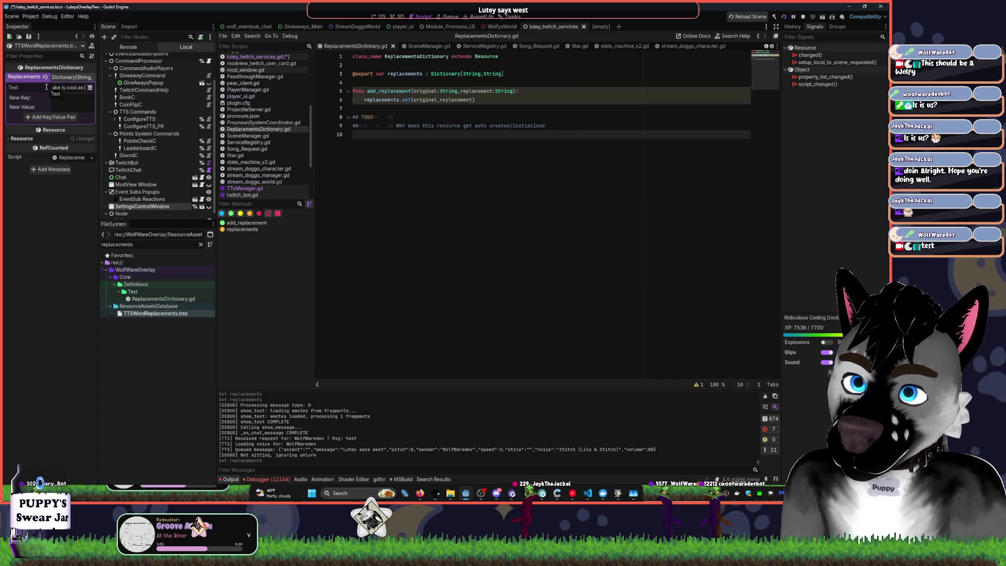
type(", yup")
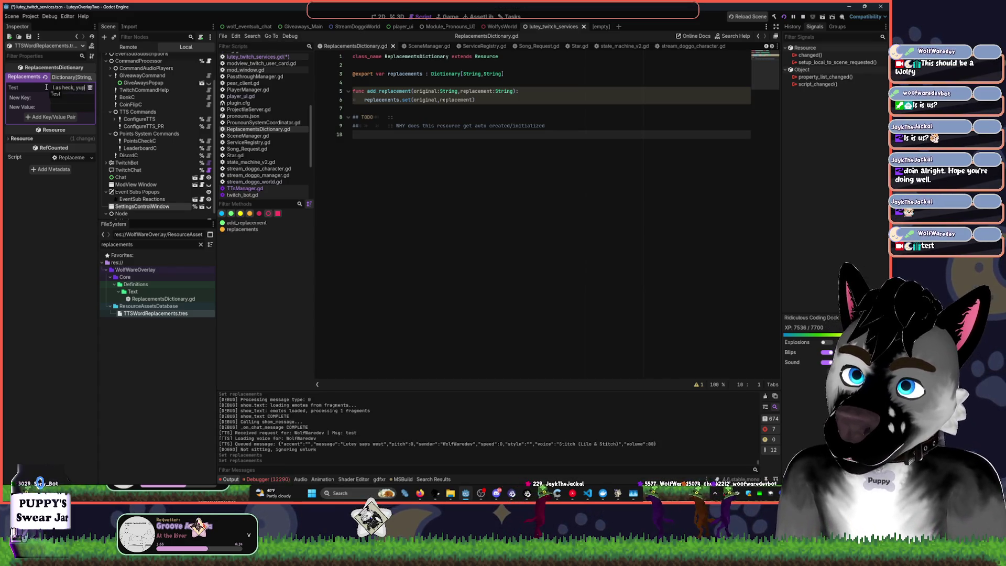
key("Return")
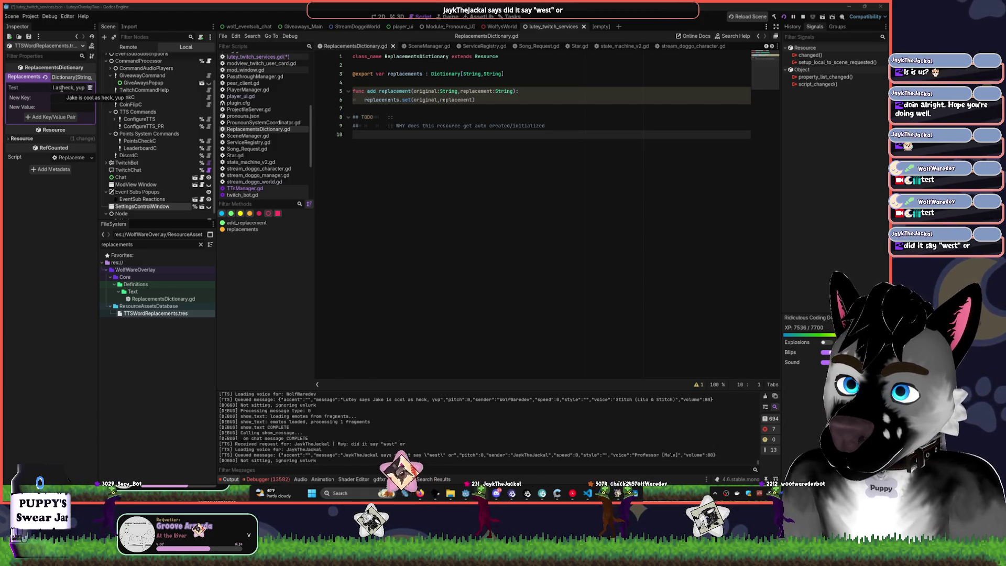
left_click(61, 88)
type("Yes, sure d")
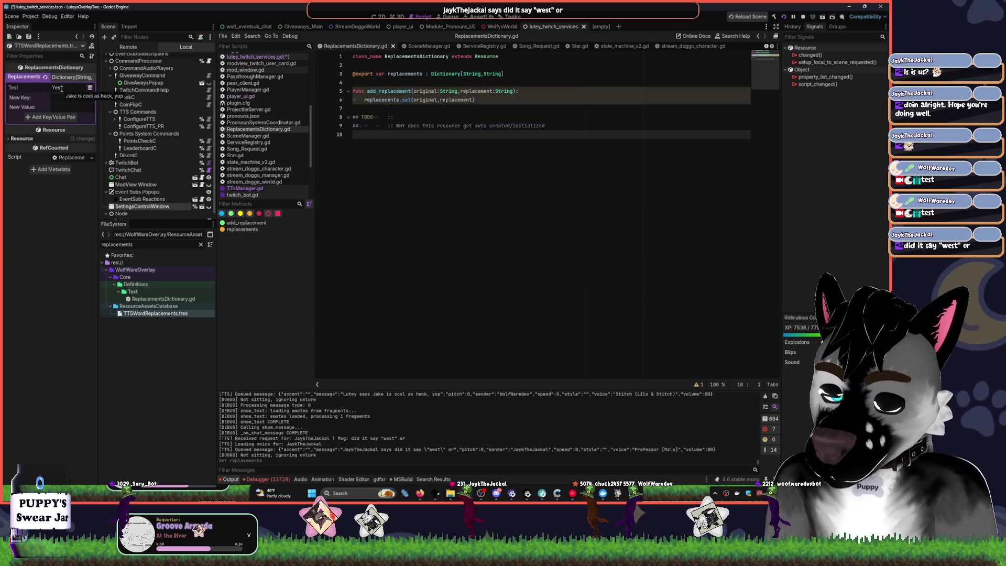
type("id say west")
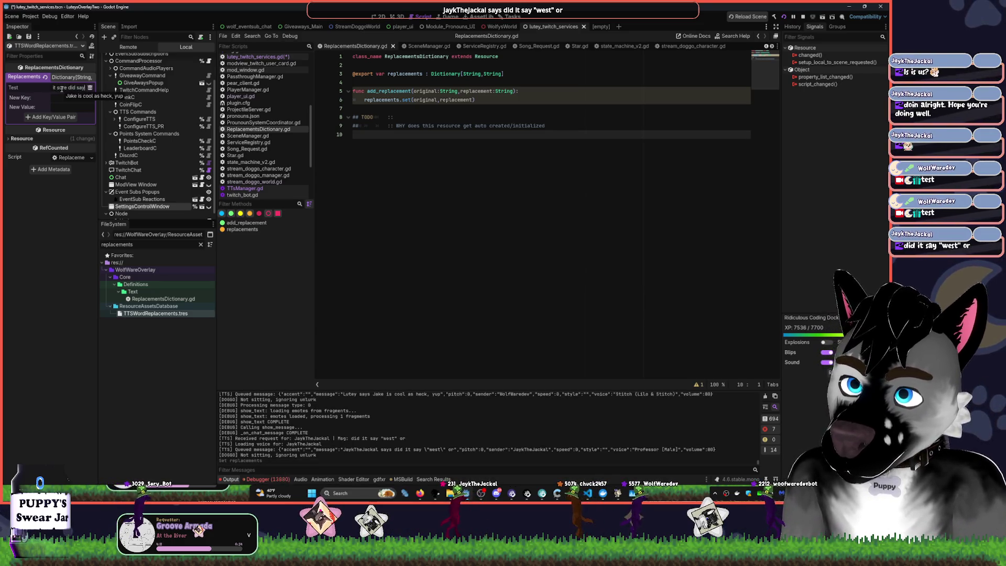
type(", Jay")
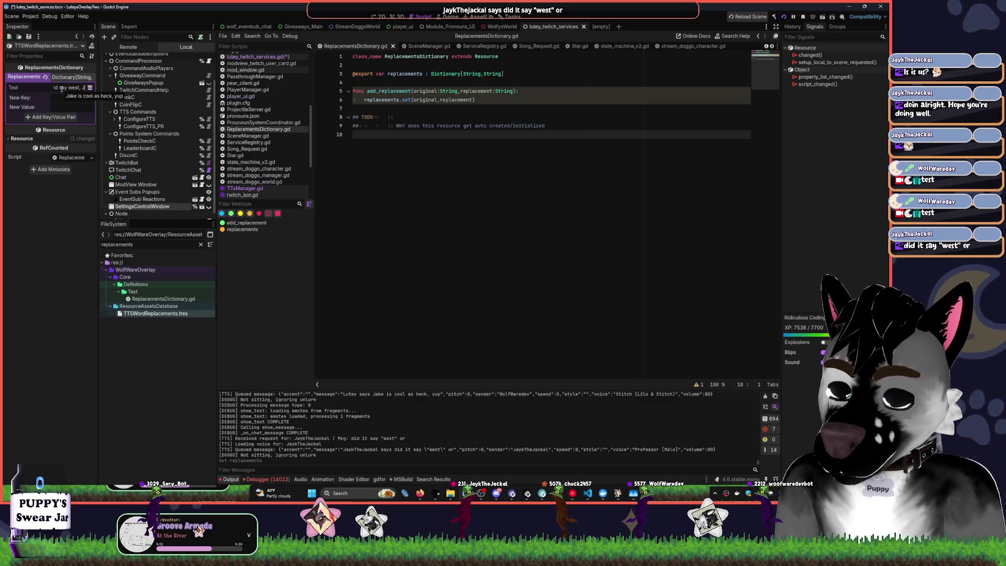
type("ke")
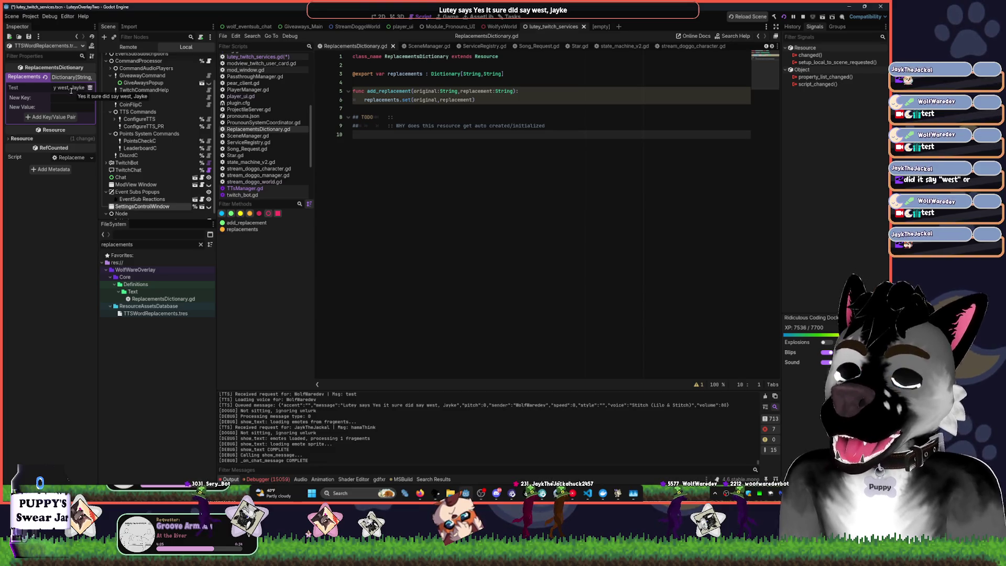
Delete the Test entry and add Potty as a new dictionary key.
left_click(74, 88)
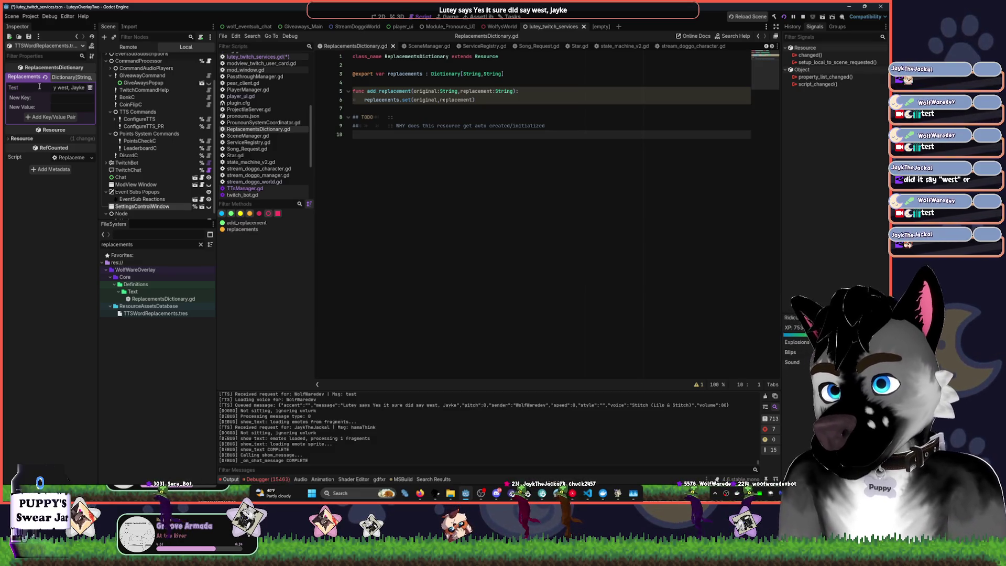
left_click_drag(39, 87, 9, 87)
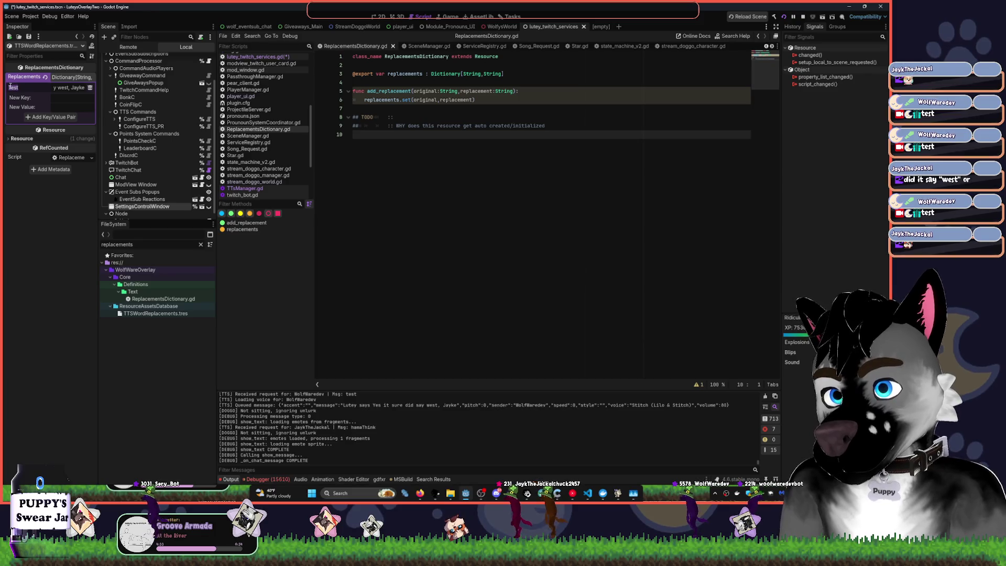
left_click(89, 88)
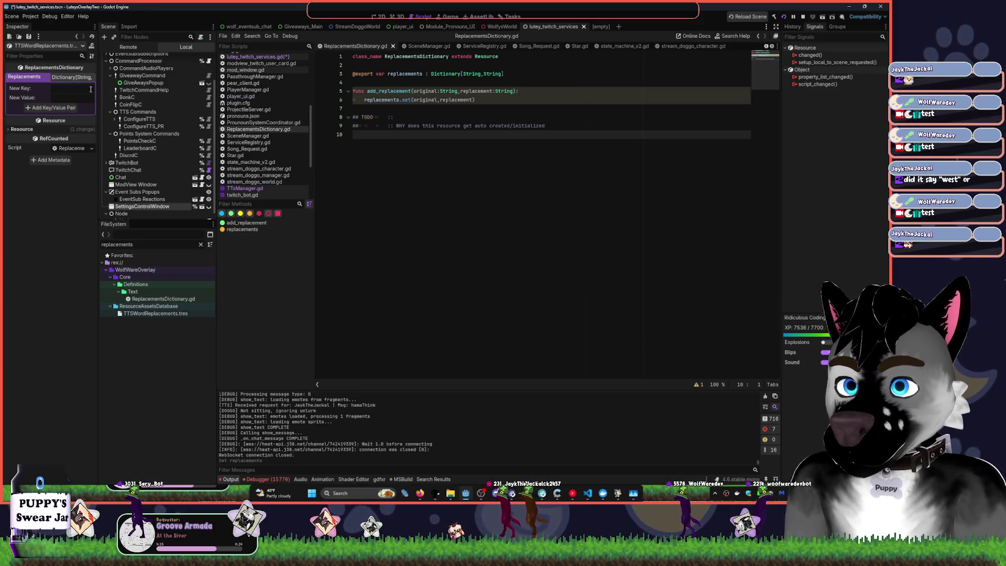
left_click(52, 88)
type("Fo")
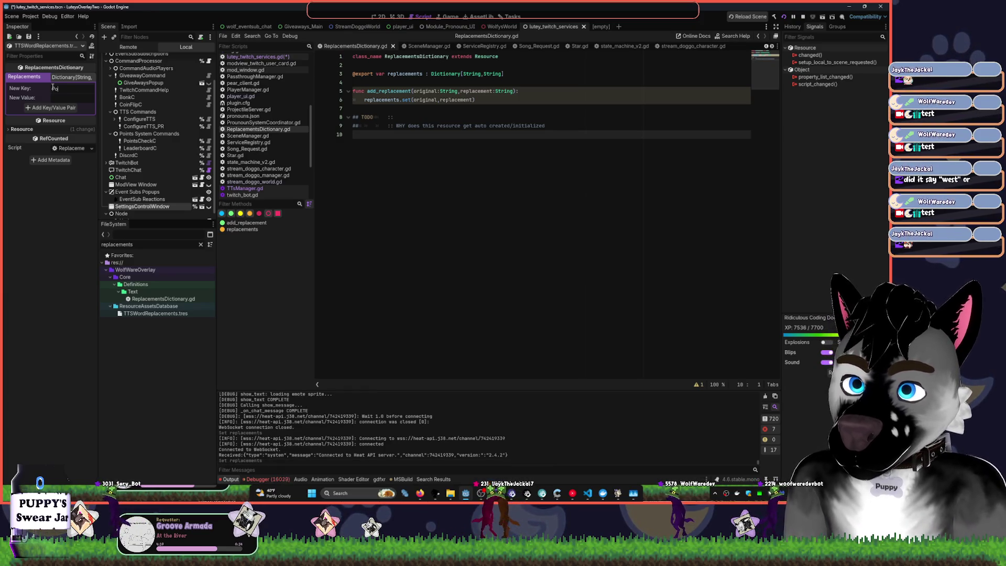
type("tty")
left_click(67, 108)
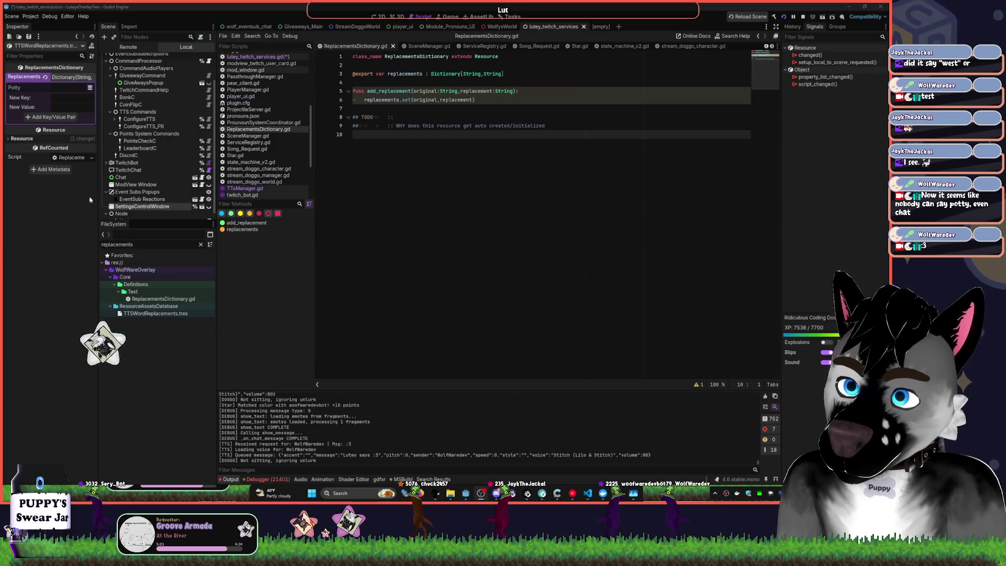
Add a ':3' key with the value 'Meow' alongside Potty in the Replacements dictionary.
left_click(52, 89)
left_click_drag(23, 87, 6, 88)
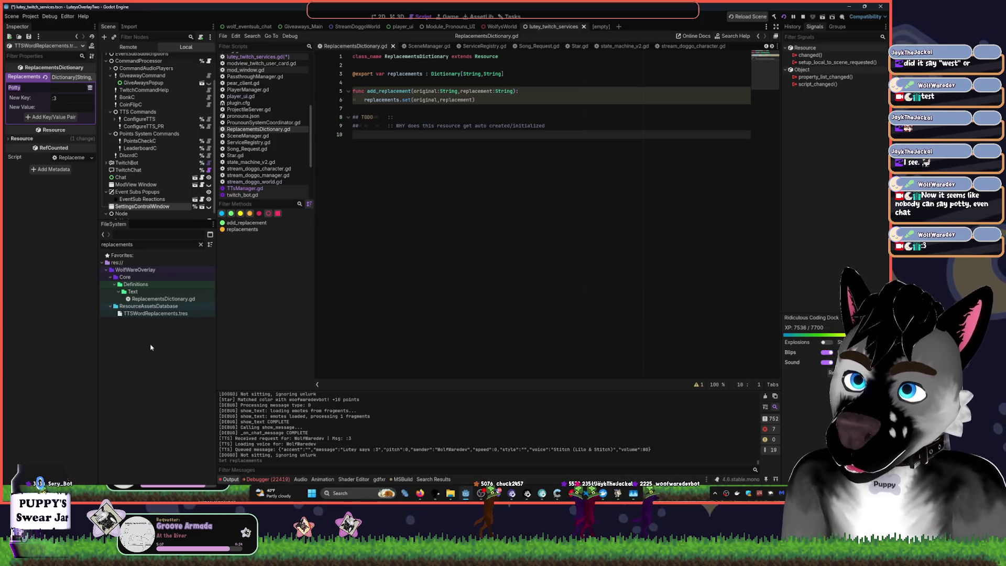
left_click(60, 118)
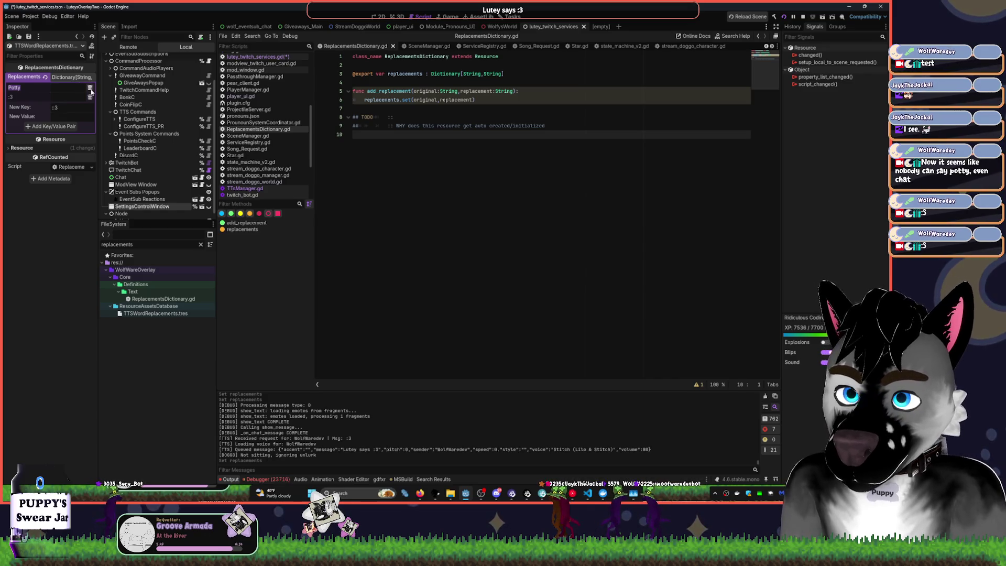
left_click(58, 116)
type("Meow")
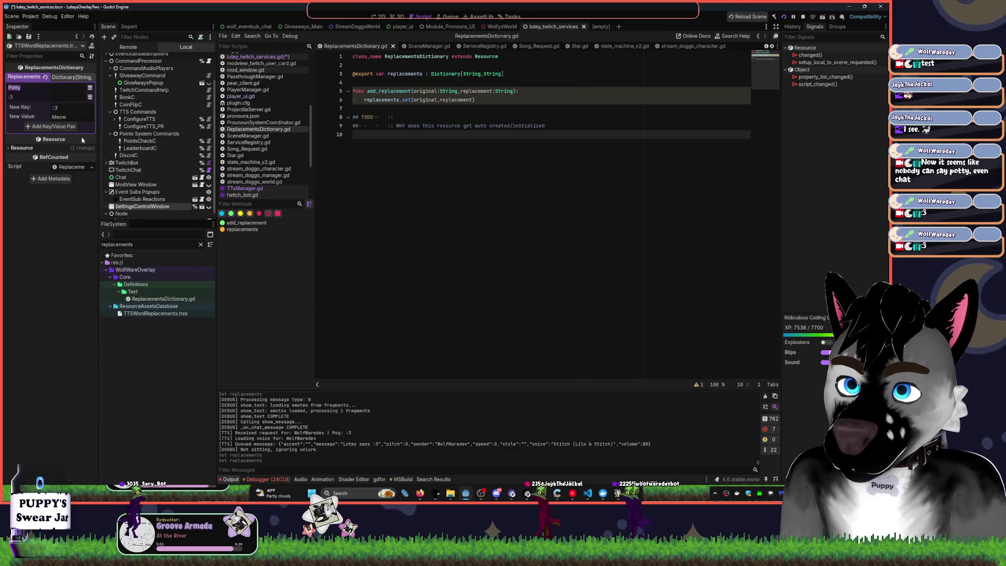
left_click(65, 128)
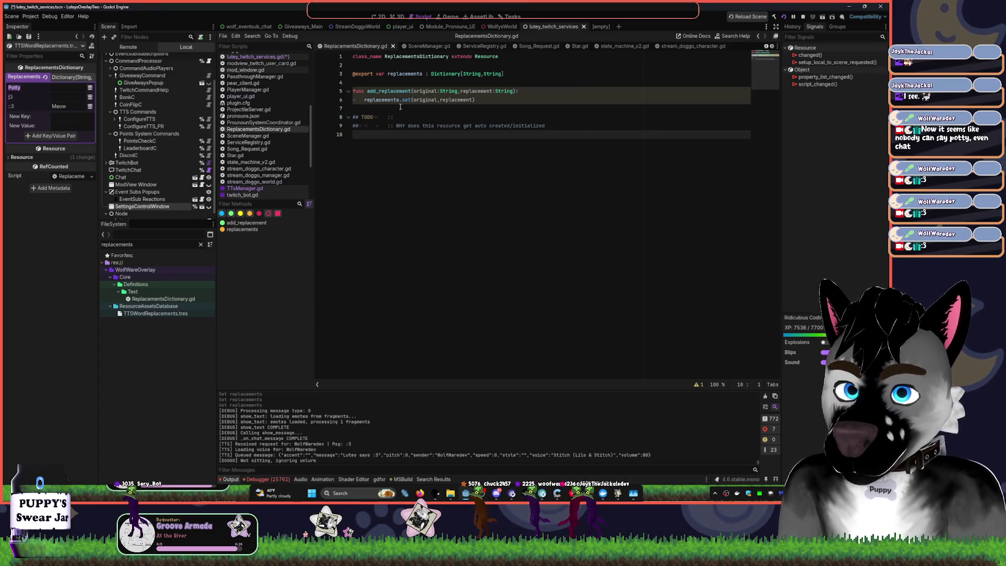
key("alt+Left")
Turn on word wrap in TTSManager.gd and start rewriting line 328's print as Log.pr.
scroll(471, 209, "down", 10)
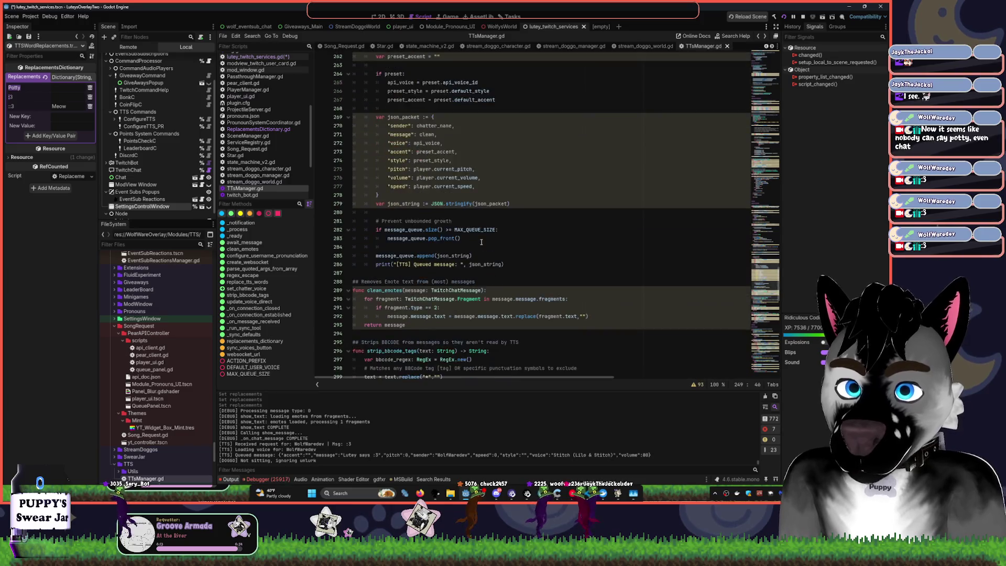
scroll(484, 238, "down", 4)
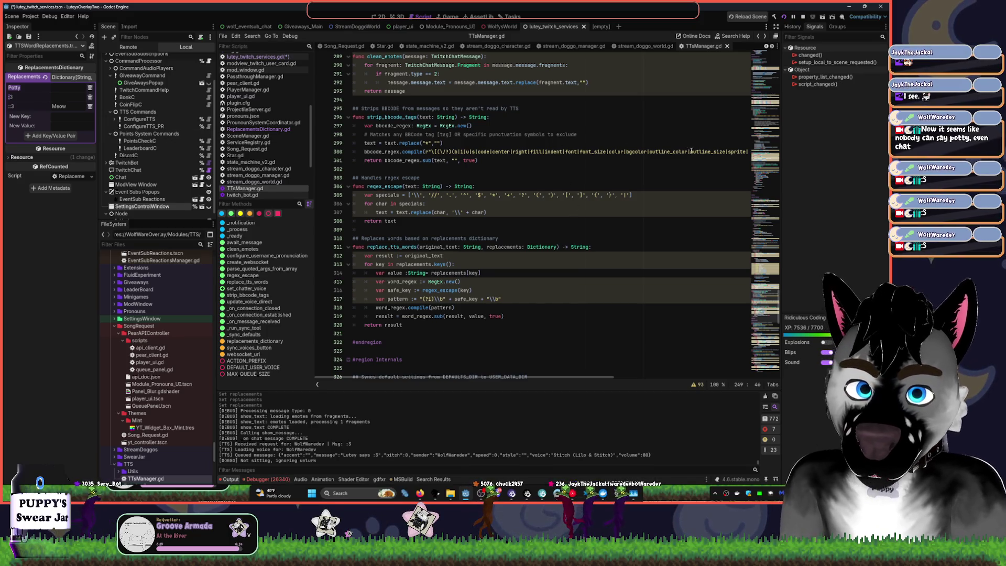
scroll(550, 294, "down", 3)
scroll(525, 262, "up", 3)
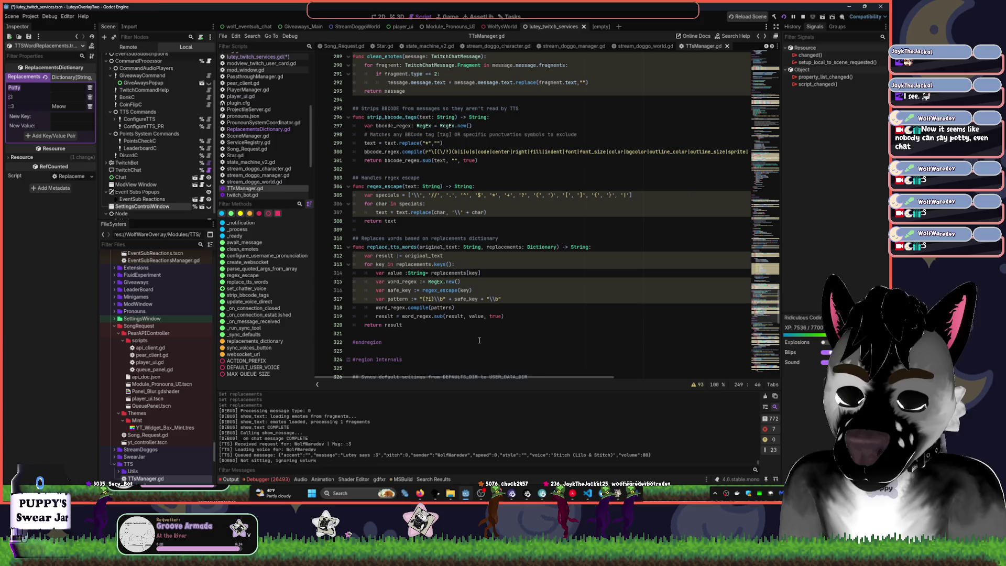
key("alt+z")
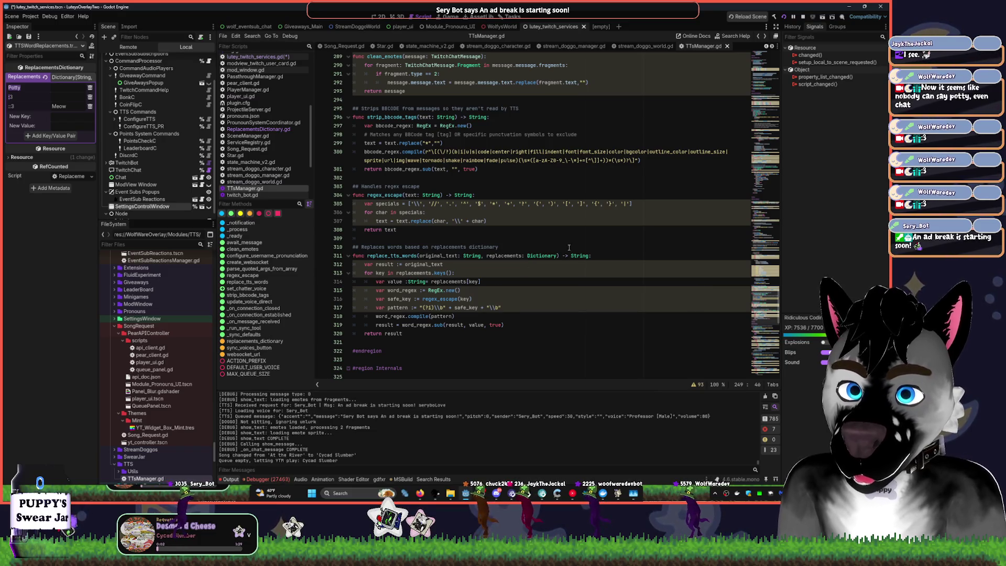
scroll(568, 248, "down", 3)
scroll(575, 242, "down", 3)
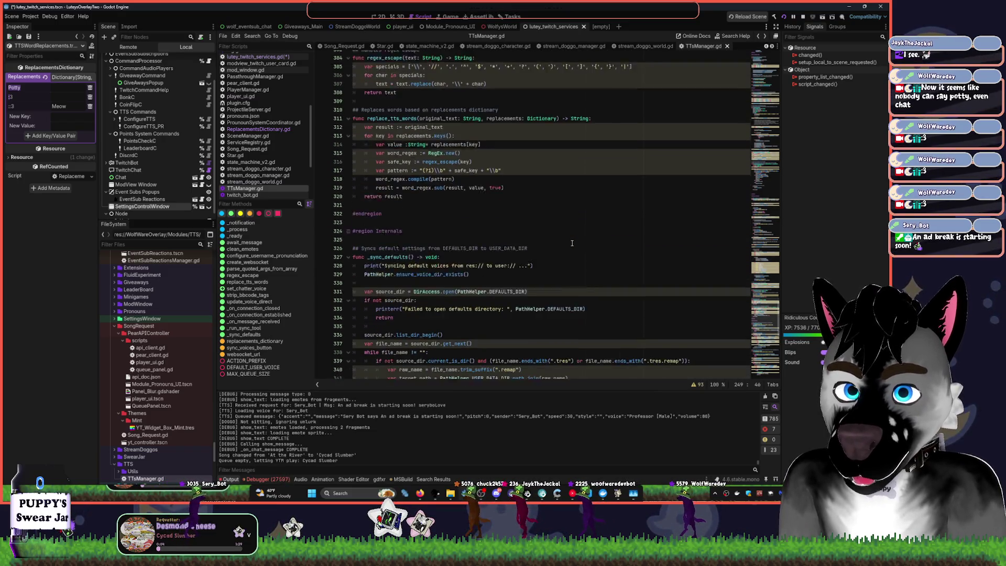
scroll(567, 244, "down", 1)
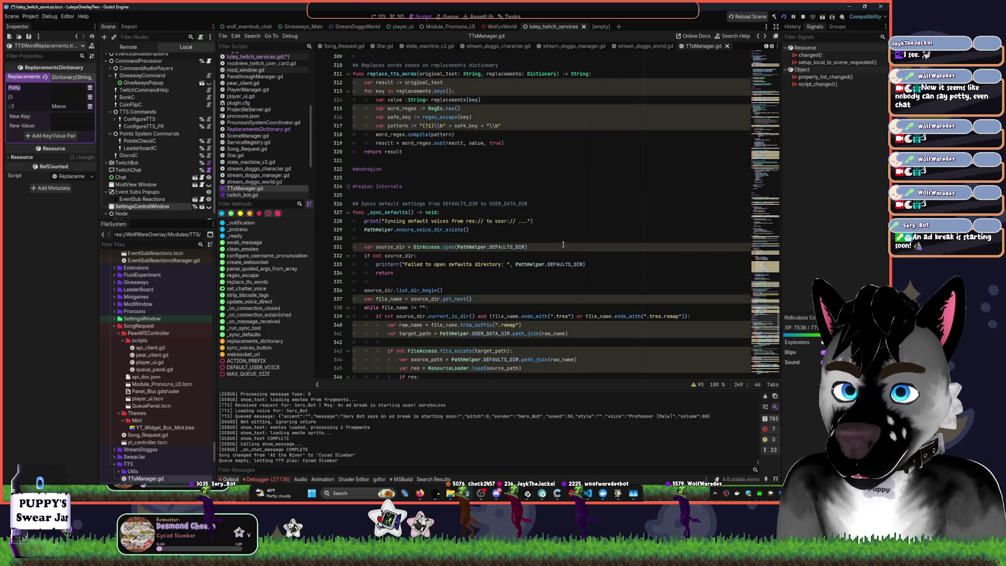
left_click(372, 221)
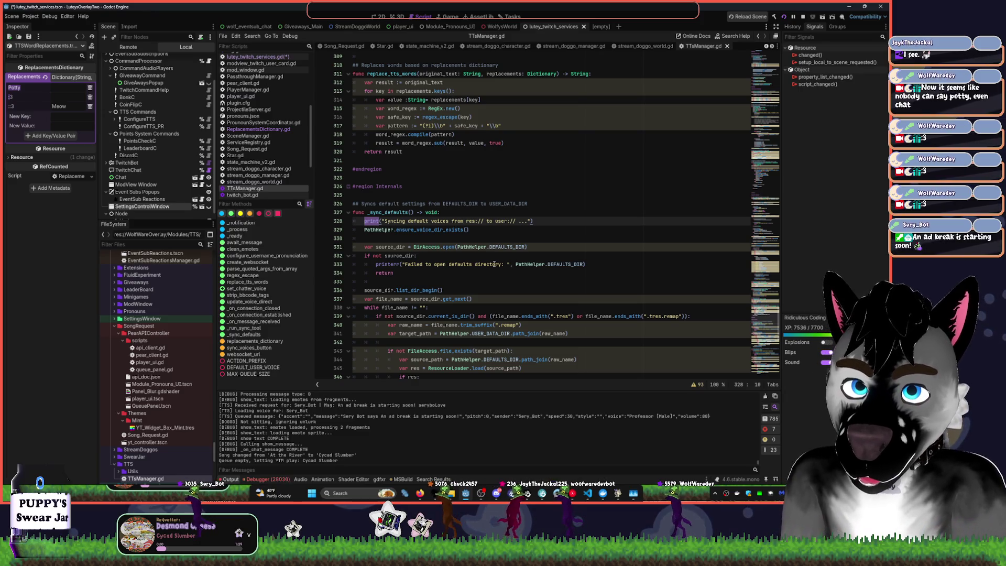
type("Log.")
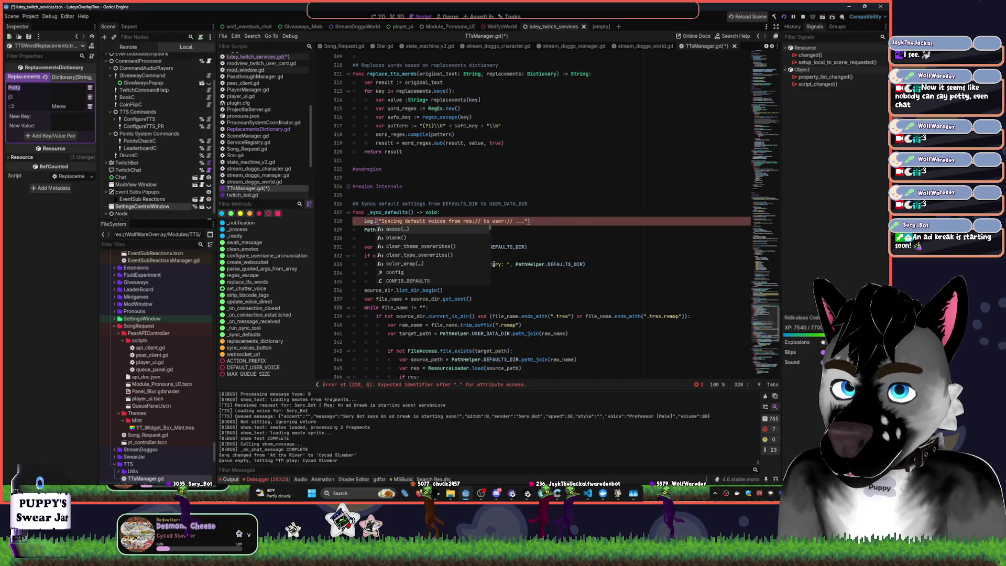
type("pr")
Make line 328 a green-tagged Log.pr, line 333 a Log.err, fix res://, and save.
key("Right")
key("Right")
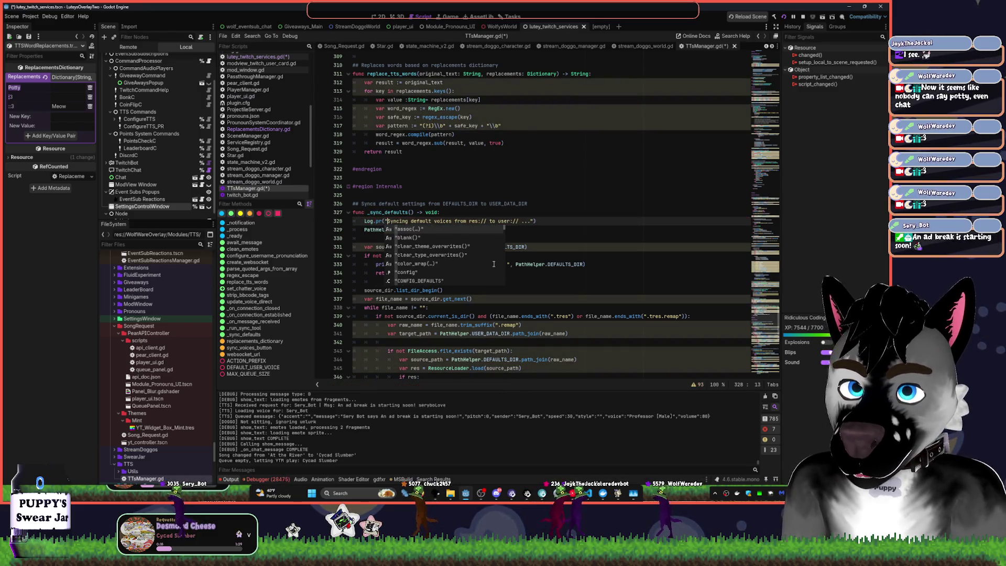
type("[color")
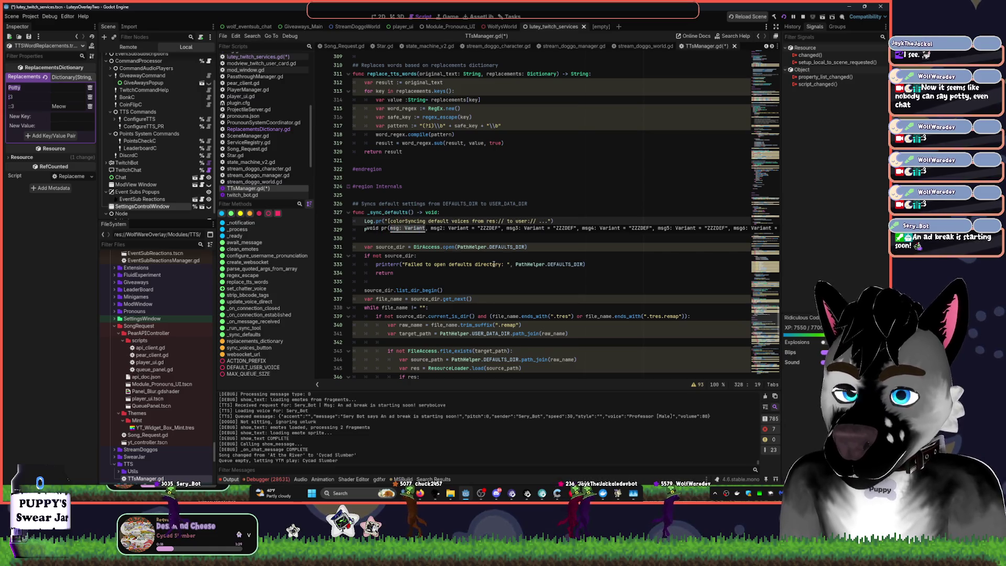
type("=green")
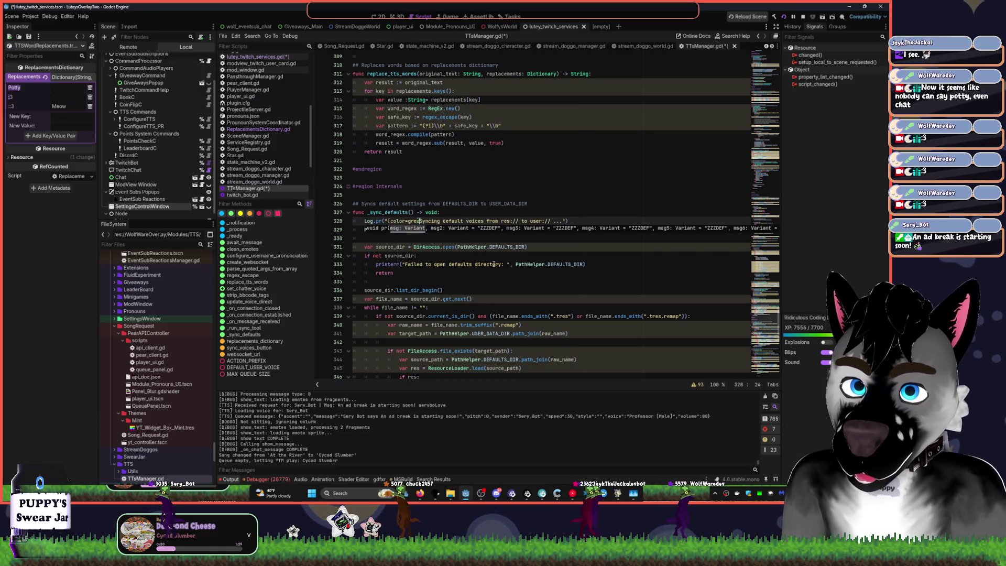
type("]")
key("ctrl+s")
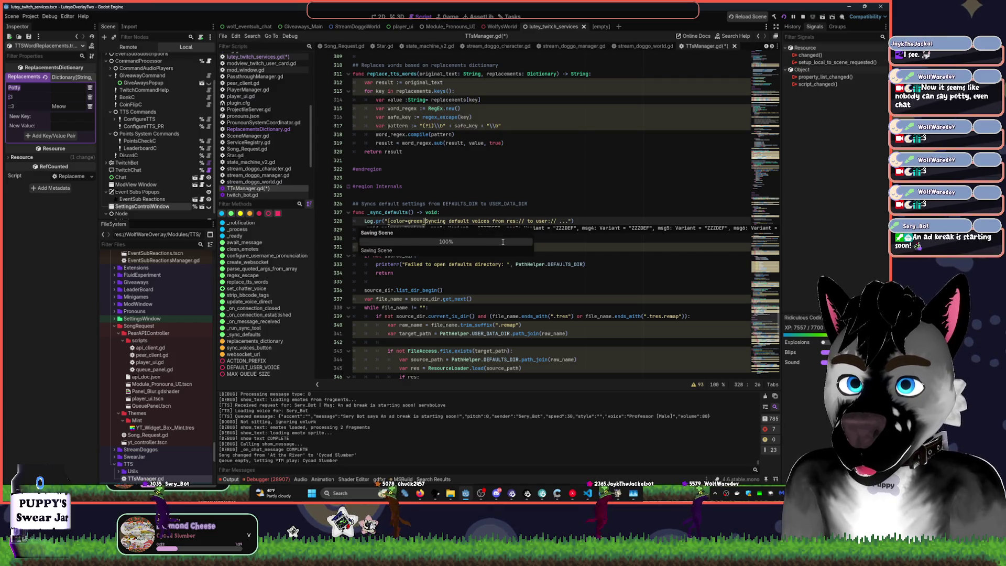
left_click(478, 179)
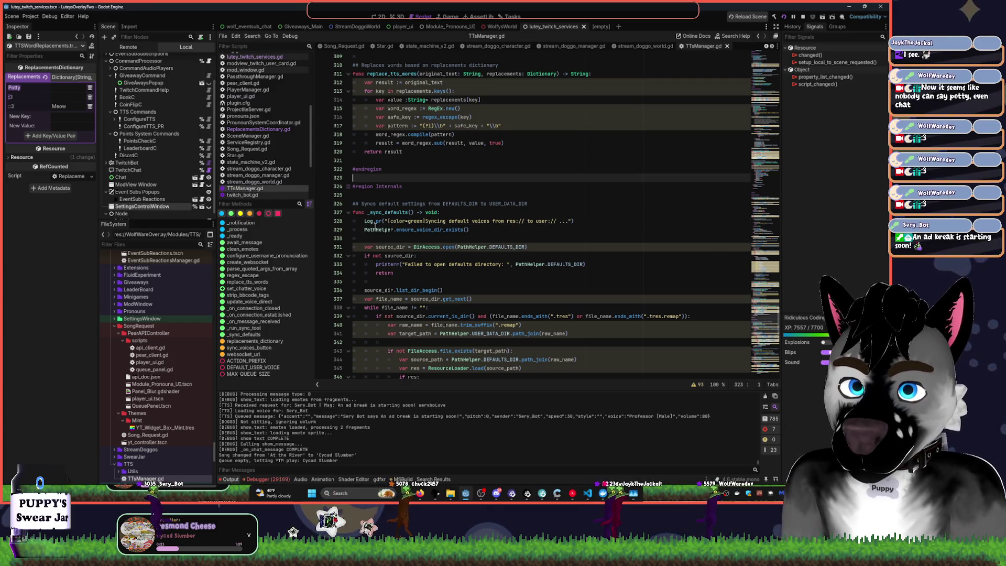
double_click(383, 264)
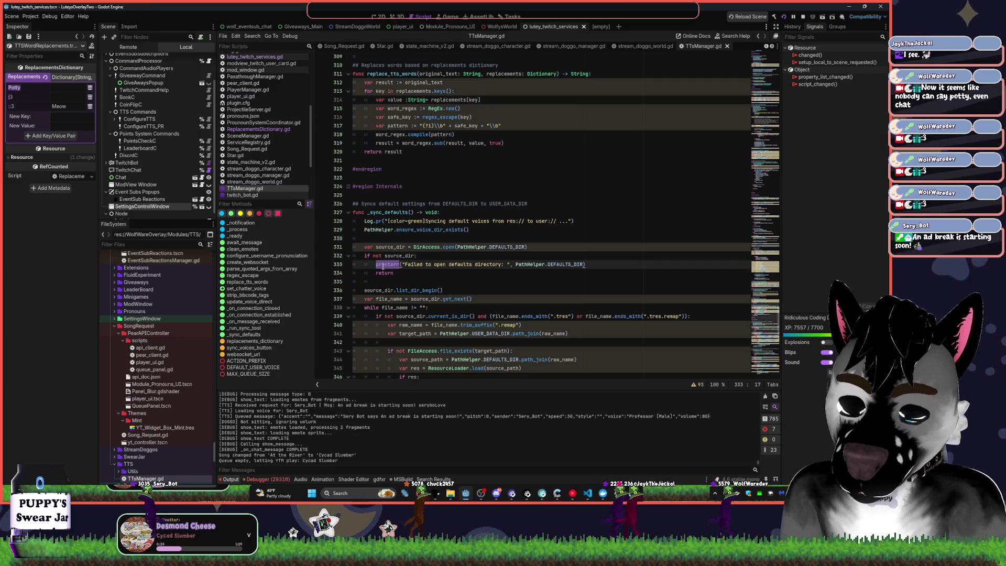
type("Log.err")
left_click(518, 222)
type(":")
left_click(589, 246)
key("ctrl+s")
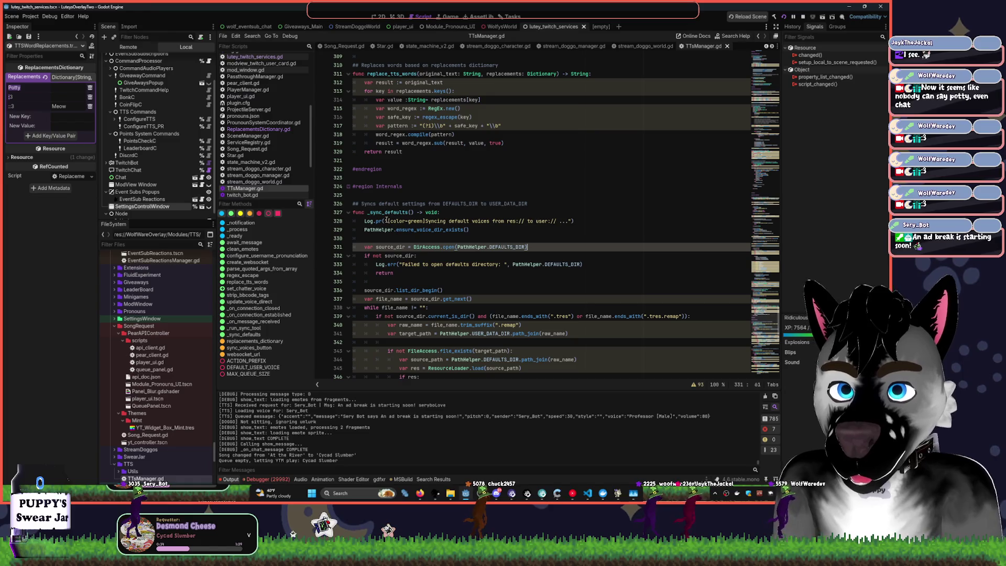
Change the Synced message on line 348 to 'Synced Setting' and save.
scroll(430, 271, "down", 1)
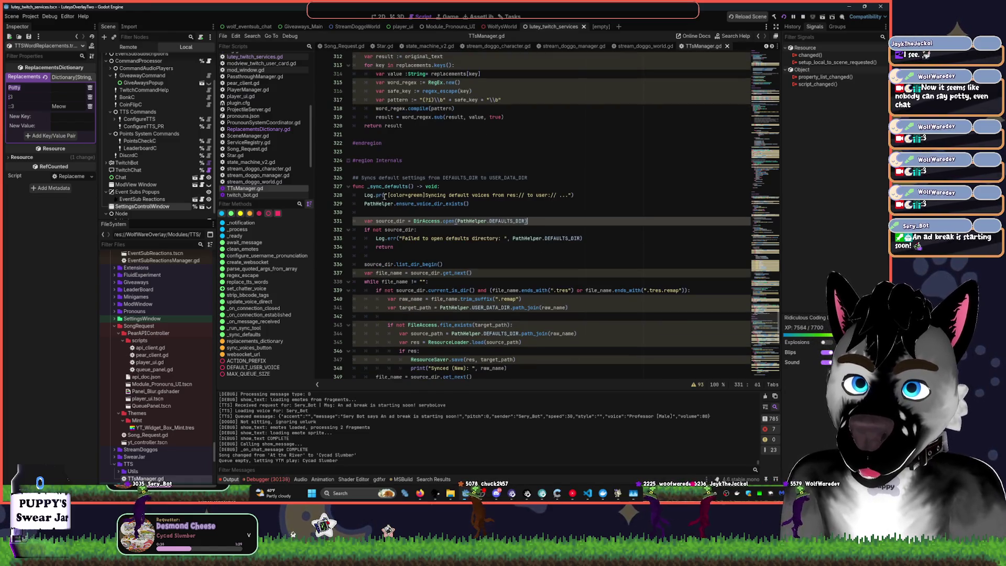
scroll(367, 271, "down", 2)
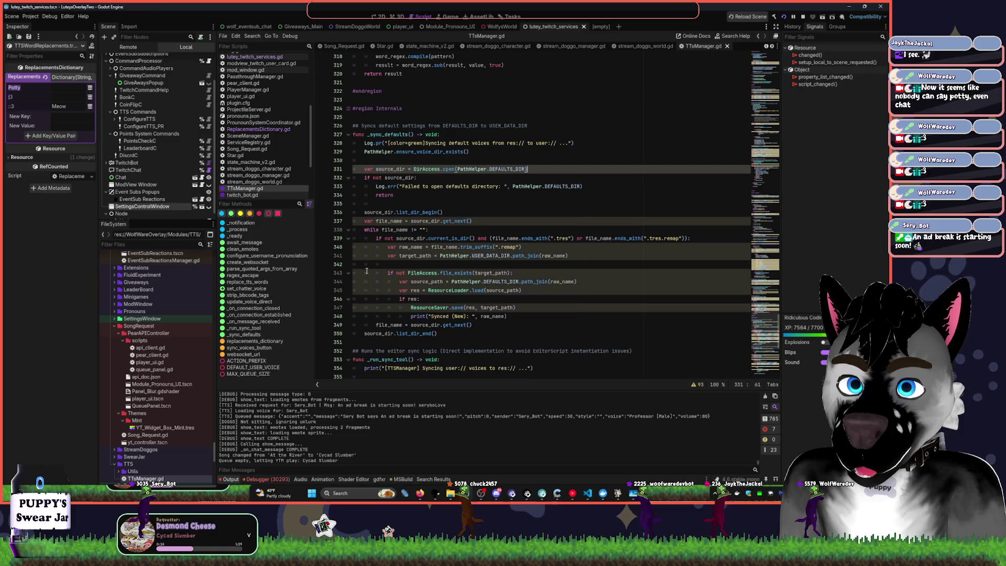
scroll(367, 271, "down", 1)
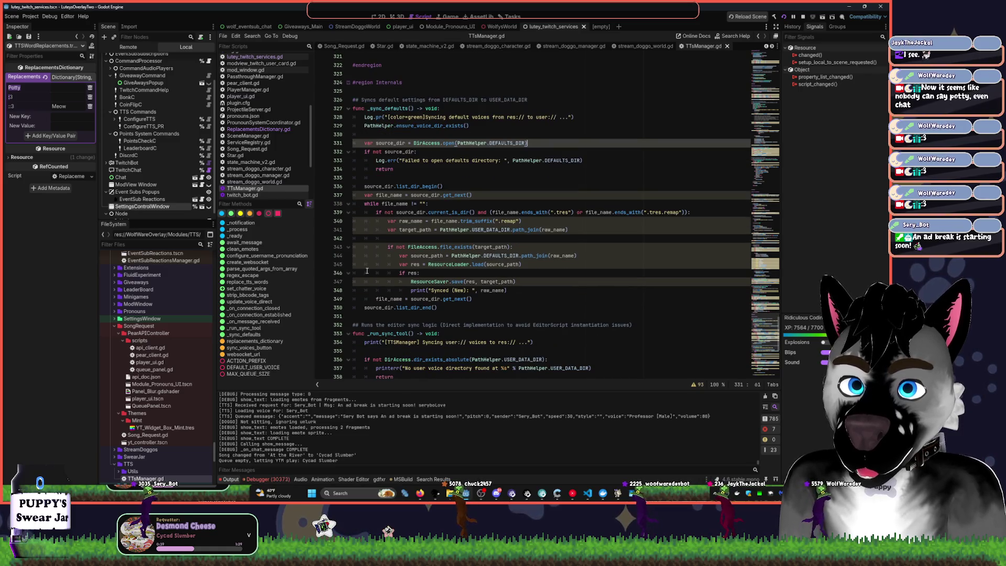
left_click(411, 289)
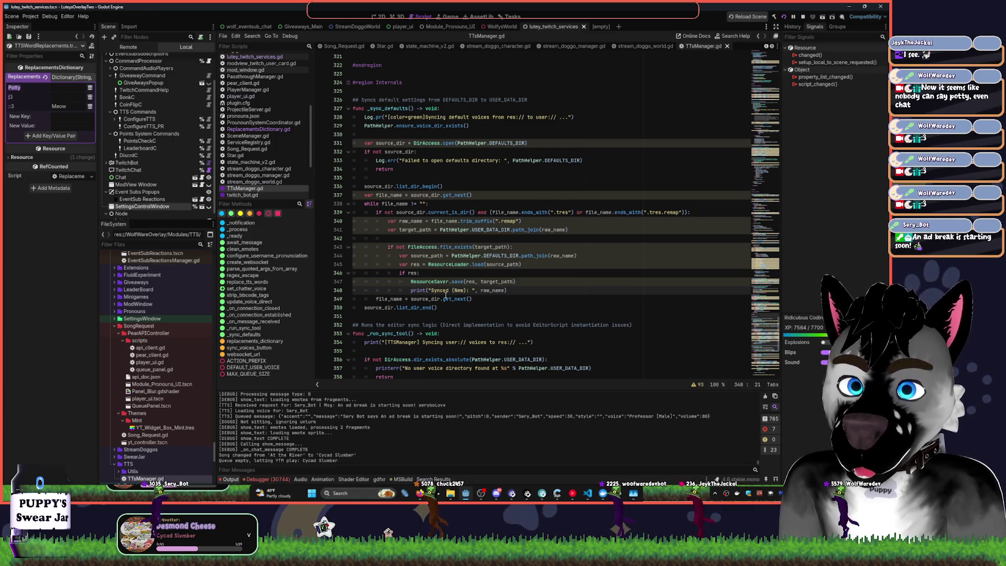
type("Setting")
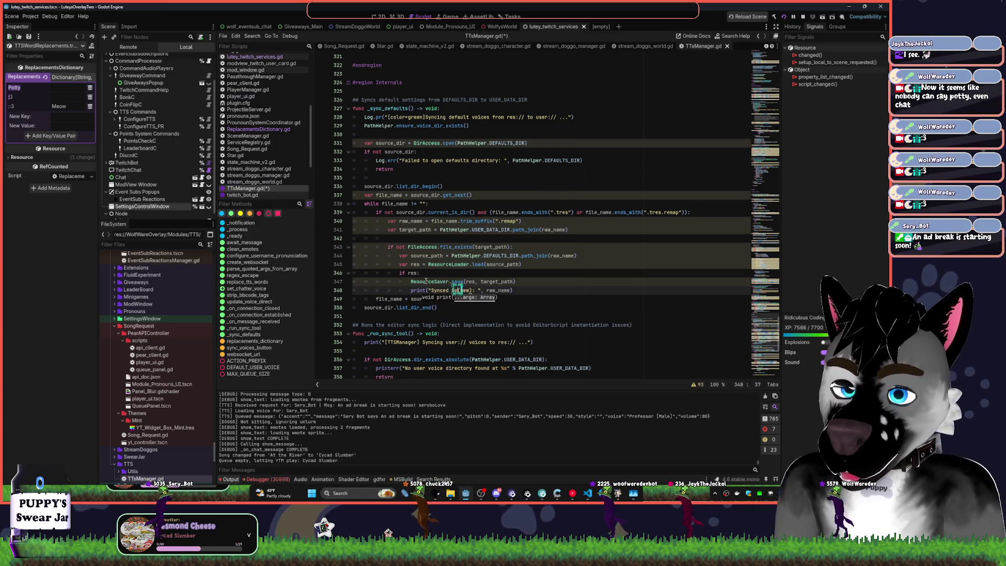
key("ctrl+s")
Convert the print calls on lines 348 and 354 to Log.pr with a [color=green] tag.
scroll(419, 262, "down", 1)
double_click(419, 264)
type("Log.pr")
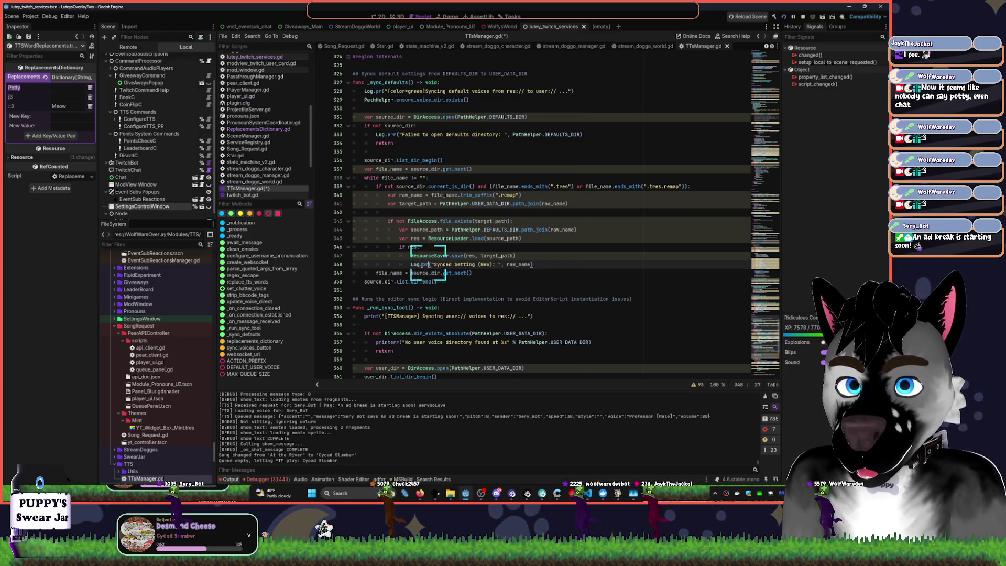
left_click(370, 316)
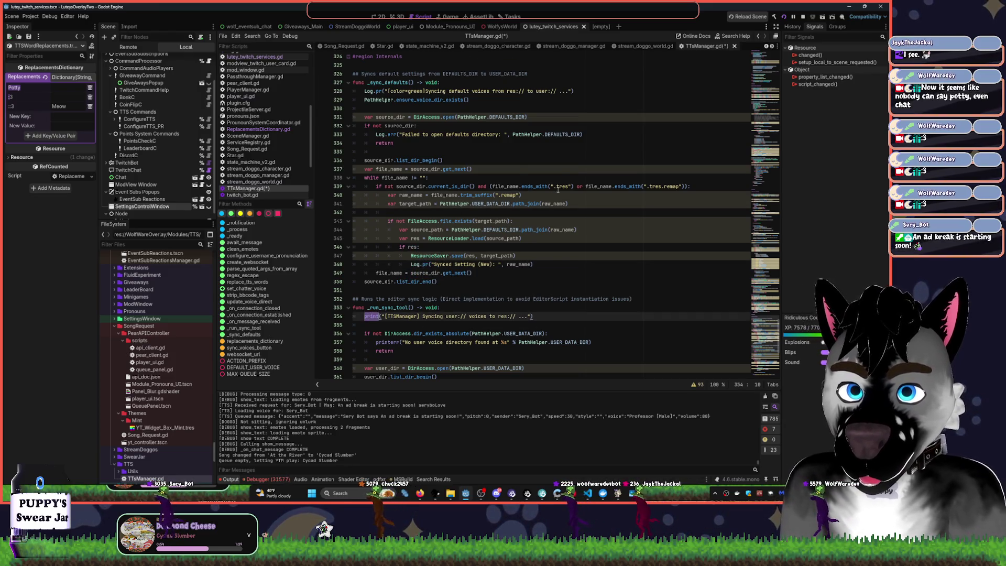
scroll(555, 194, "down", 3)
type("Log.pr")
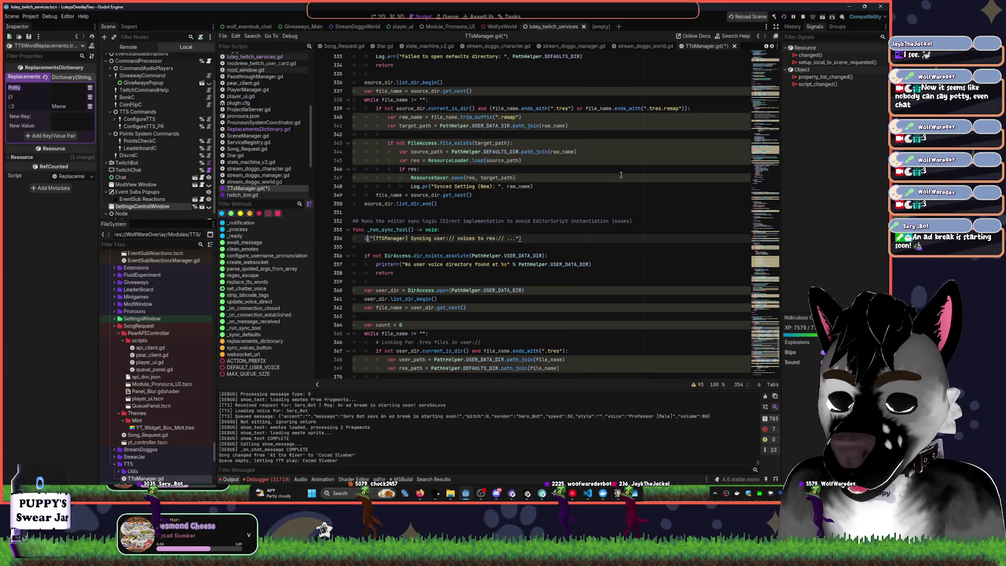
key("Right")
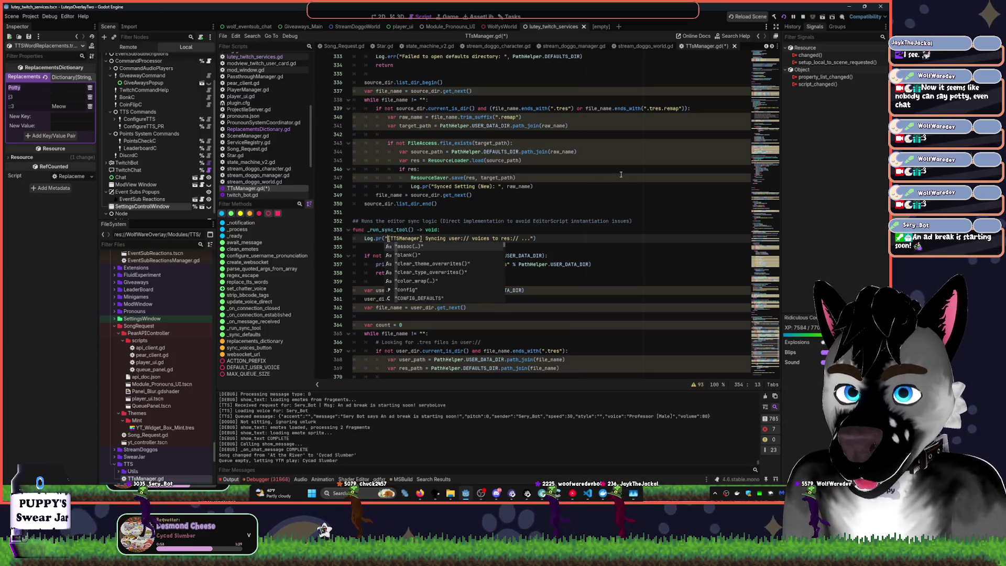
type("[color=green]")
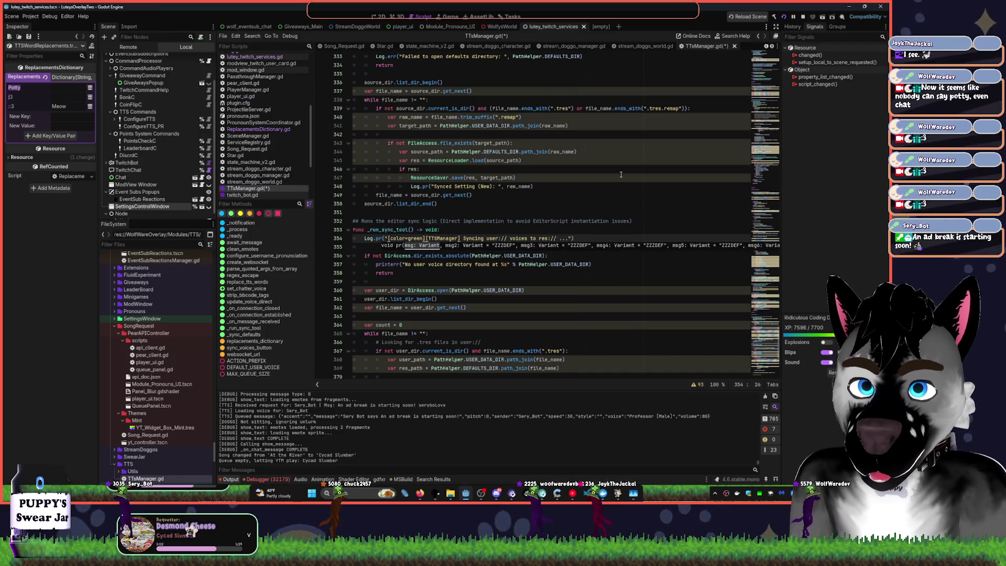
left_click(598, 160)
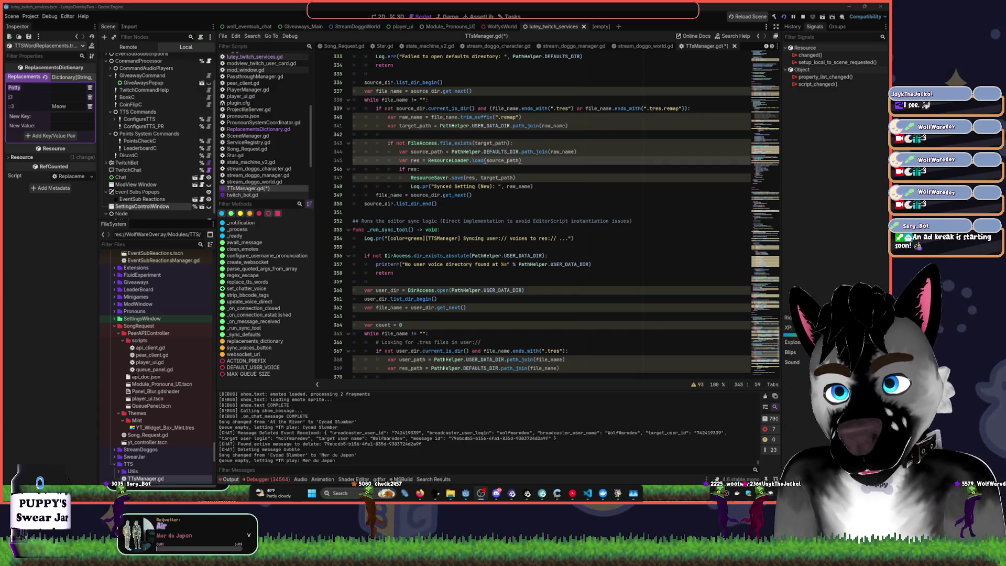
Review the _run_sync_tool code around lines 353 and 371 in TTSManager.gd.
left_click(558, 230)
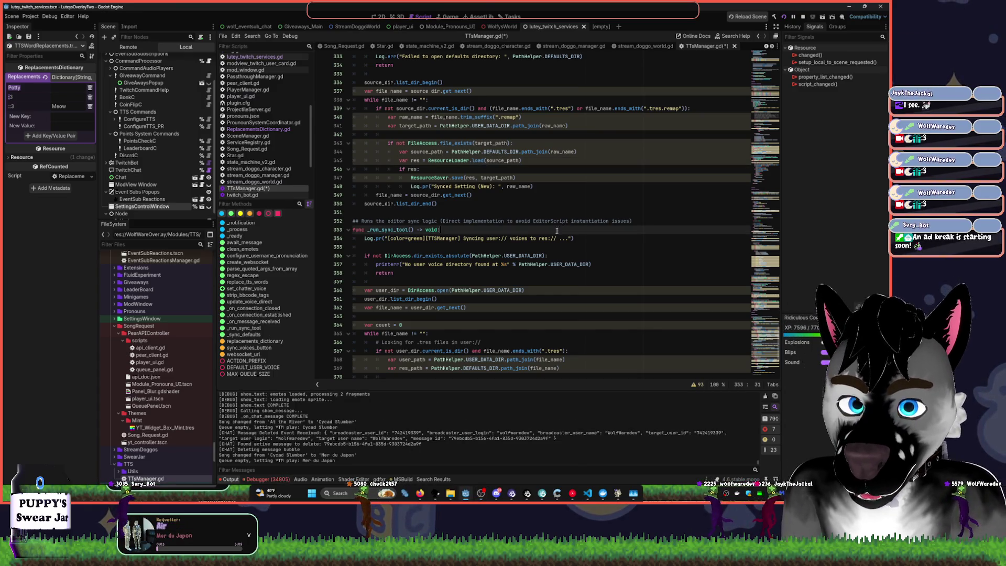
mouse_move(558, 217)
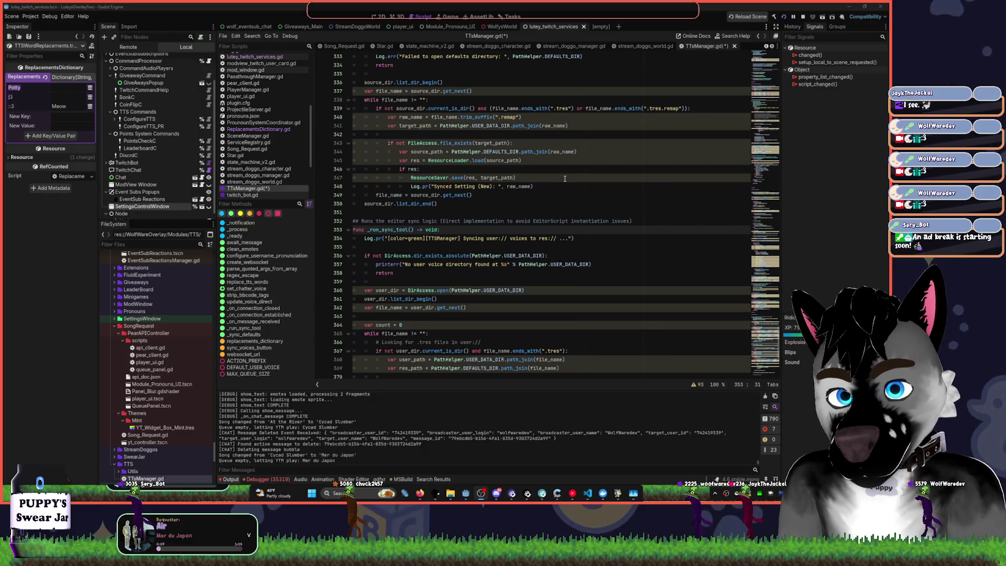
scroll(566, 178, "down", 6)
left_click(545, 229)
scroll(540, 199, "up", 7)
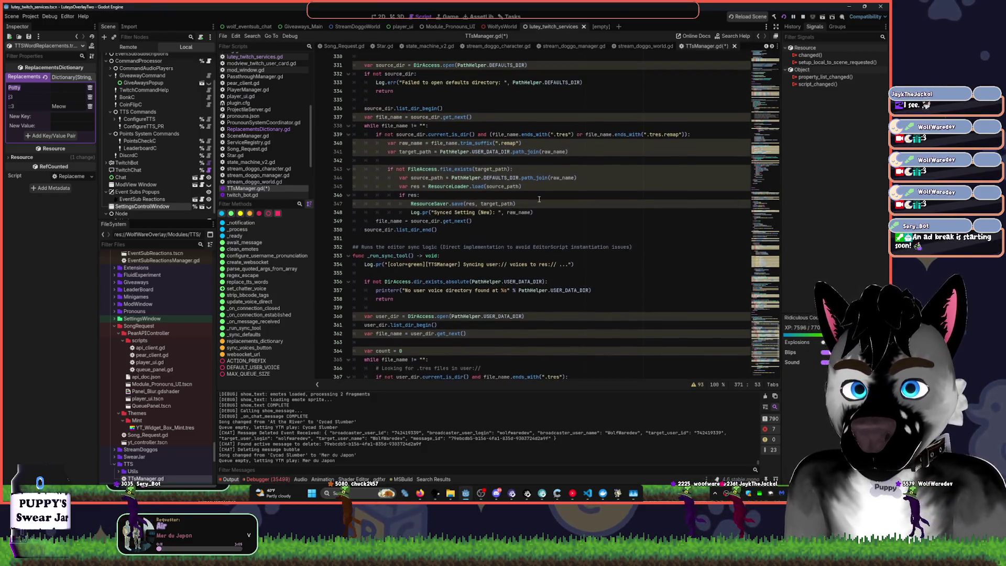
scroll(538, 199, "down", 4)
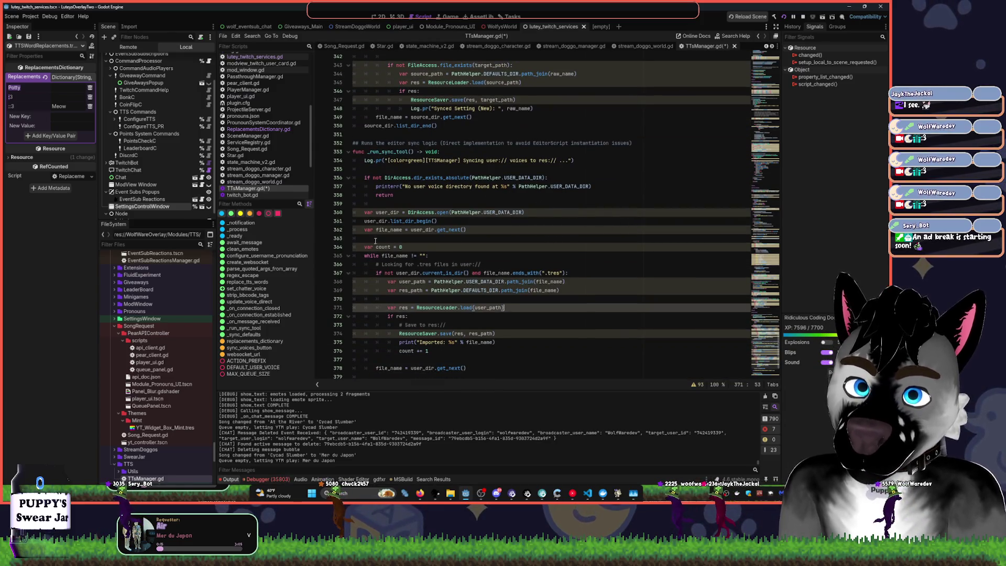
scroll(147, 366, "down", 10)
scroll(147, 365, "down", 4)
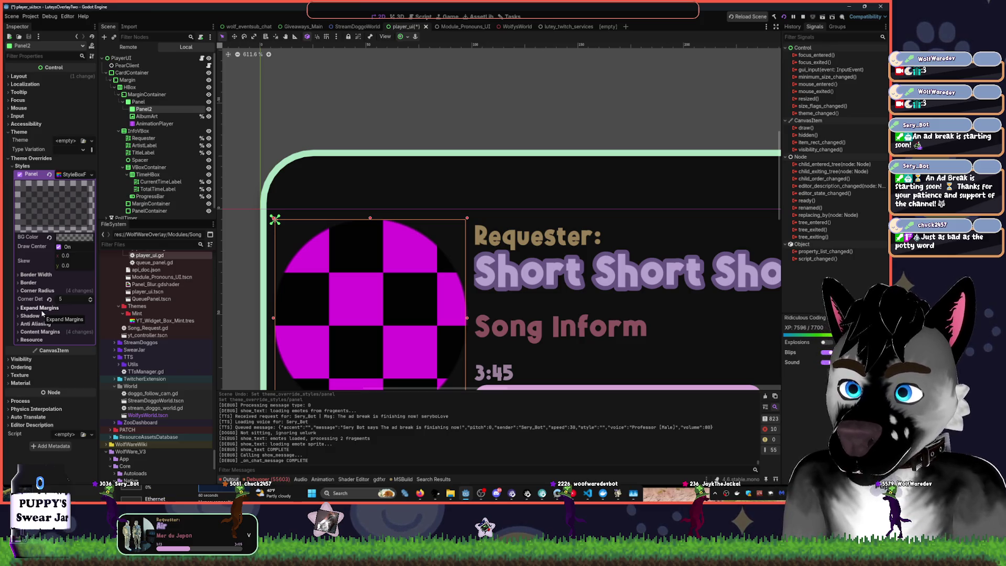
Set Panel2's StyleBox expand margins to 4 px and check its anti-aliasing, resource and shadow settings.
left_click(42, 309)
left_click_drag(58, 316, 76, 326)
left_click(77, 320)
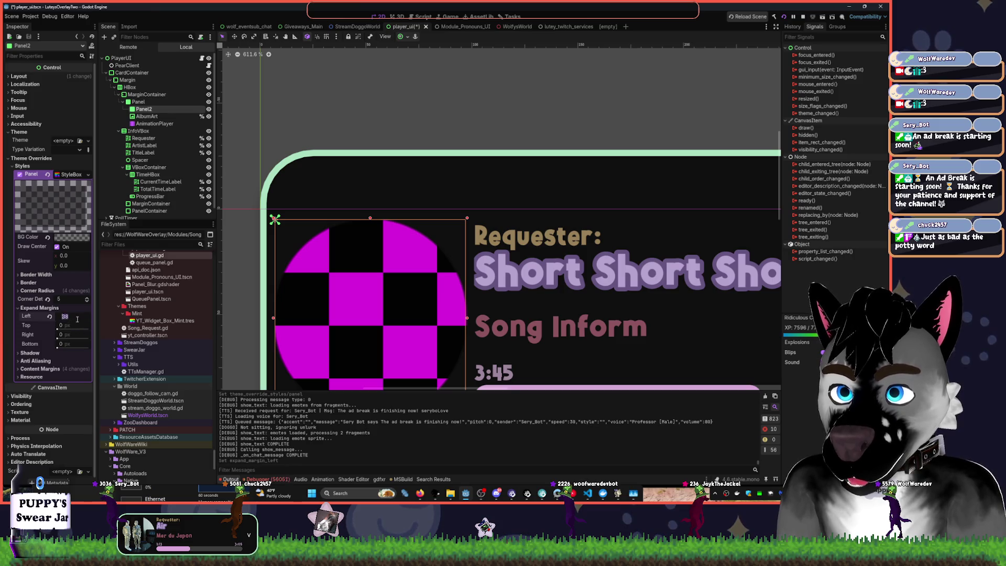
type("4")
key("Return")
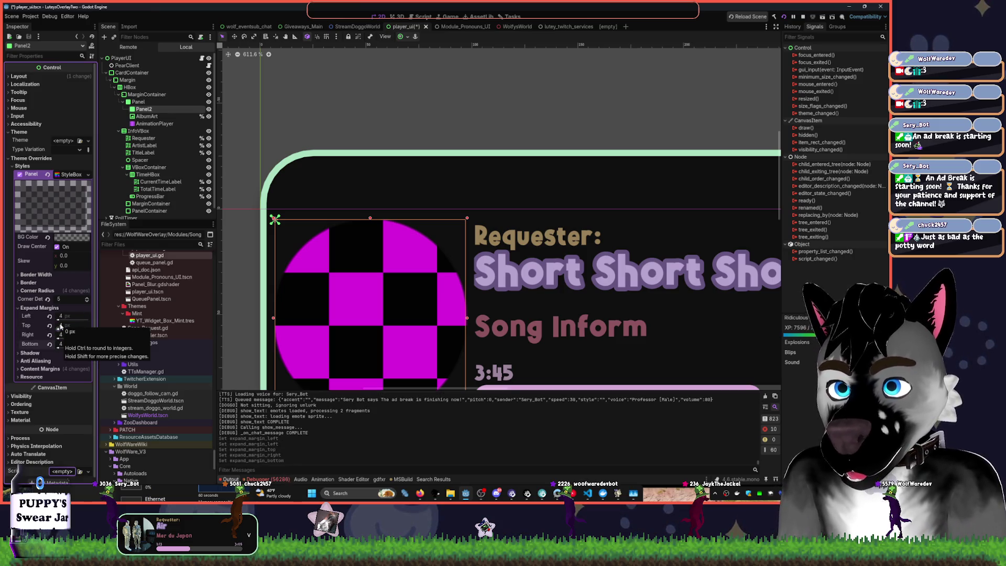
left_click(35, 361)
left_click(46, 397)
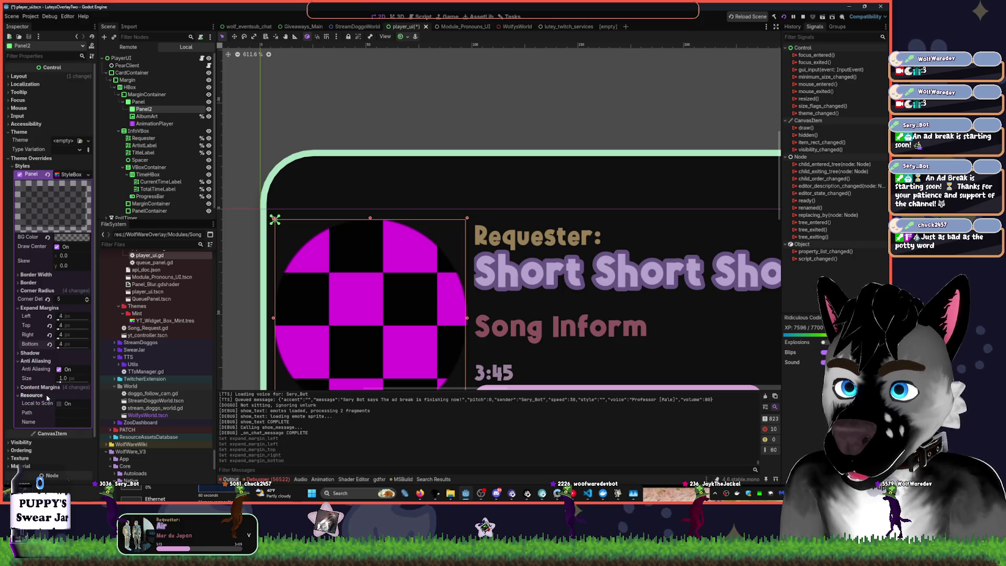
left_click(47, 354)
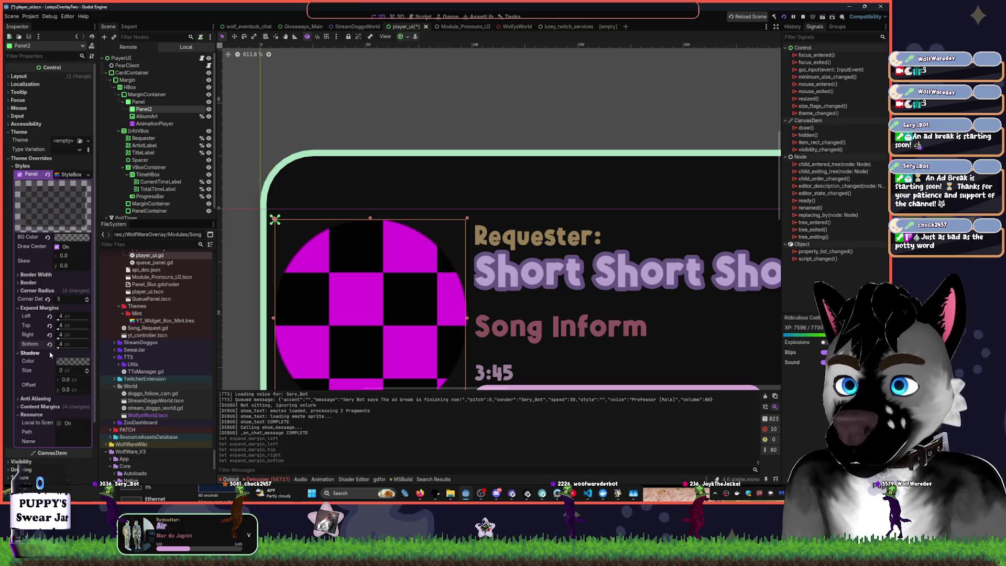
Set Panel2's background colour to pink f31b6699, then shift it to translucent green.
left_click(67, 240)
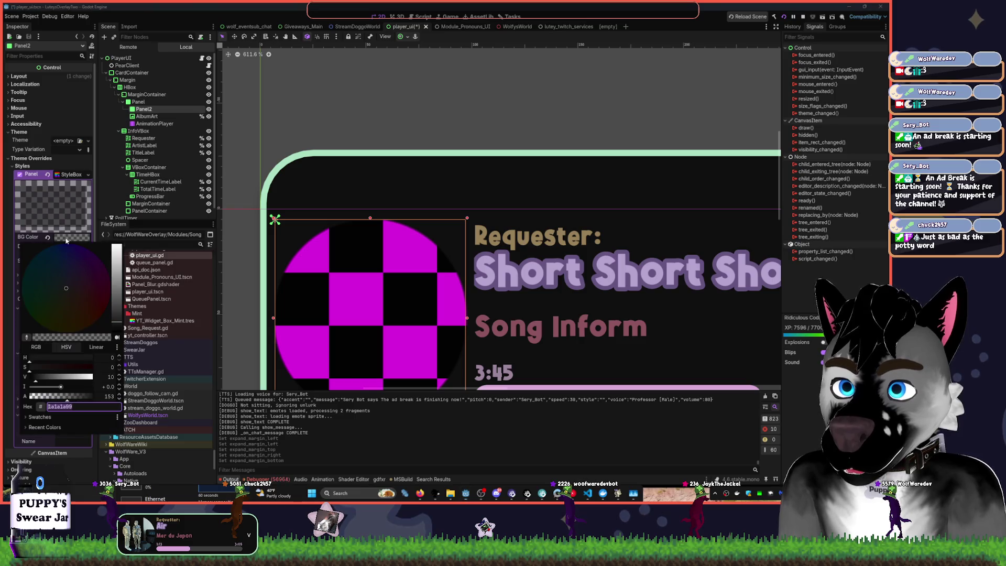
type("f31b6699")
key("Return")
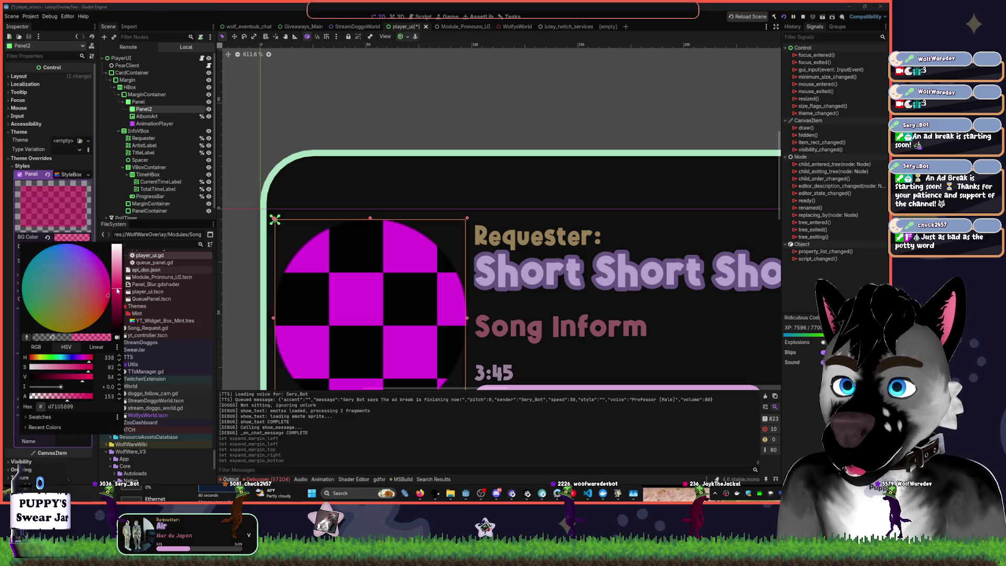
left_click_drag(98, 260, 24, 336)
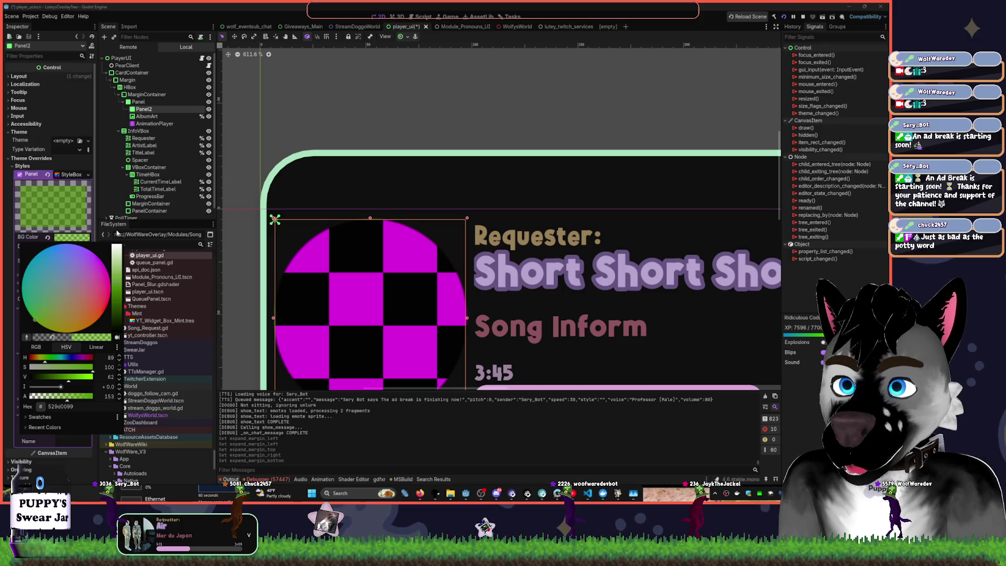
Select AlbumArt to show its rotation animation track, undoing an accidental resize of the art.
left_click(490, 224)
left_click(490, 224)
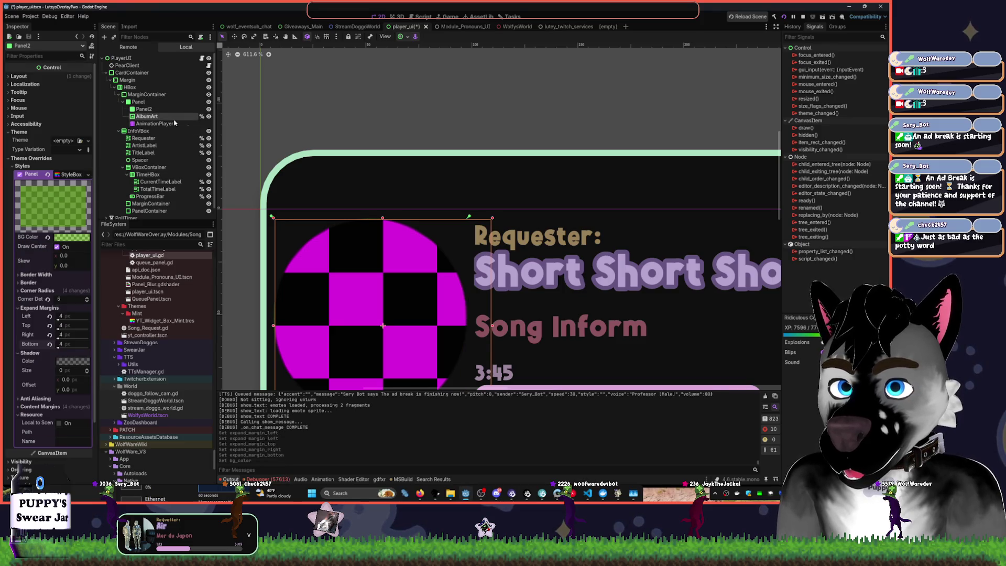
left_click(489, 224)
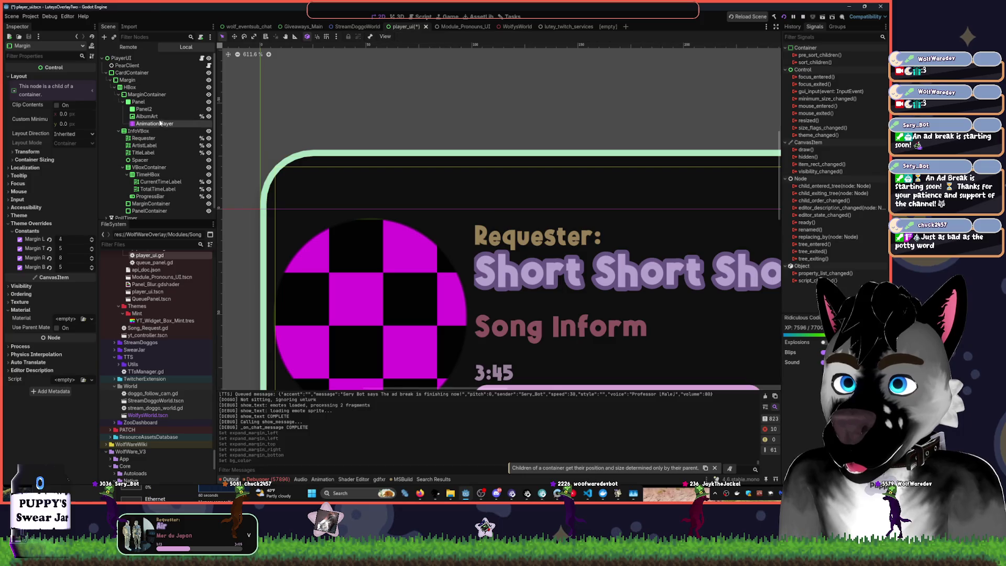
left_click(160, 123)
left_click(375, 207)
left_click_drag(494, 220, 469, 233)
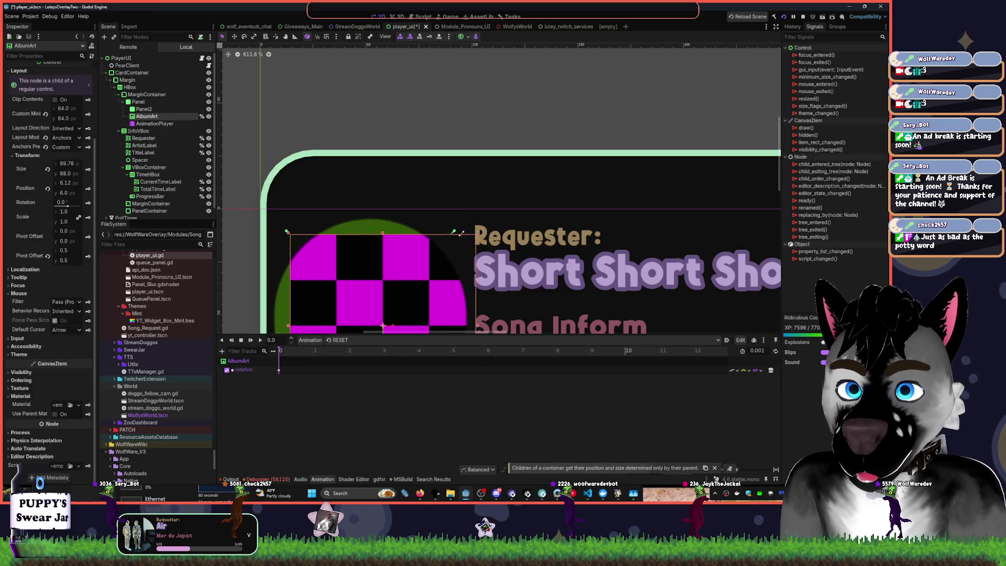
scroll(446, 220, "down", 3)
key("ctrl+z")
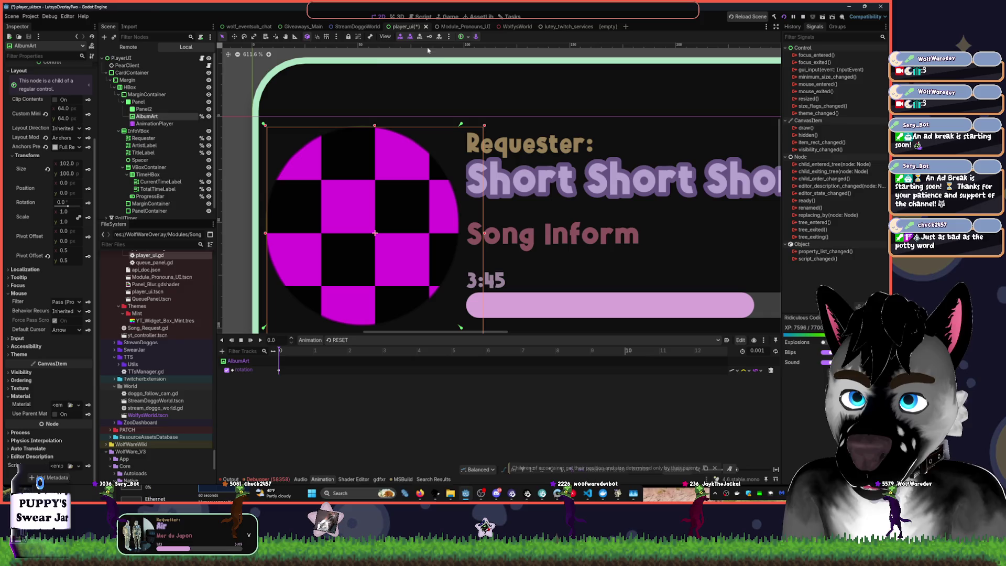
left_click(145, 109)
Move Panel2 above Panel and zero its left, top and right expand margins.
left_click_drag(146, 109, 136, 102)
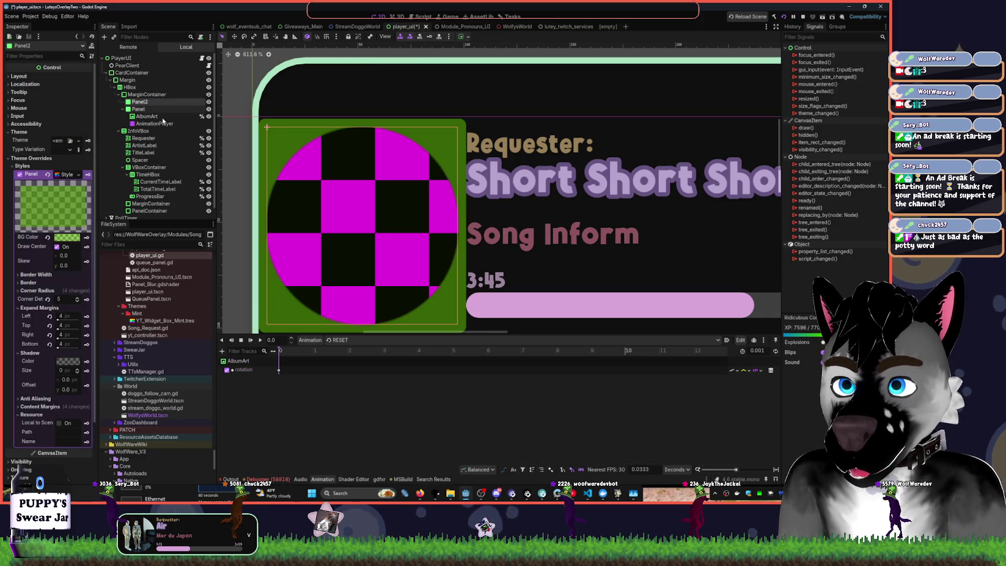
left_click(49, 317)
left_click(49, 326)
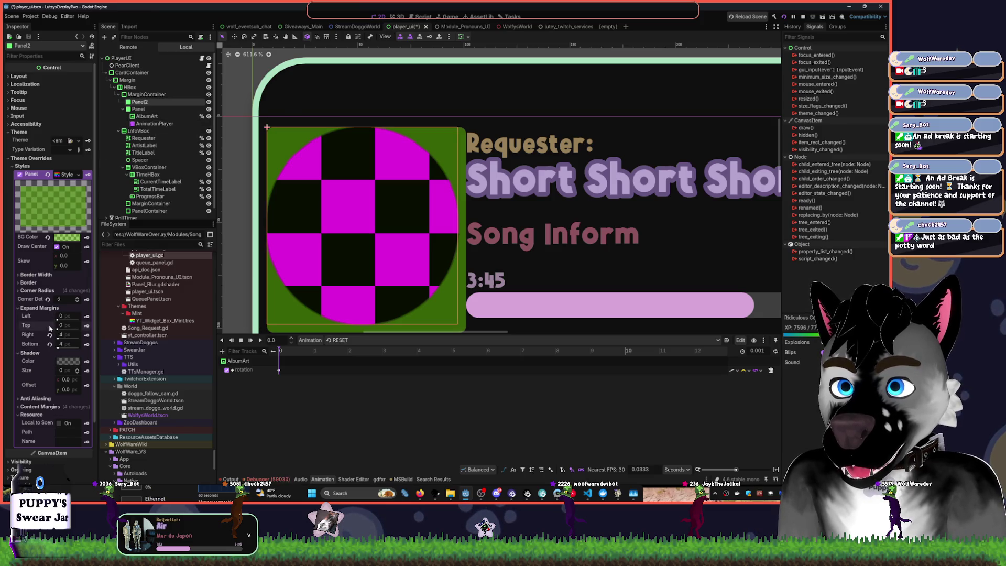
left_click(50, 335)
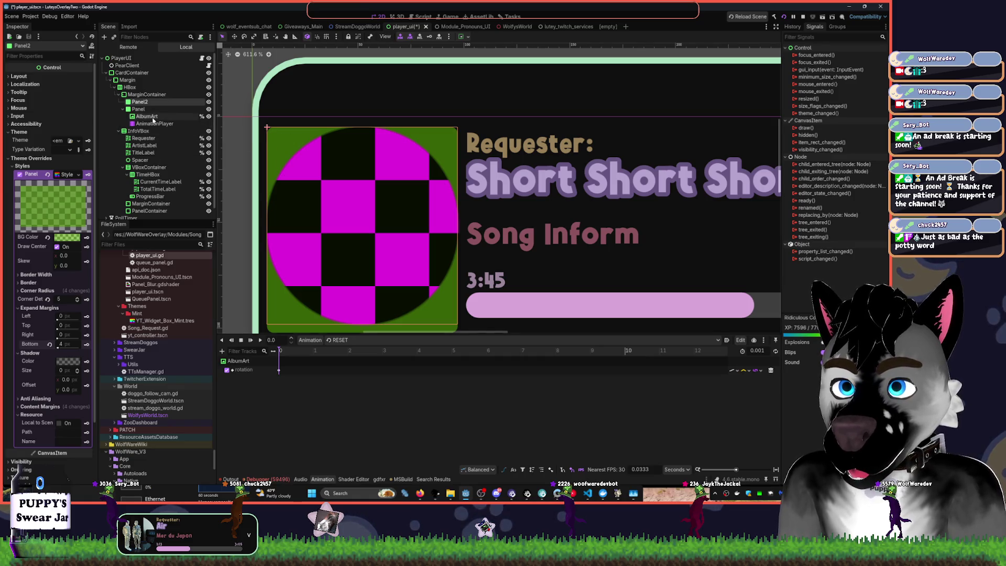
left_click(139, 109)
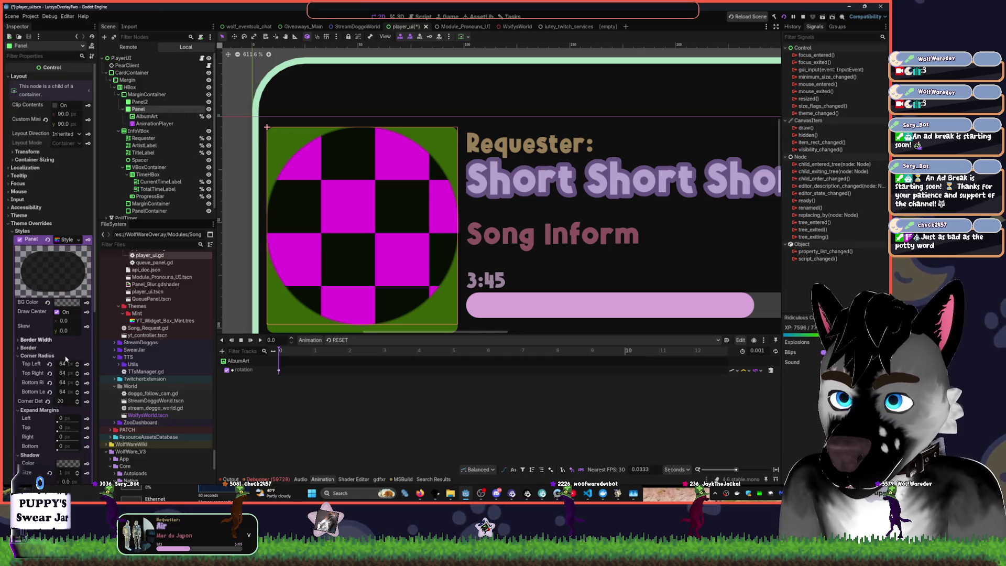
left_click(140, 102)
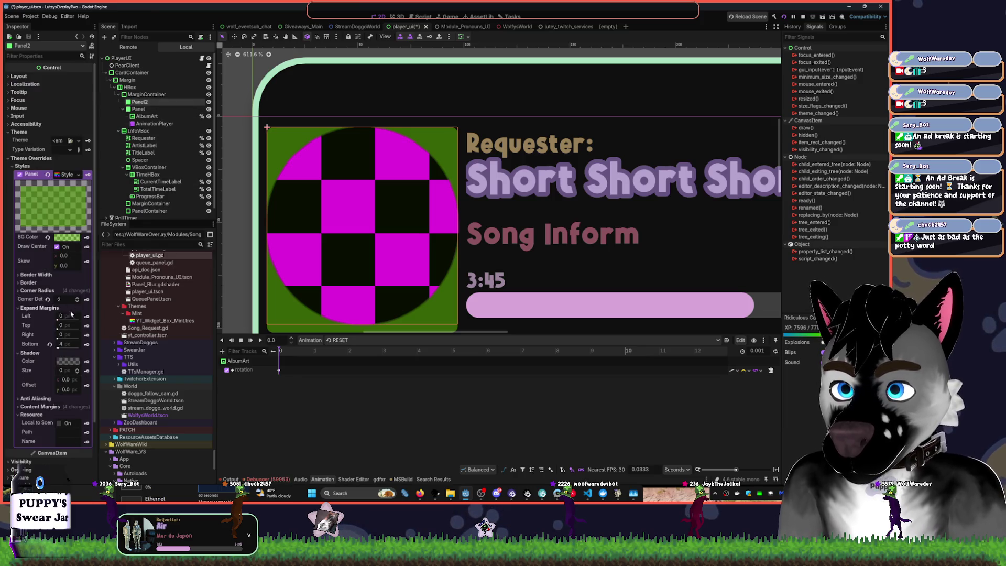
Set all four corner radii of Panel2's style to 60 and corner detail to 20.
left_click(28, 283)
left_click(47, 276)
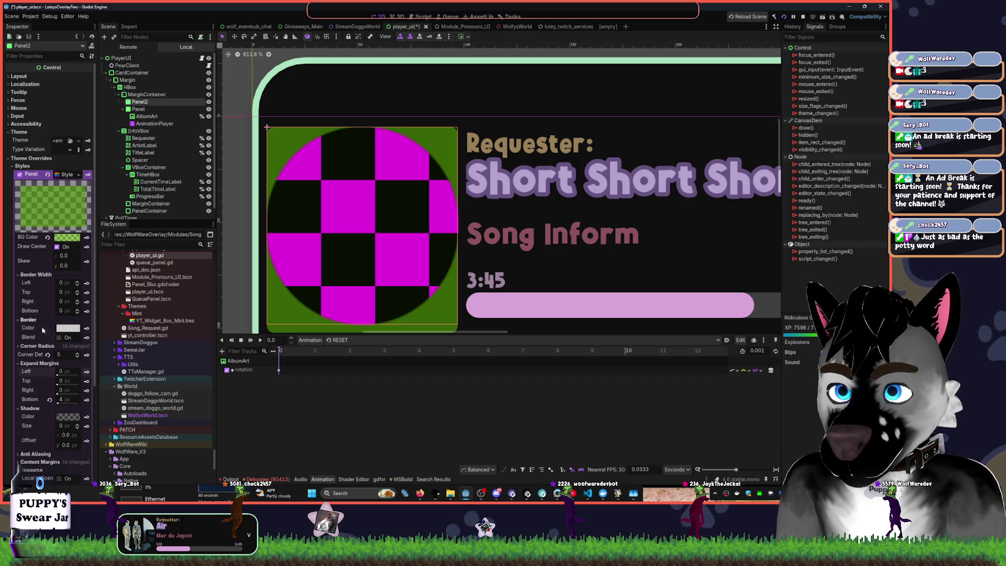
left_click(41, 347)
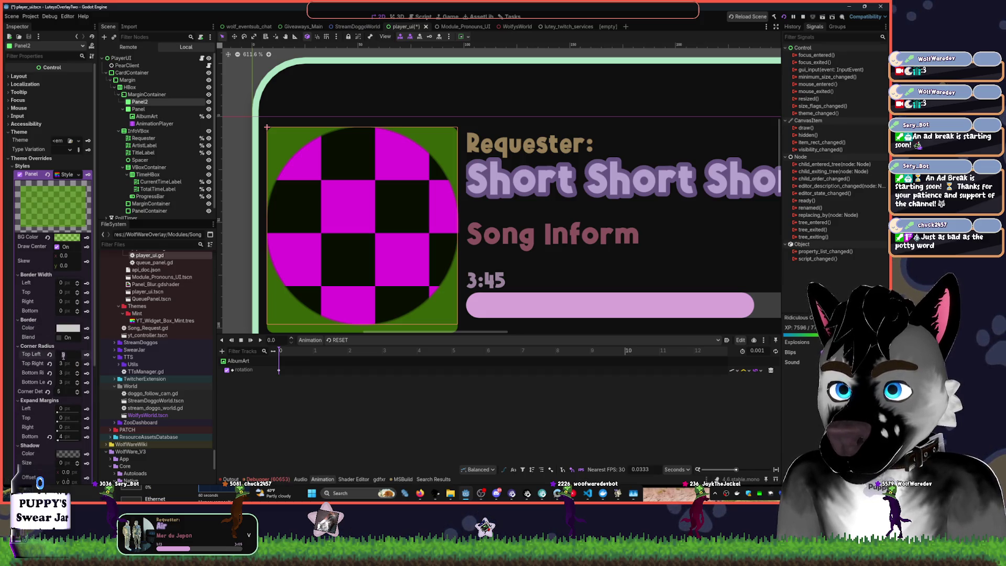
type("60")
key("Tab")
type("60")
key("Tab")
type("60")
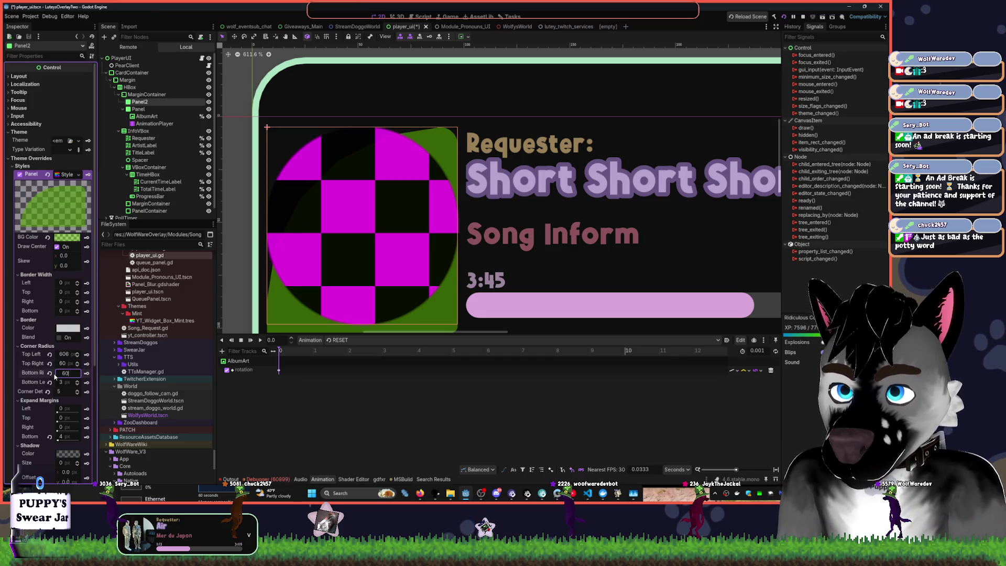
key("shift+Tab")
key("shift+Tab")
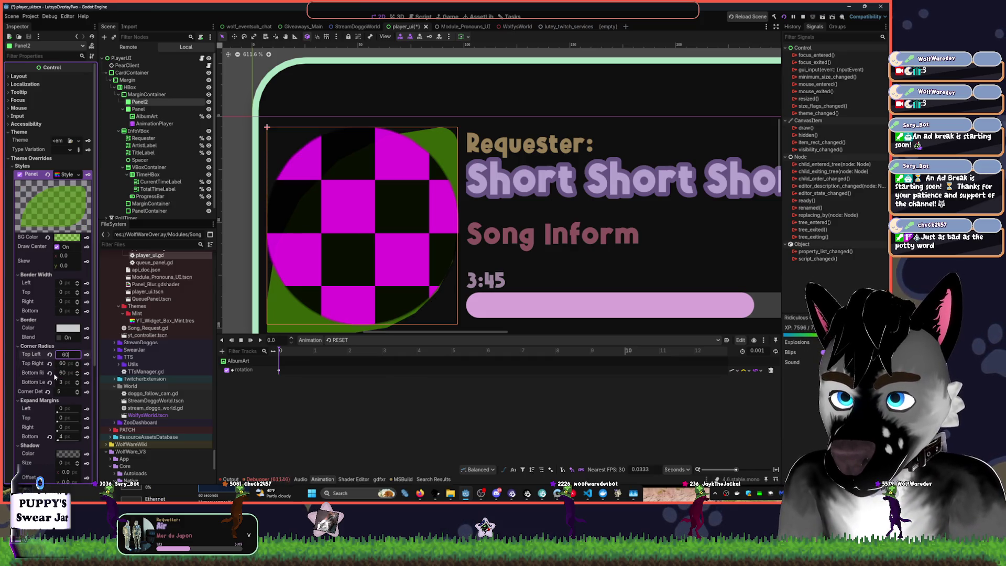
key("Tab")
key("Tab")
key("Tab")
type("60")
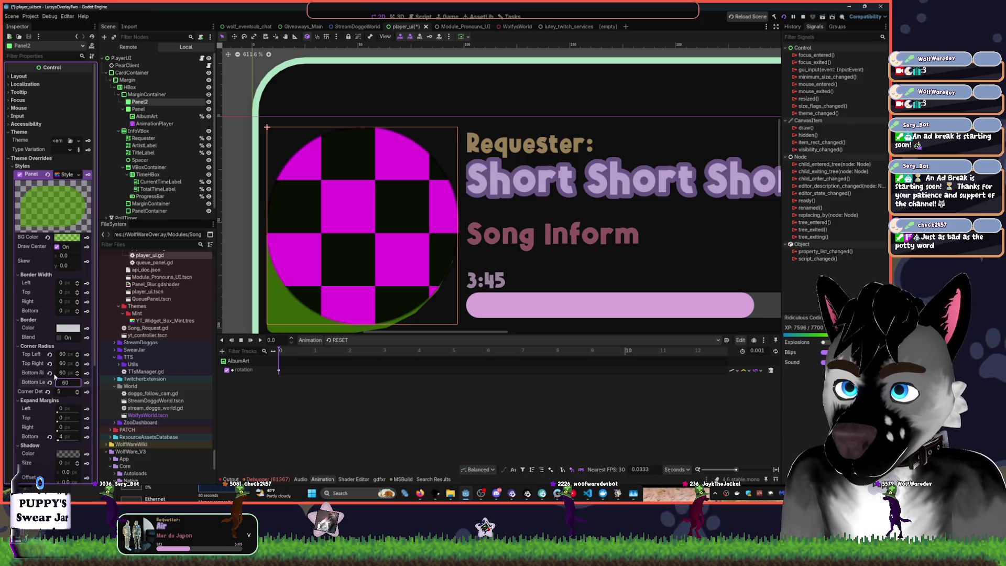
key("Tab")
type("0")
key("Tab")
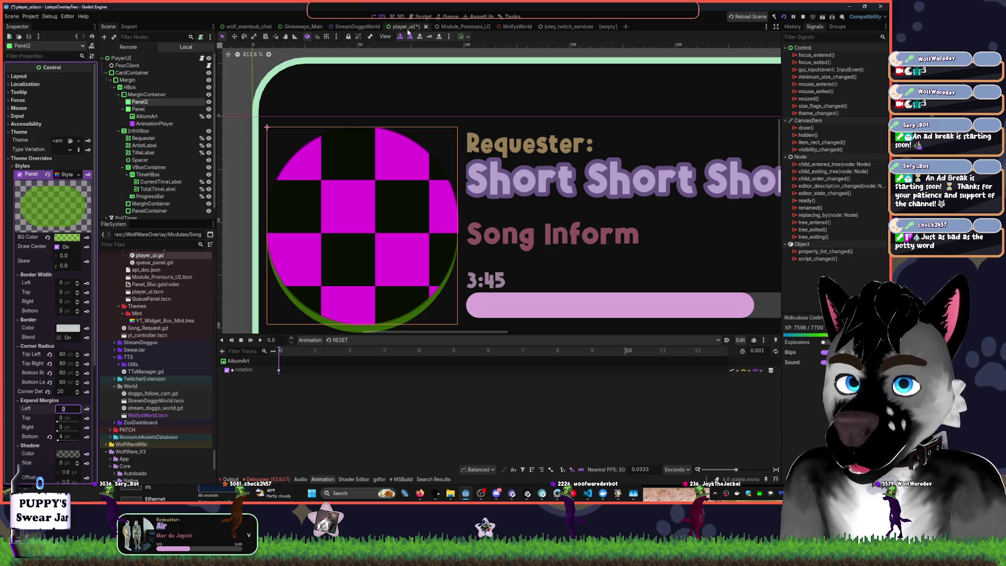
left_click(465, 38)
left_click(477, 58)
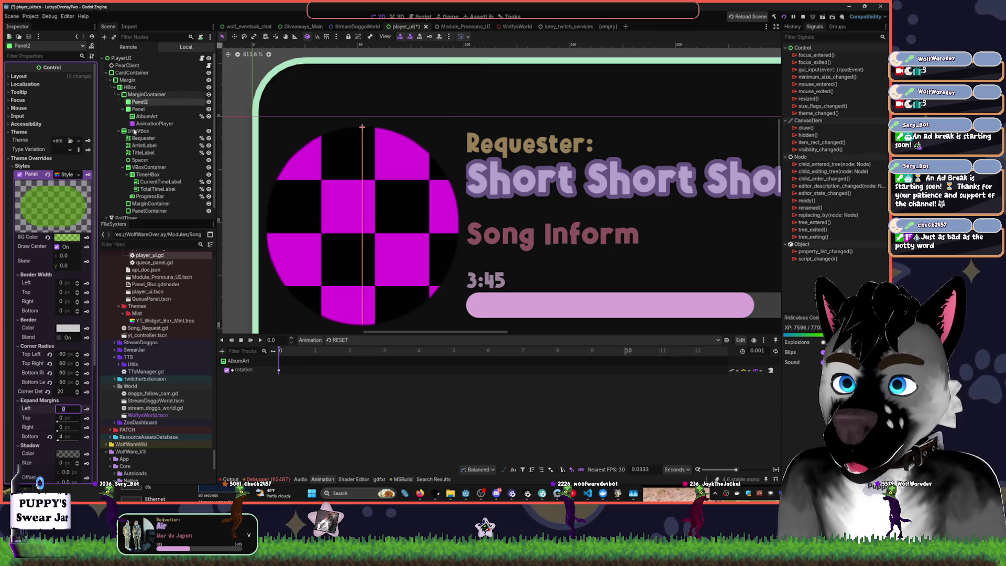
left_click(145, 103)
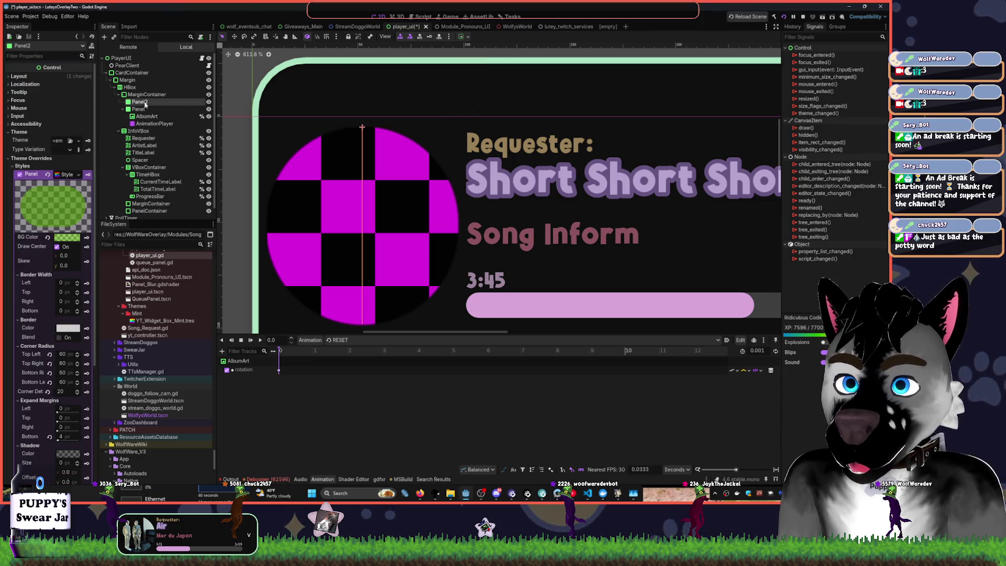
left_click(465, 38)
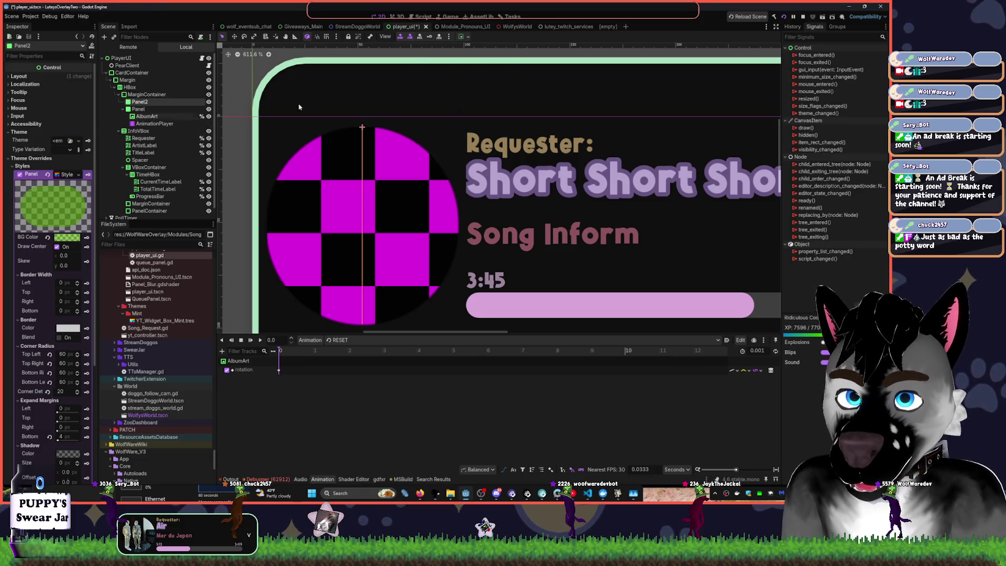
key("ctrl+z")
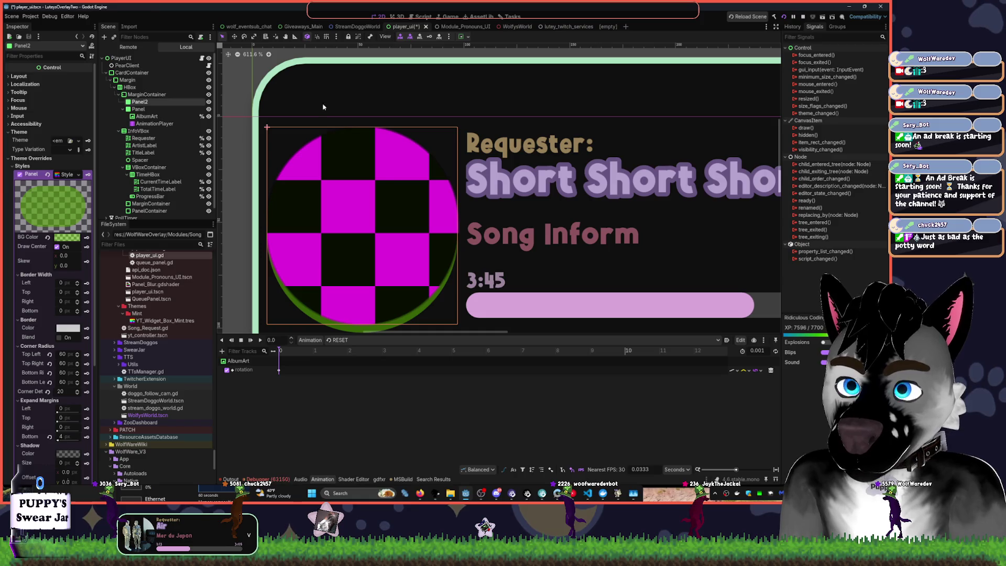
key("w")
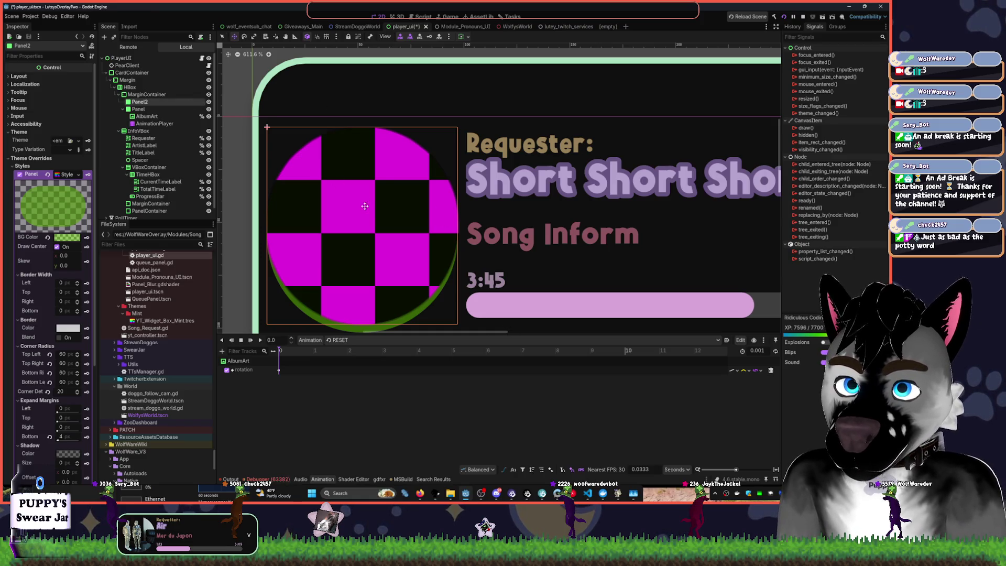
left_click_drag(337, 182, 350, 188)
left_click(139, 109)
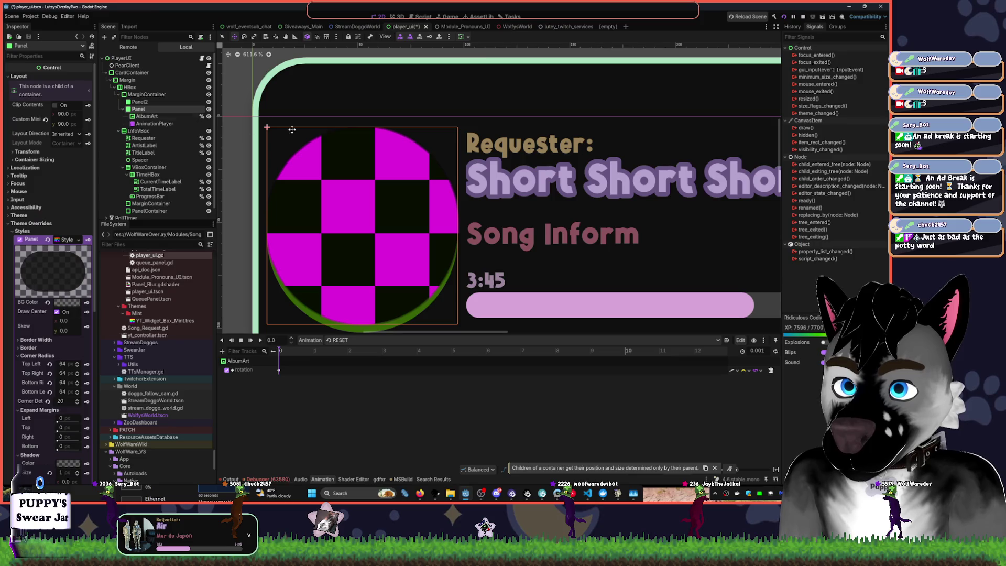
left_click(464, 37)
left_click(266, 100)
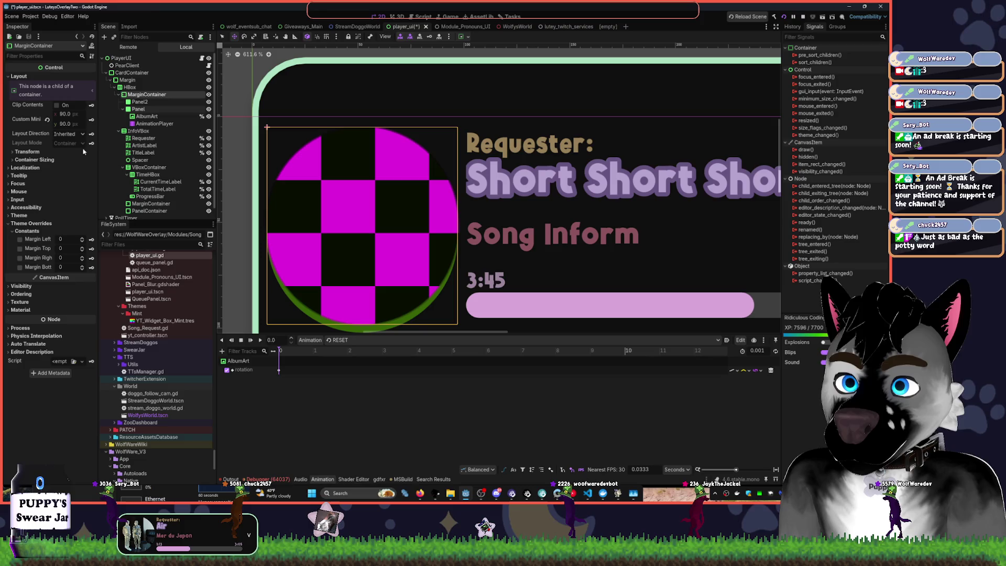
left_click(82, 237)
left_click(82, 237)
left_click(82, 238)
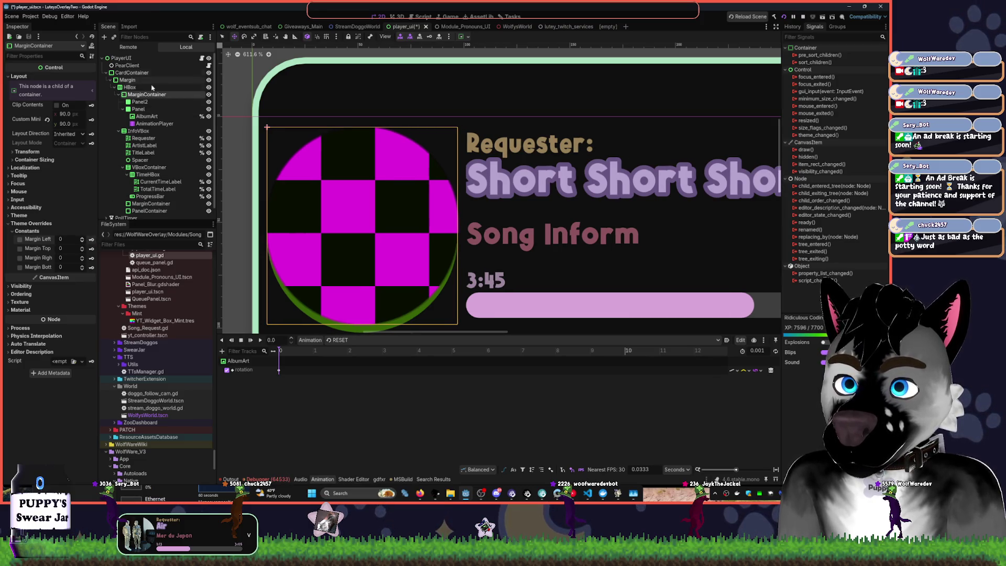
left_click(152, 102)
left_click(209, 102)
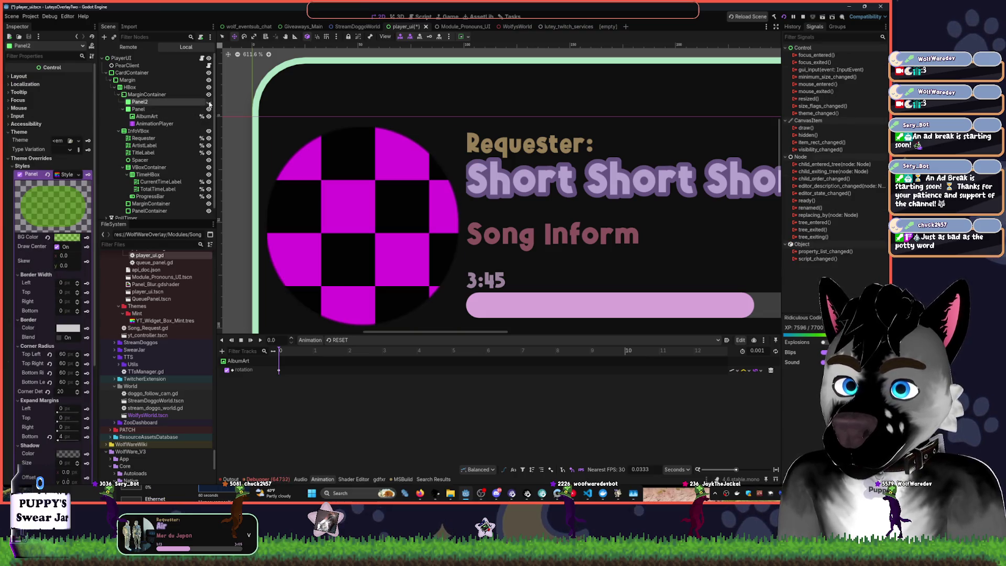
left_click(209, 102)
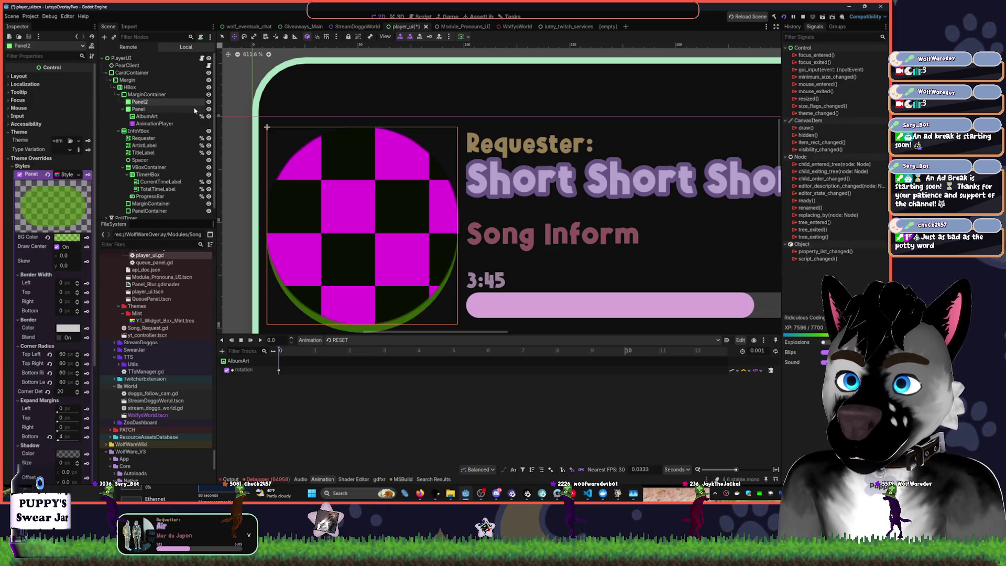
left_click(124, 109)
key("ctrl+Down")
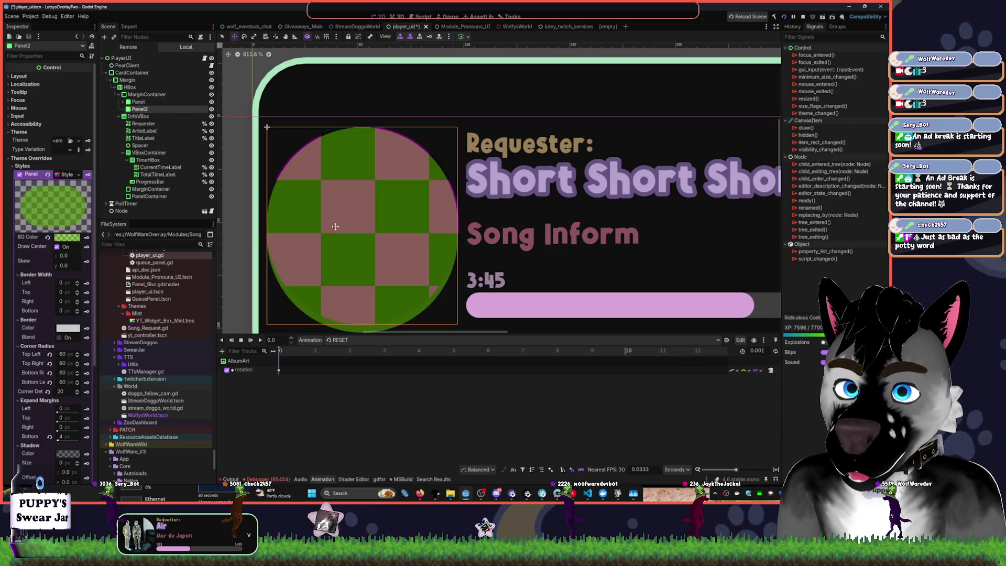
Give Panel2's StyleBox a 2 px border width on left, top, right and bottom.
scroll(157, 367, "down", 5)
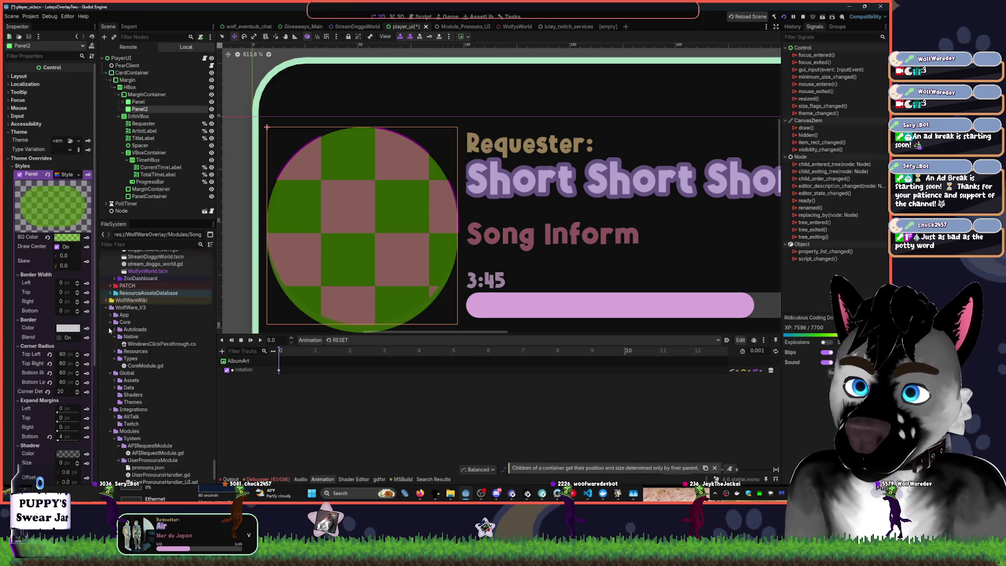
scroll(46, 374, "down", 5)
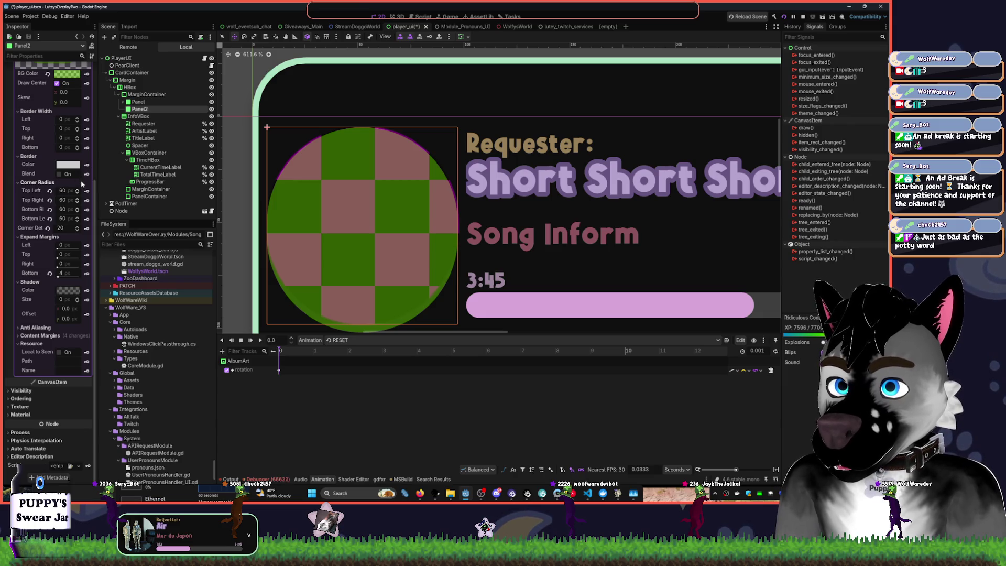
left_click(78, 118)
left_click(78, 118)
double_click(78, 129)
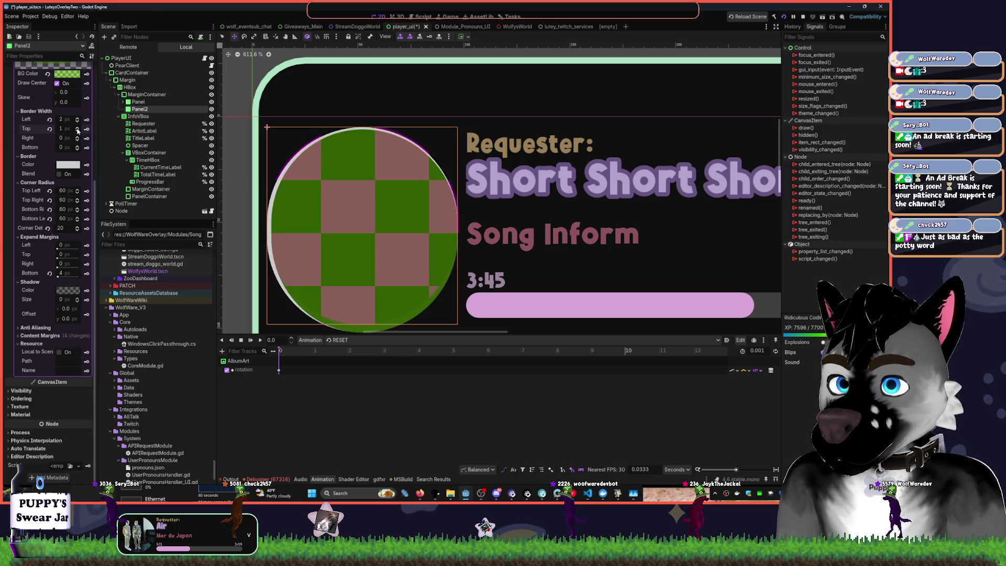
double_click(78, 137)
double_click(78, 146)
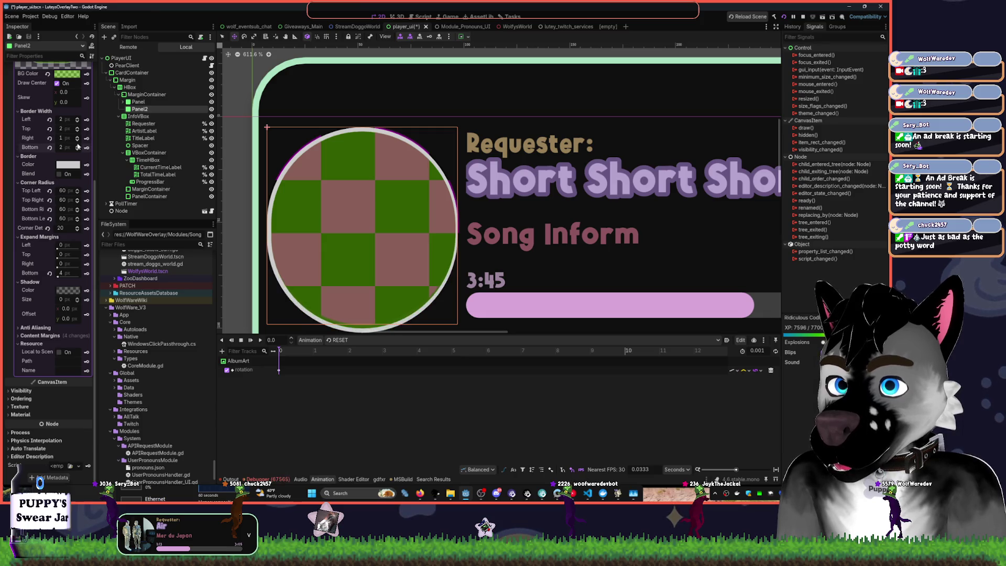
Set the border colour to light lavender and turn on border Blend.
left_click(68, 165)
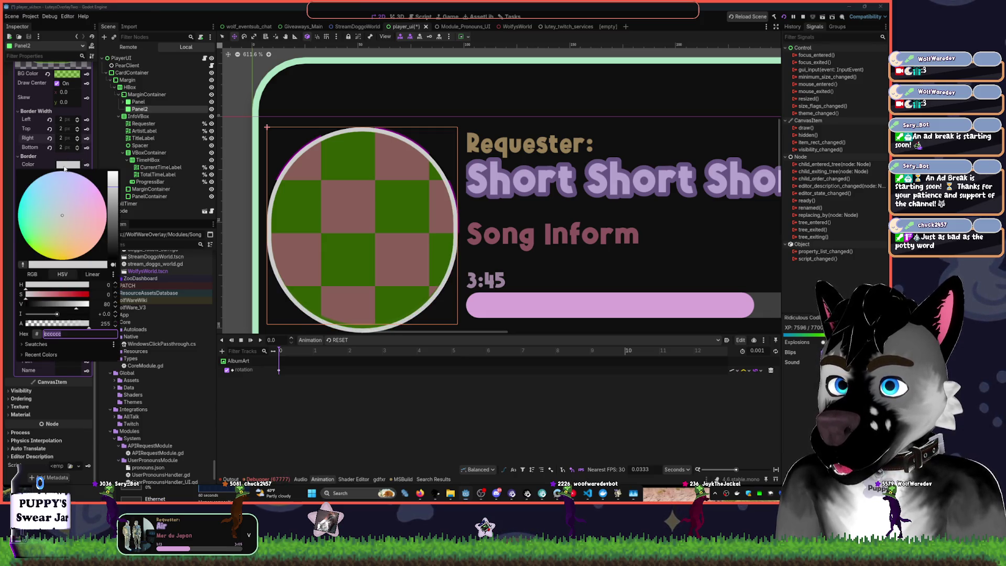
left_click(22, 264)
left_click(288, 272)
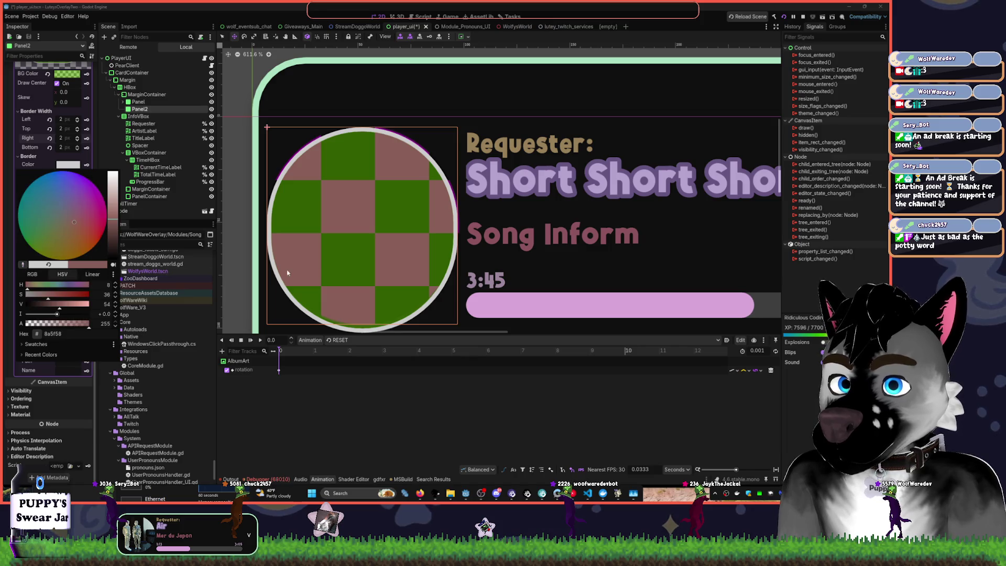
left_click(56, 161)
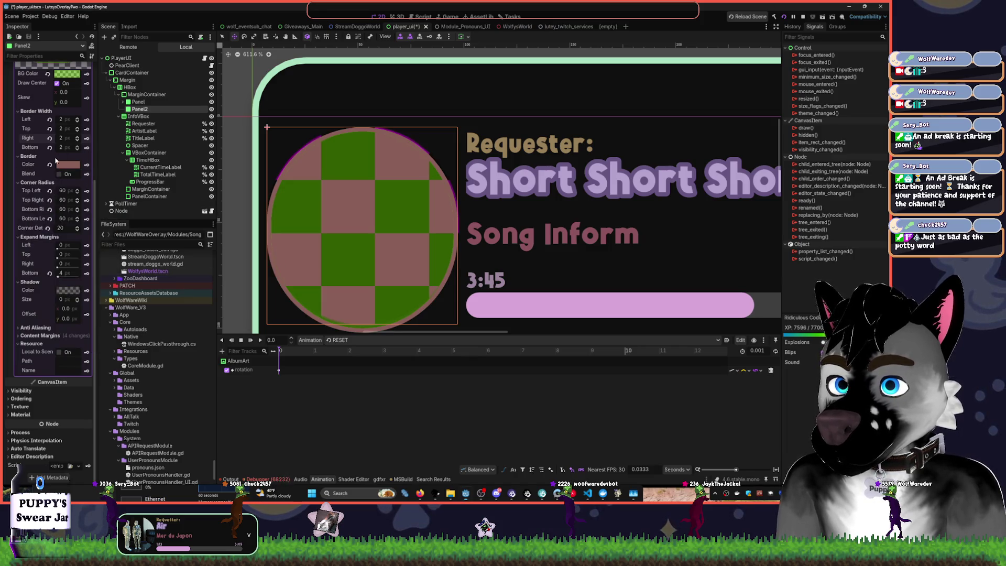
left_click(59, 174)
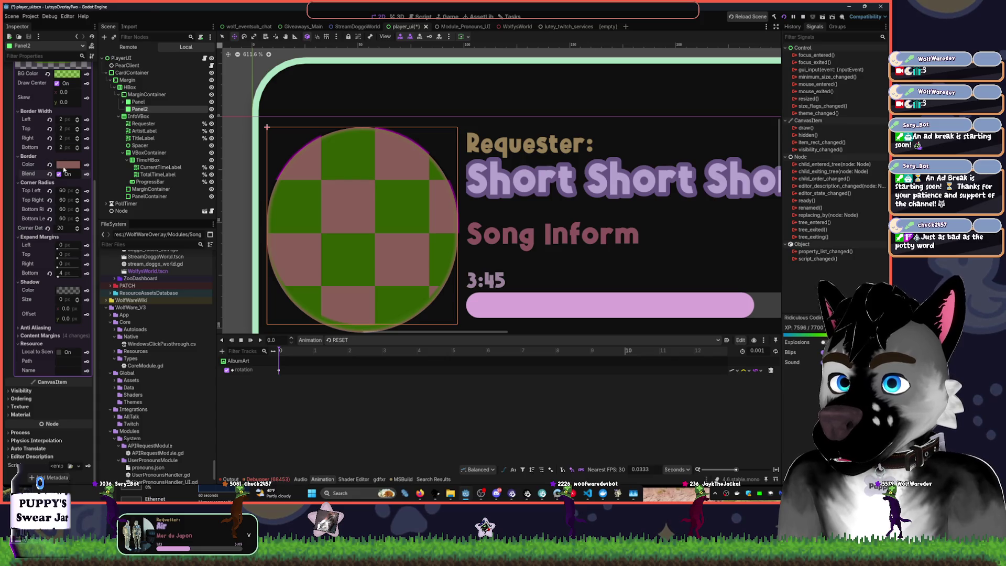
left_click(63, 165)
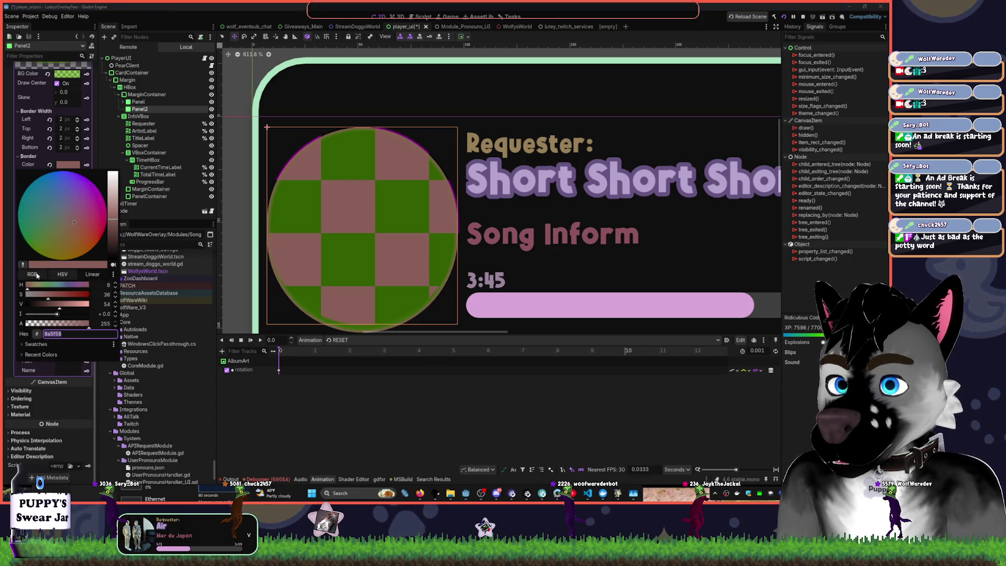
left_click(35, 344)
left_click(35, 344)
left_click(40, 354)
left_click(39, 366)
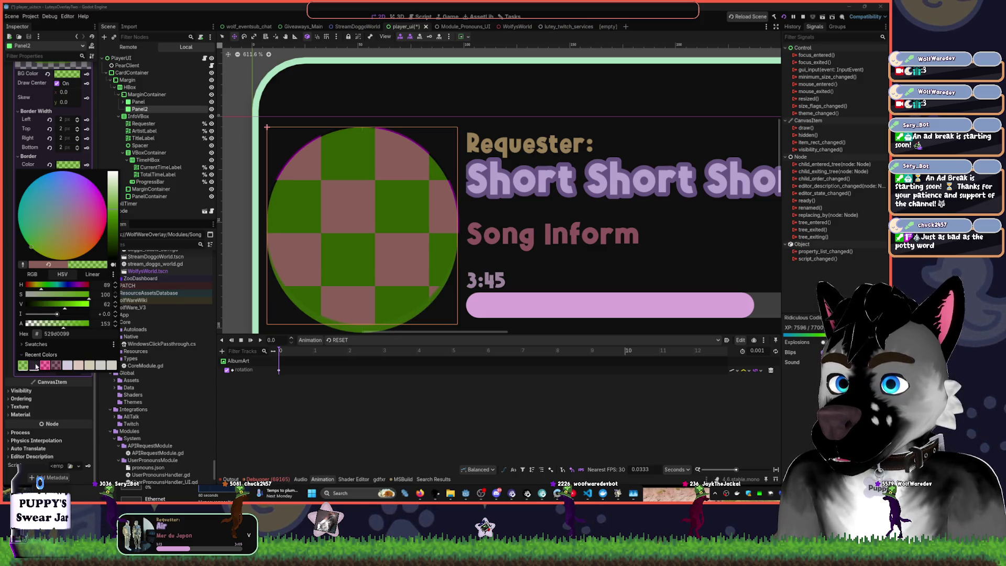
left_click(35, 366)
left_click(68, 365)
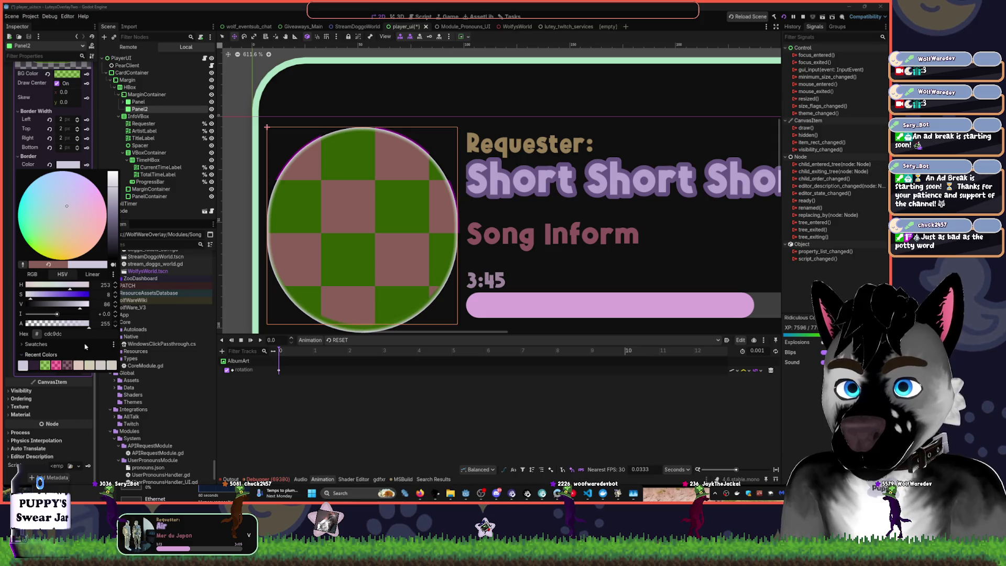
left_click(51, 169)
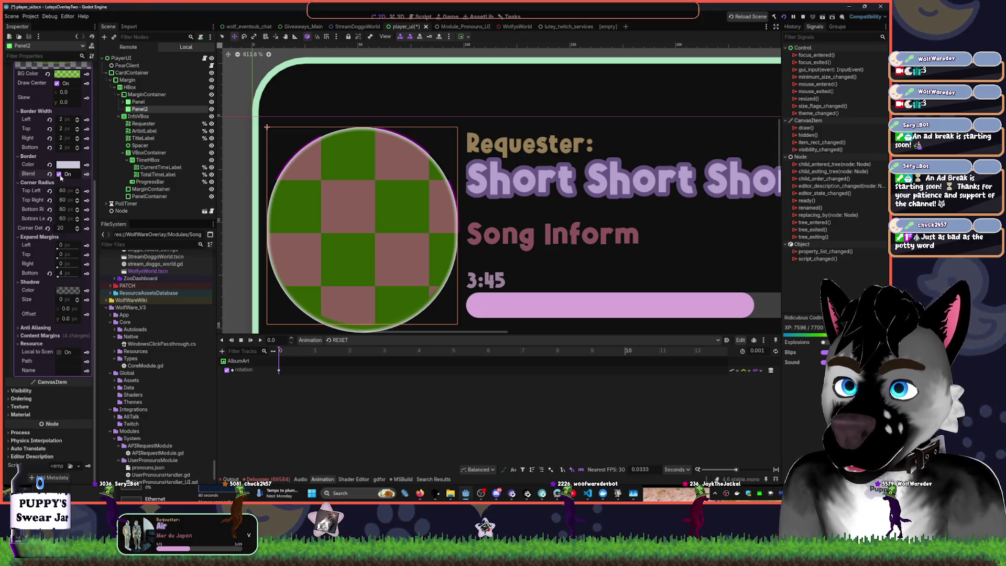
left_click(59, 174)
left_click(58, 174)
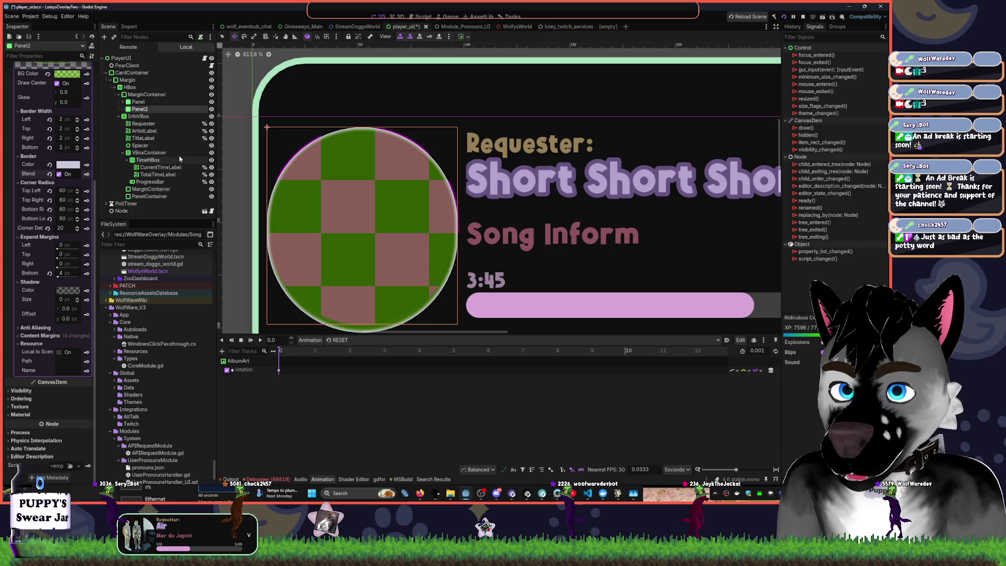
Set Panel2's expand margins to 2 px.
left_click(67, 245)
type("2")
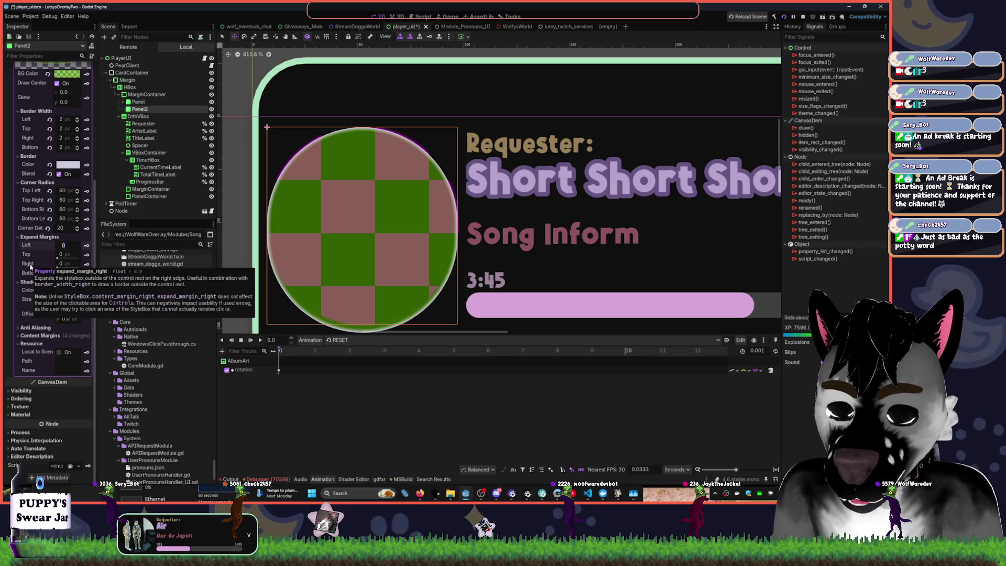
key("Tab")
type("2")
key("Tab")
Finish the 2 px bottom expand margin and move Panel2 above Panel in the scene tree.
type("2")
key("Tab")
type("2")
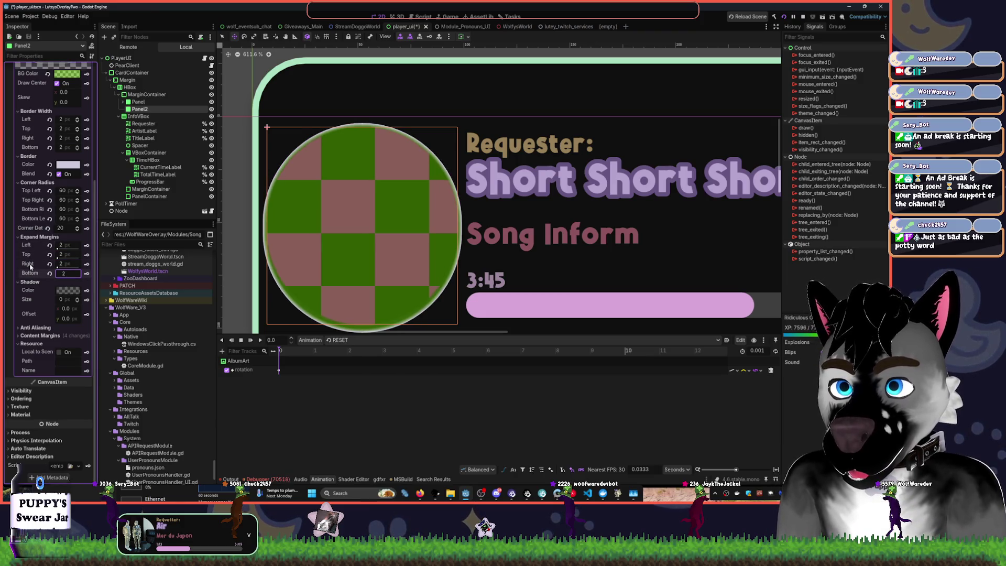
key("Return")
left_click_drag(139, 109, 144, 101)
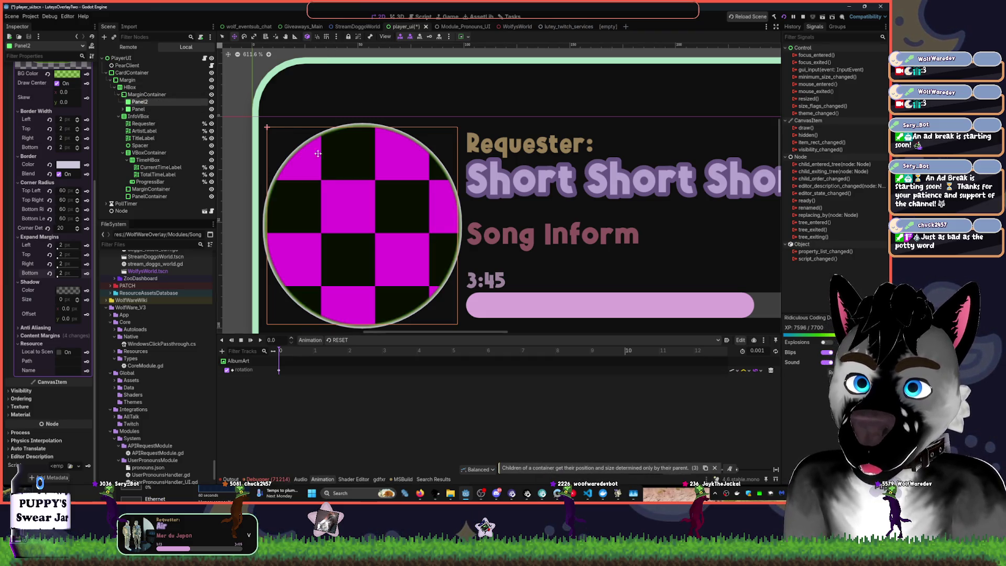
key("q")
left_click(513, 205)
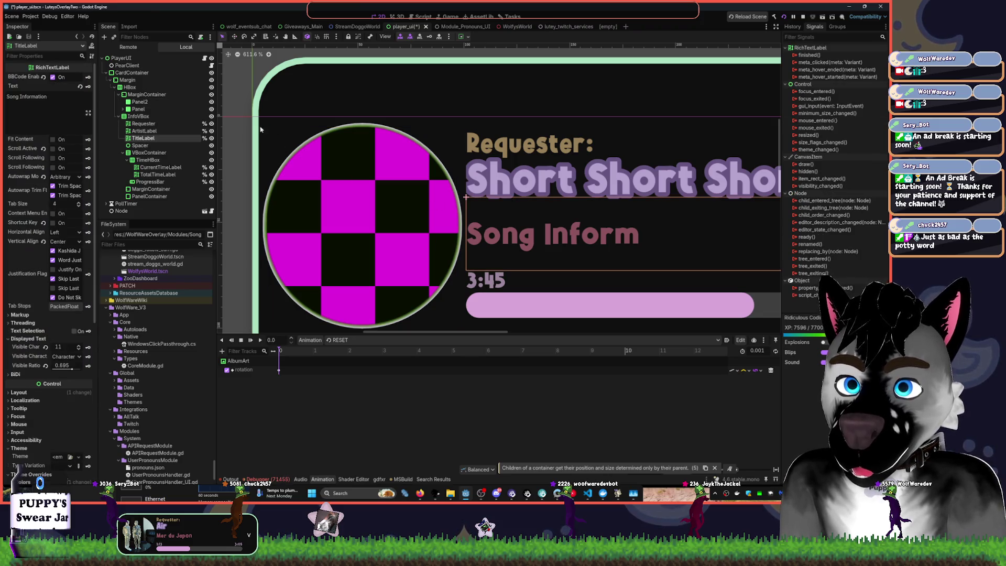
left_click(140, 102)
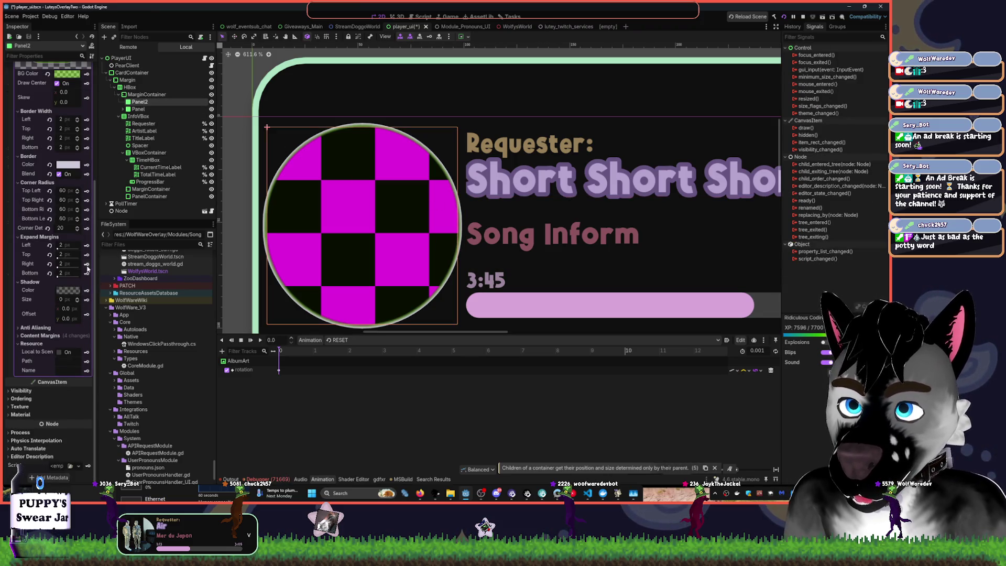
Change Panel2's background colour to translucent black 00000099.
left_click(68, 165)
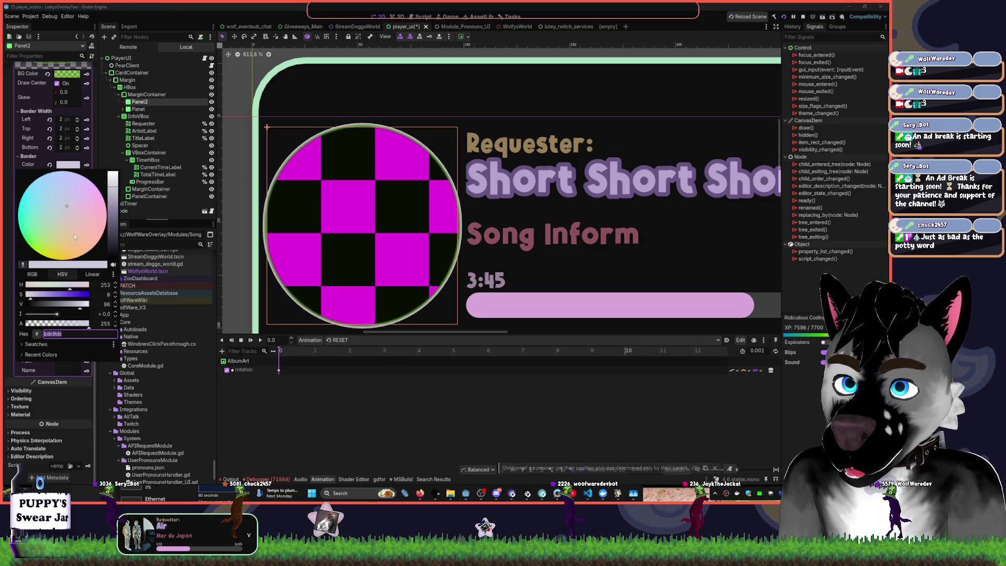
left_click(67, 73)
left_click(67, 74)
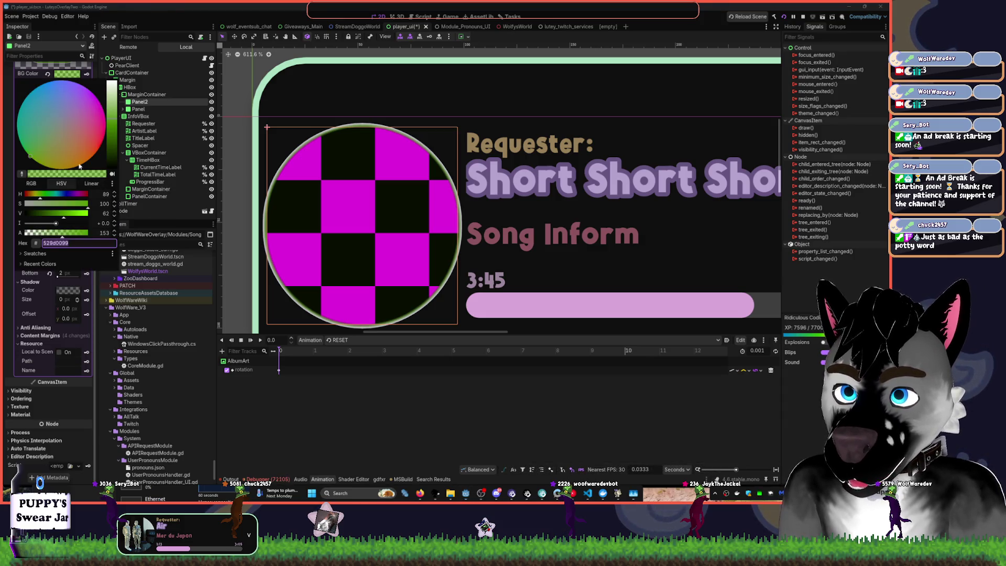
mouse_move(48, 139)
left_mouse_down()
mouse_move(66, 125)
mouse_move(121, 174)
left_mouse_up()
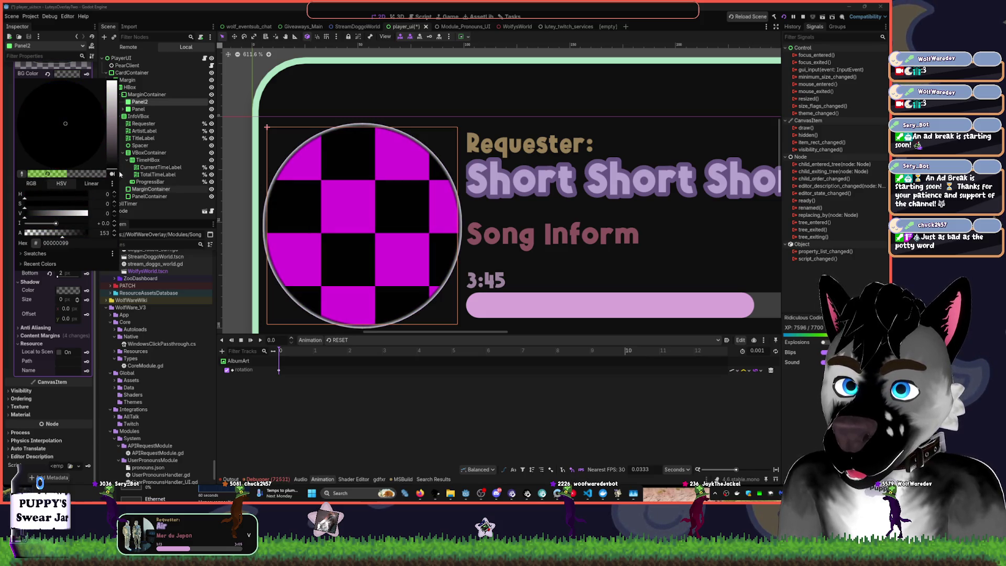
left_click(163, 148)
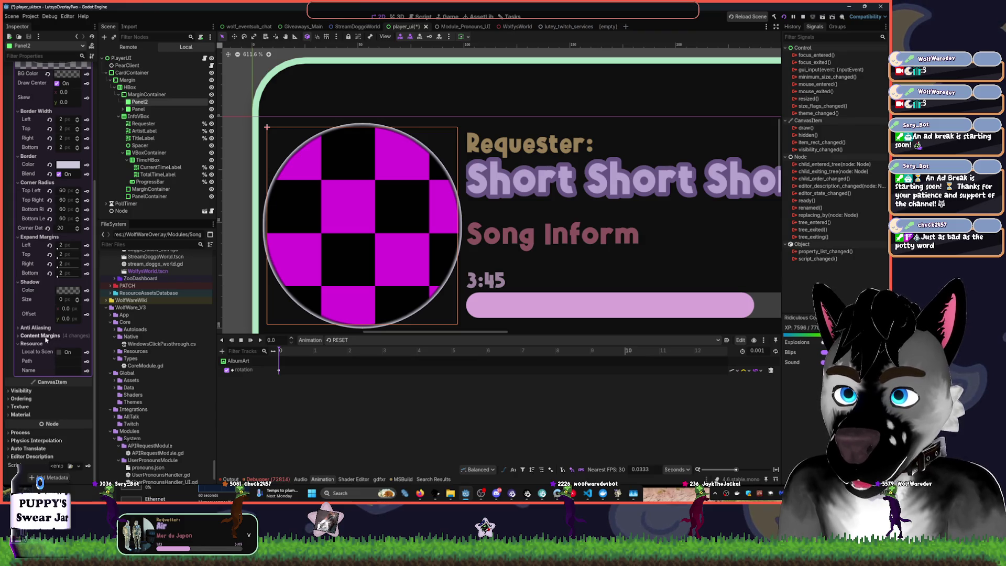
Create a new material in Panel2's CanvasItem Material slot.
left_click(42, 415)
left_click(70, 423)
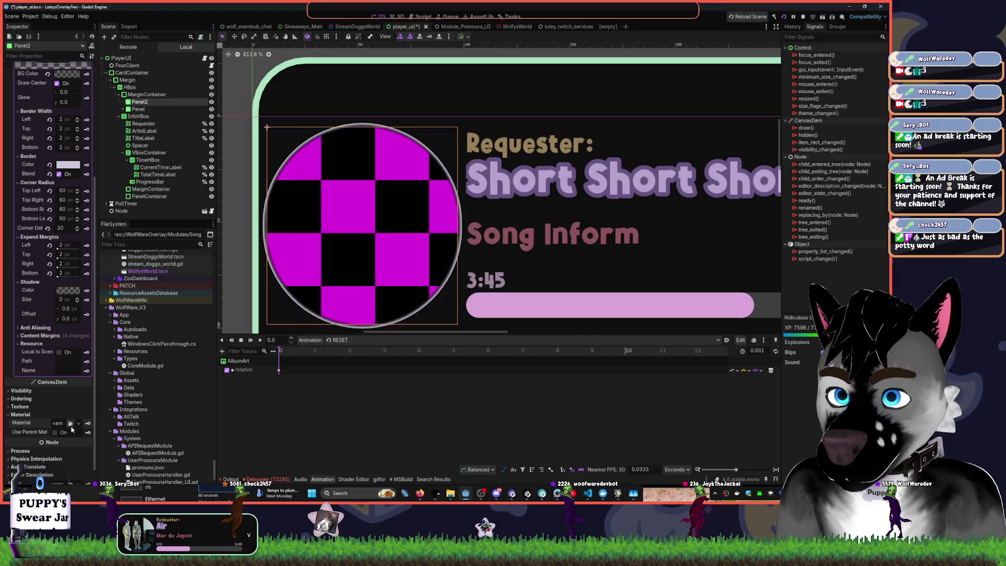
left_click(83, 424)
key("Escape")
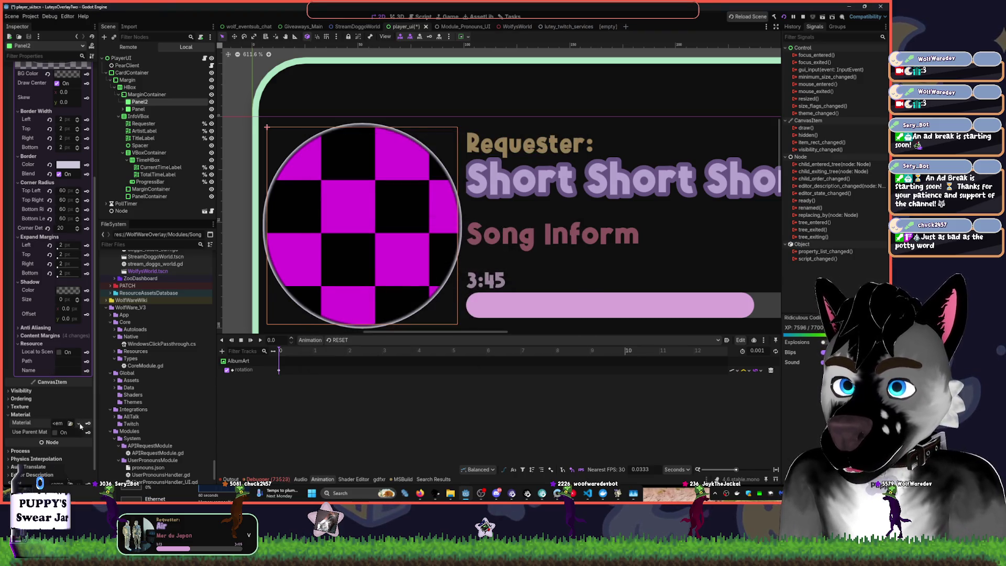
left_click(64, 430)
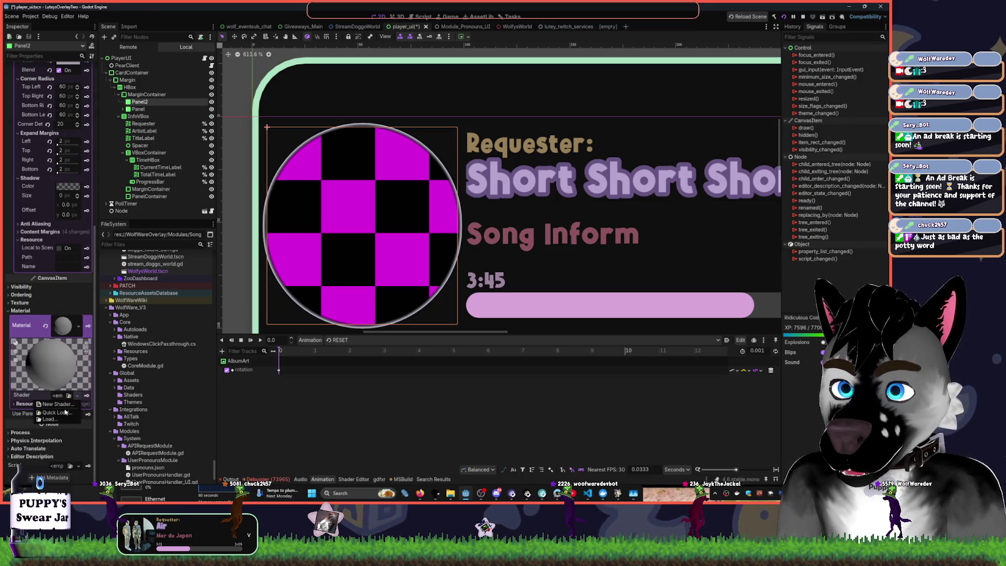
Open the material's shader list and hide the checkerboard Panel.
left_click(69, 396)
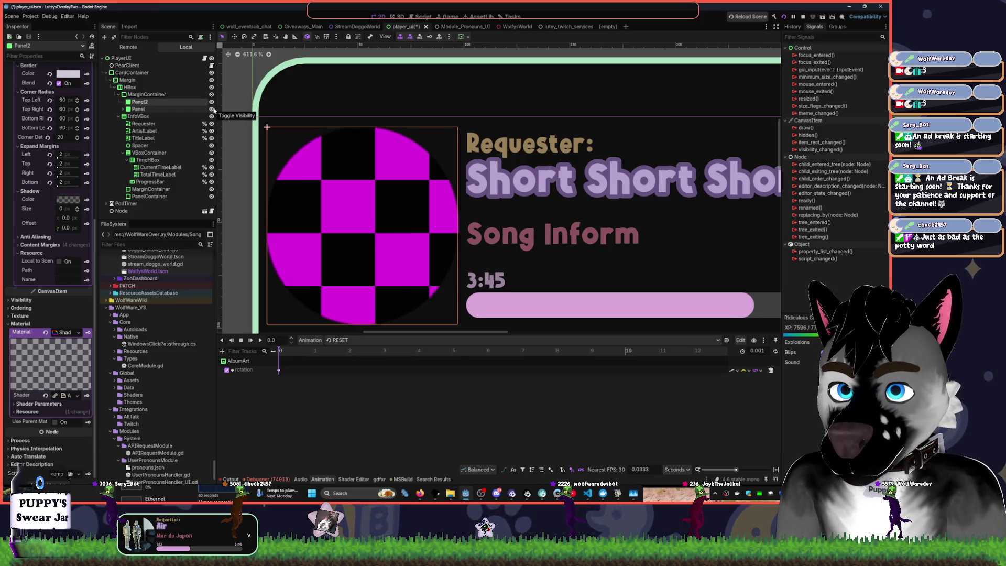
left_click(212, 109)
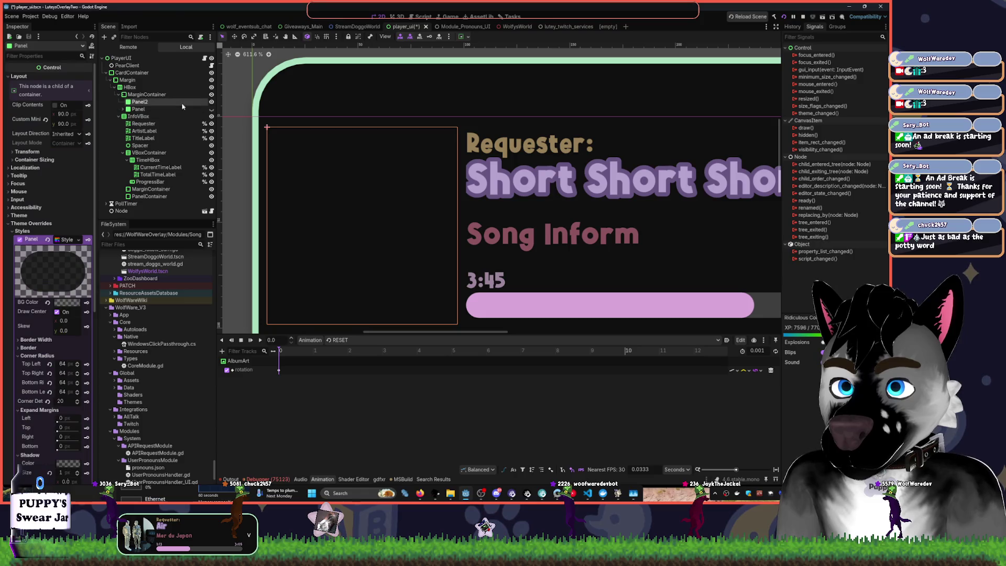
scroll(68, 198, "down", 1)
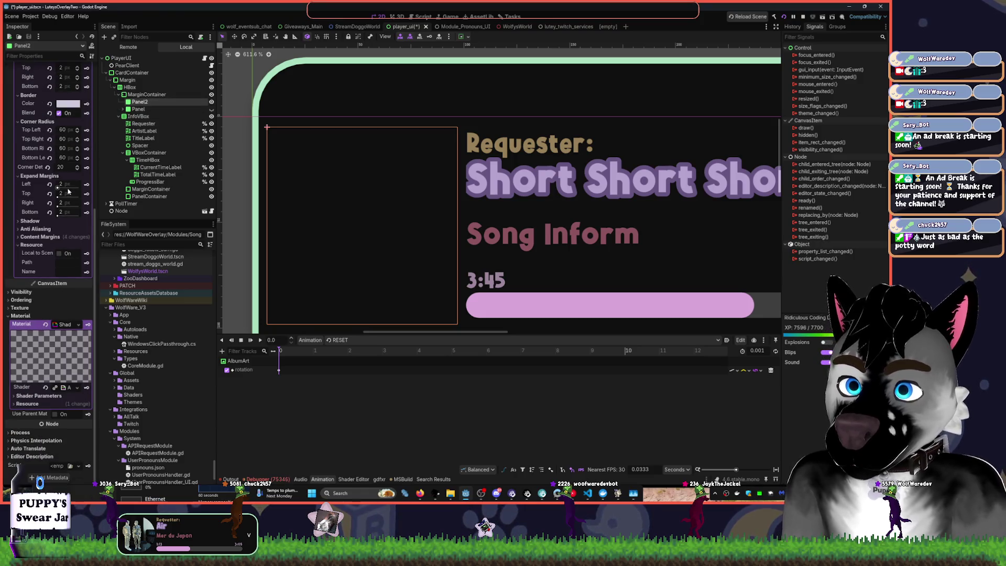
scroll(68, 198, "up", 5)
Paste in a new background colour for Panel2, ending with opaque white.
left_click(66, 170)
left_click(52, 340)
type("bebebe99")
key("Return")
key("BackSpace")
key("BackSpace")
key("Return")
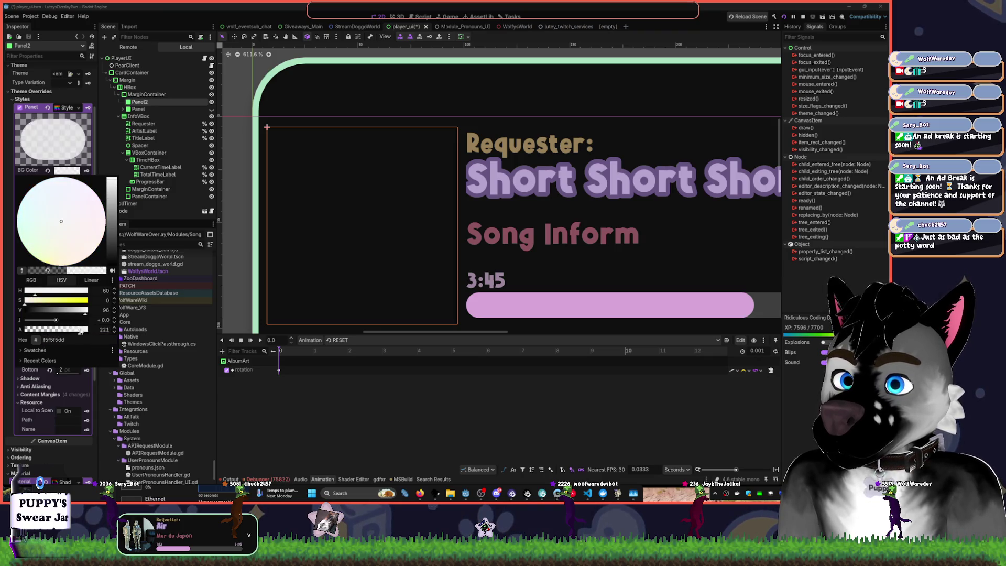
key("Escape")
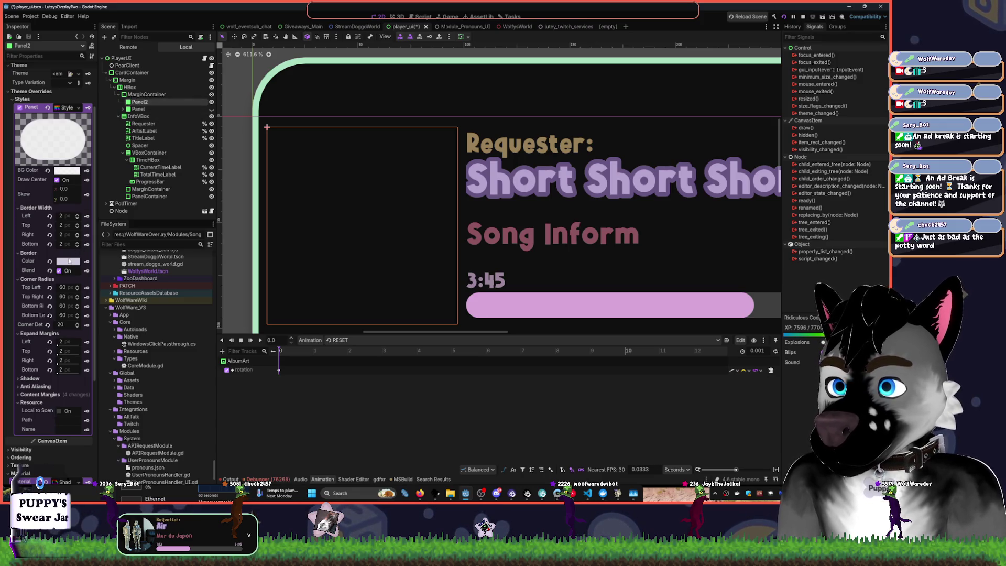
Expand the Shadow section of Panel2's StyleBoxFlat.
mouse_move(71, 258)
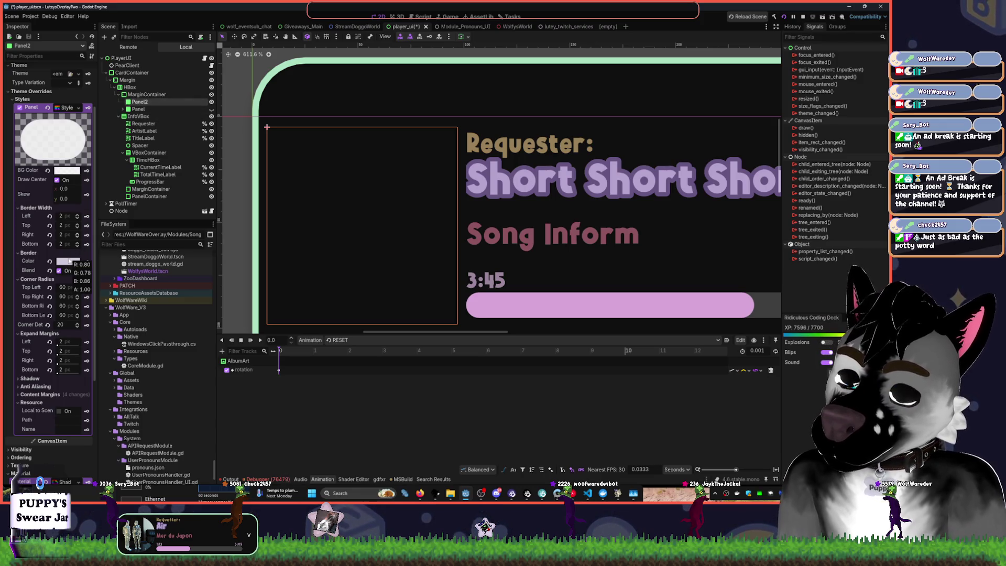
scroll(70, 262, "down", 2)
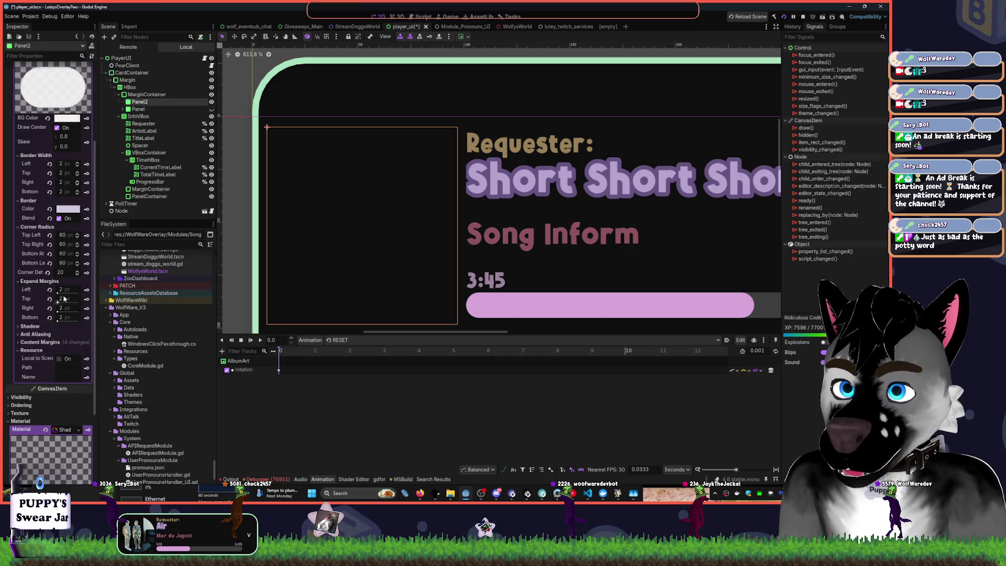
left_click(44, 327)
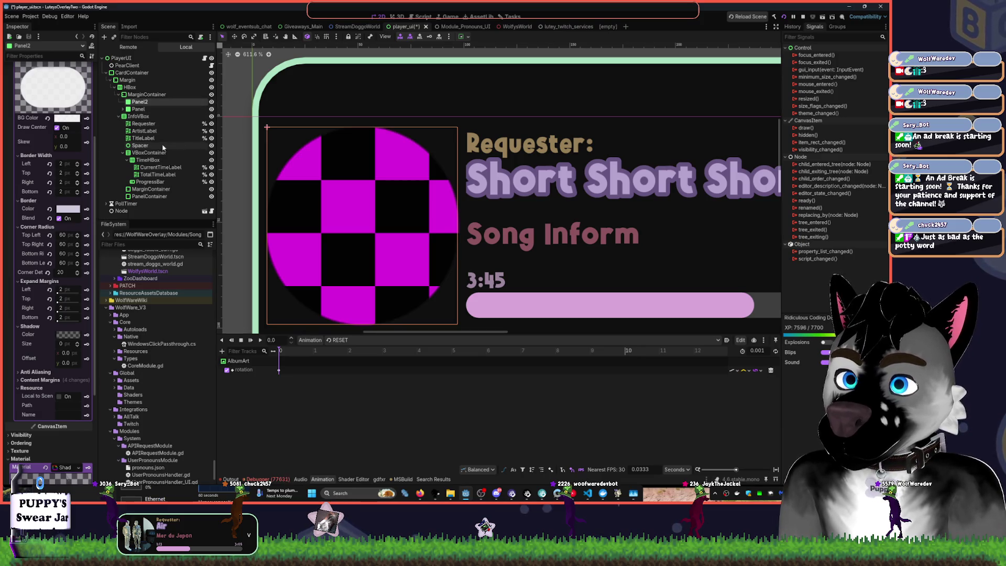
scroll(45, 371, "down", 3)
Assign new.png as the shader's Scrolling Texture parameter.
scroll(45, 371, "down", 3)
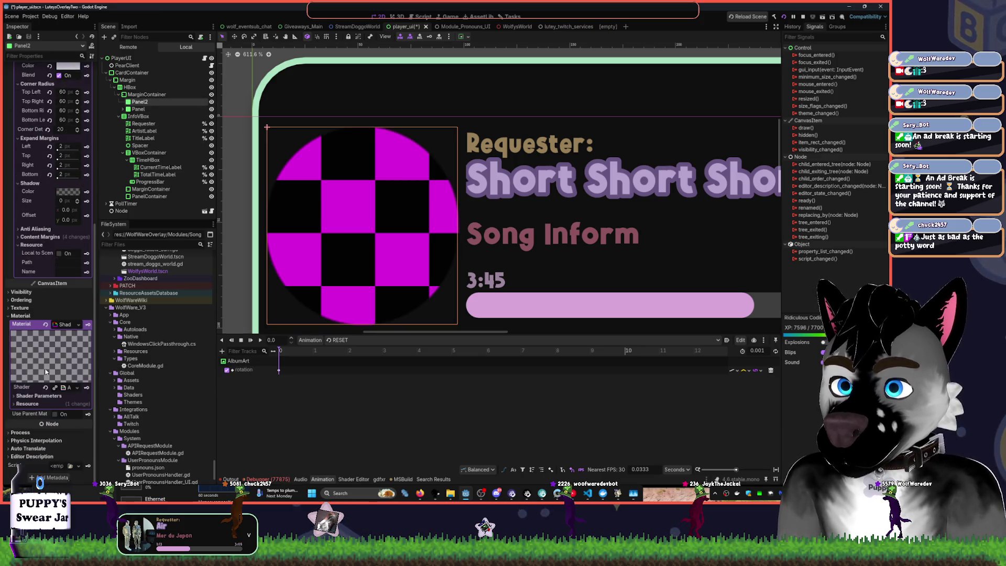
left_click(69, 388)
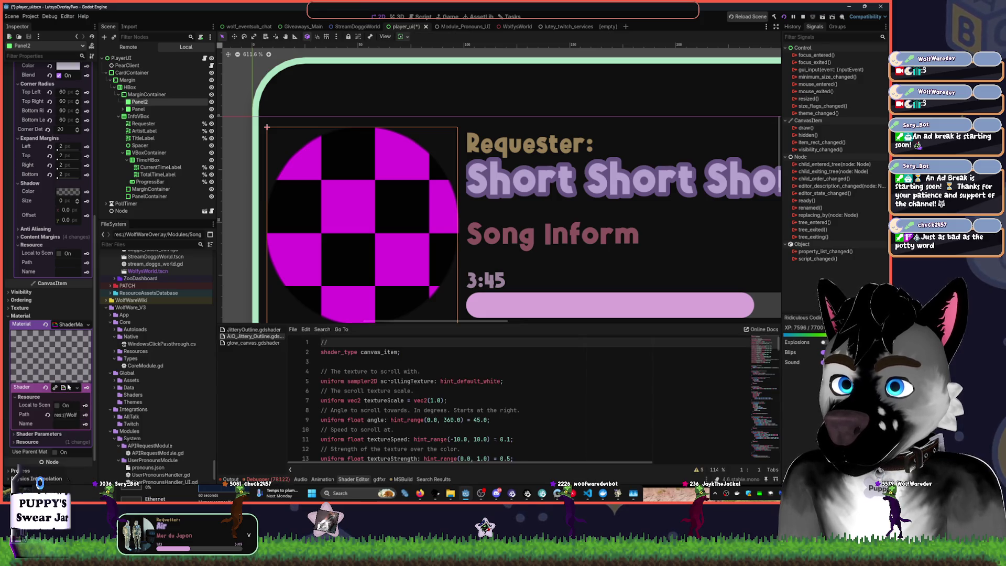
left_click(38, 434)
scroll(42, 409, "down", 5)
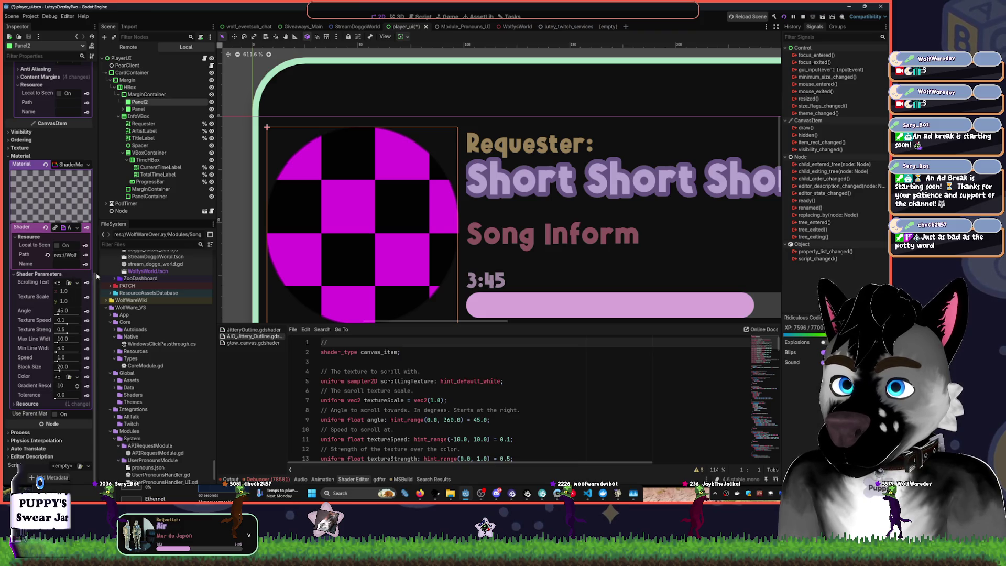
left_click_drag(97, 276, 125, 279)
left_click(98, 282)
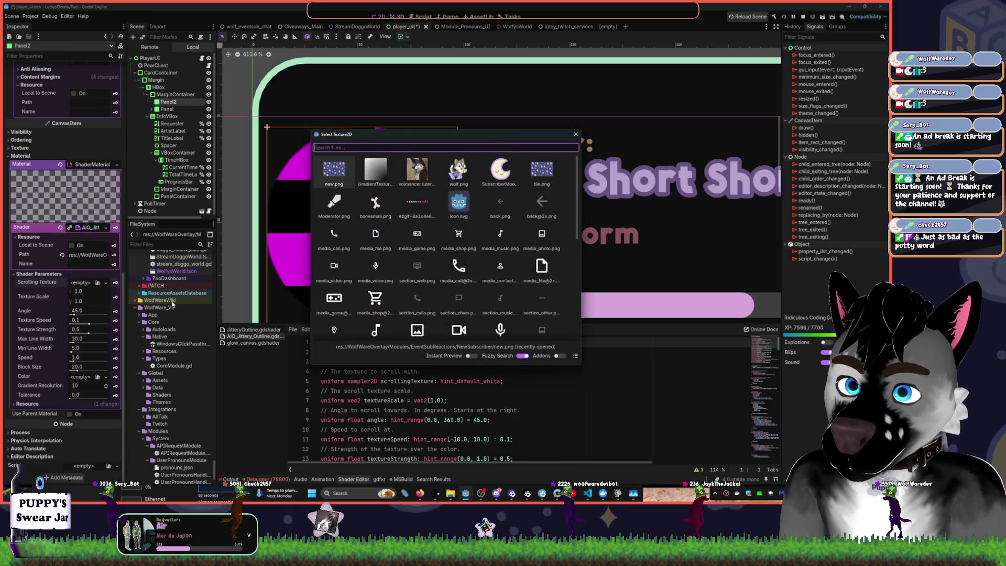
key("Return")
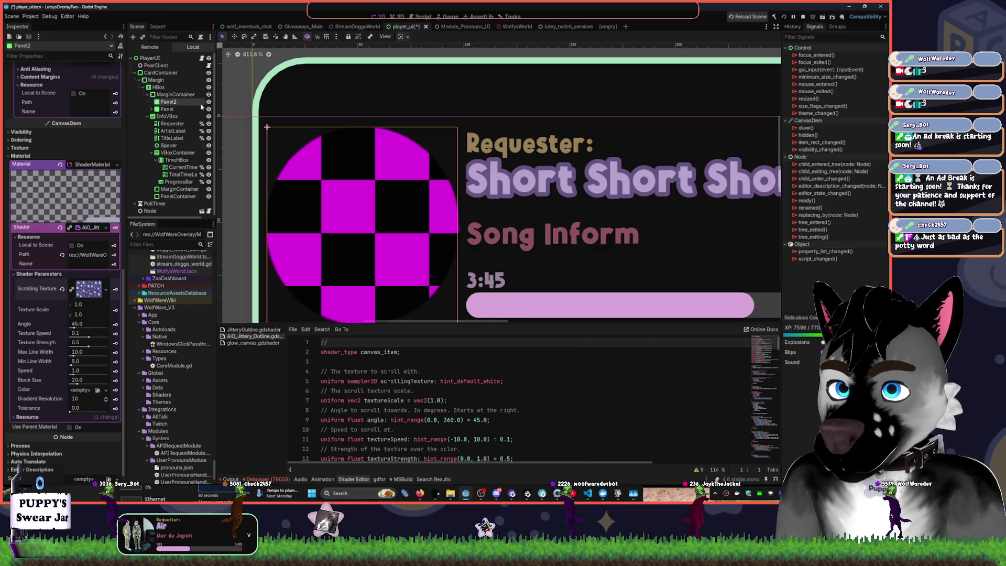
Hide the Panel node, reselect Panel2 and expand its Layout section.
left_click(208, 109)
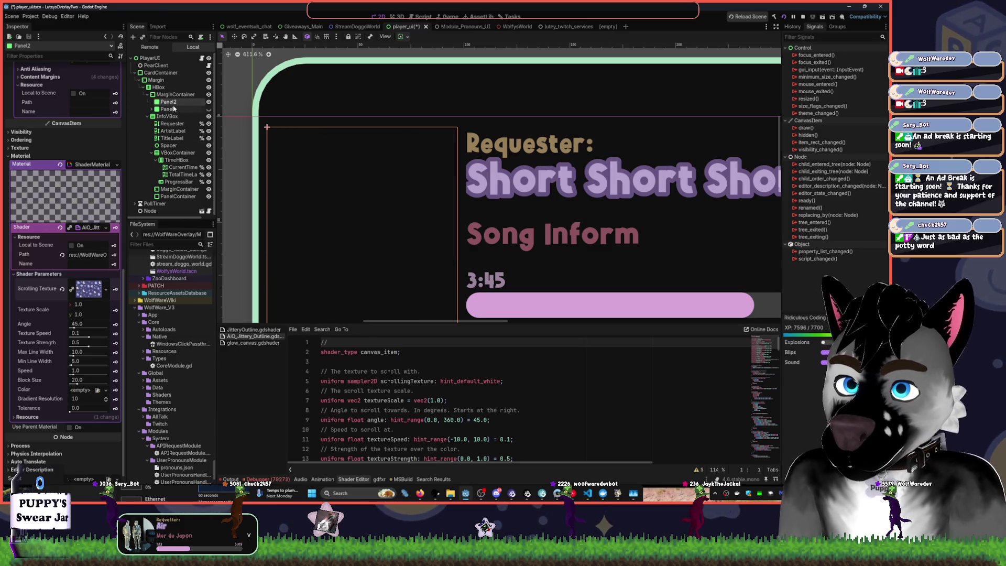
left_click(168, 102)
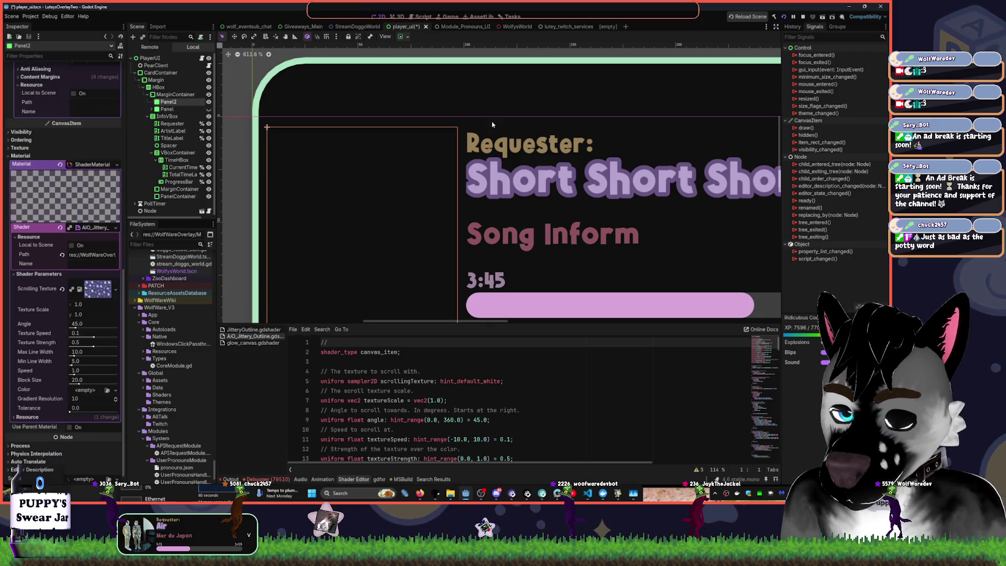
left_click(402, 38)
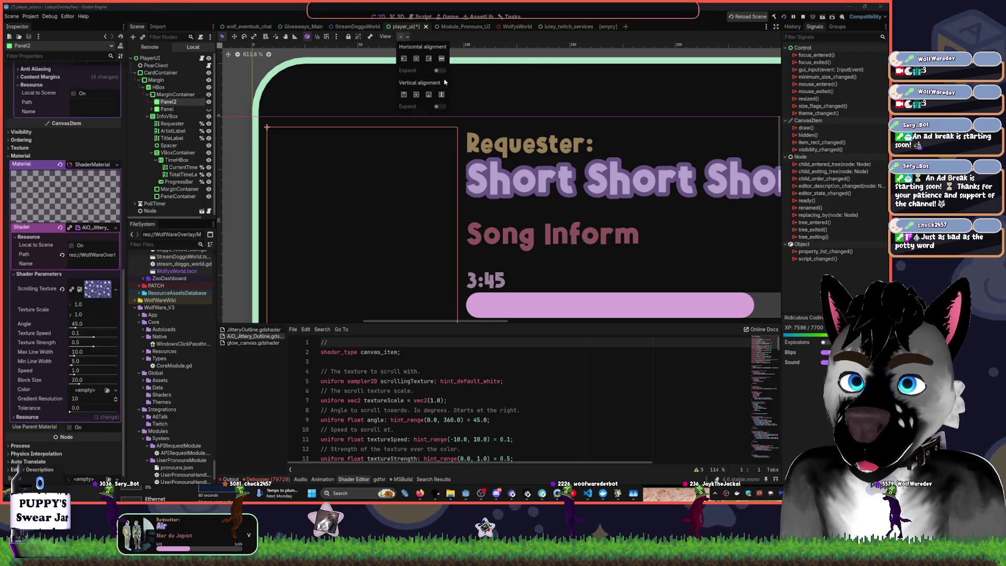
scroll(67, 140, "up", 10)
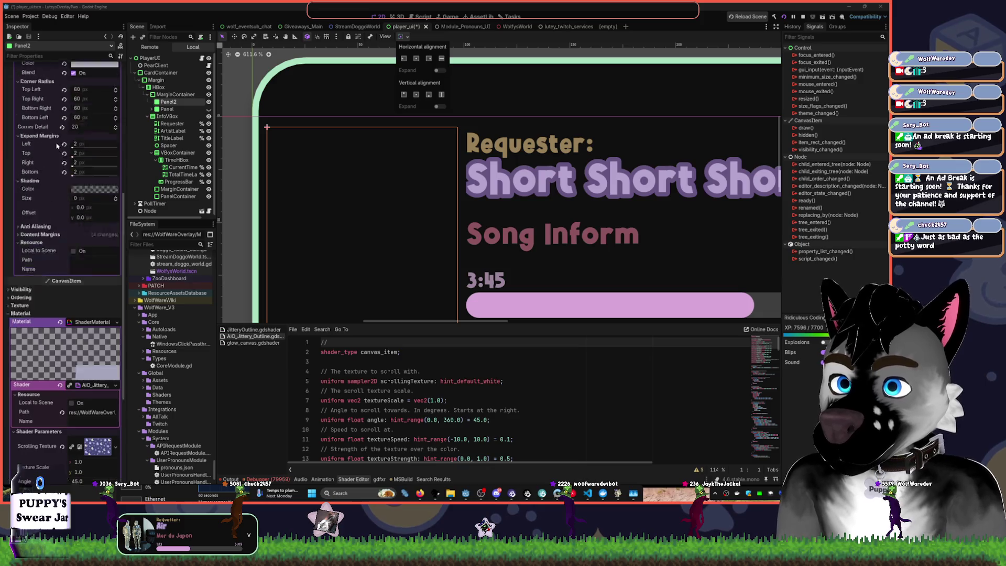
left_click(24, 76)
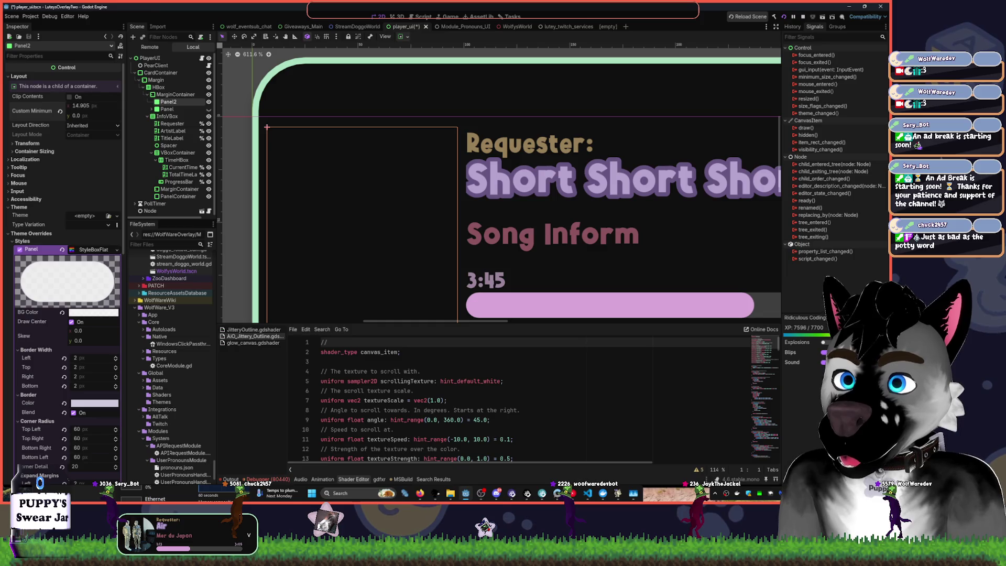
Try a 60×60 Custom Minimum Size on Panel2, then revert it to 0.
left_click(83, 106)
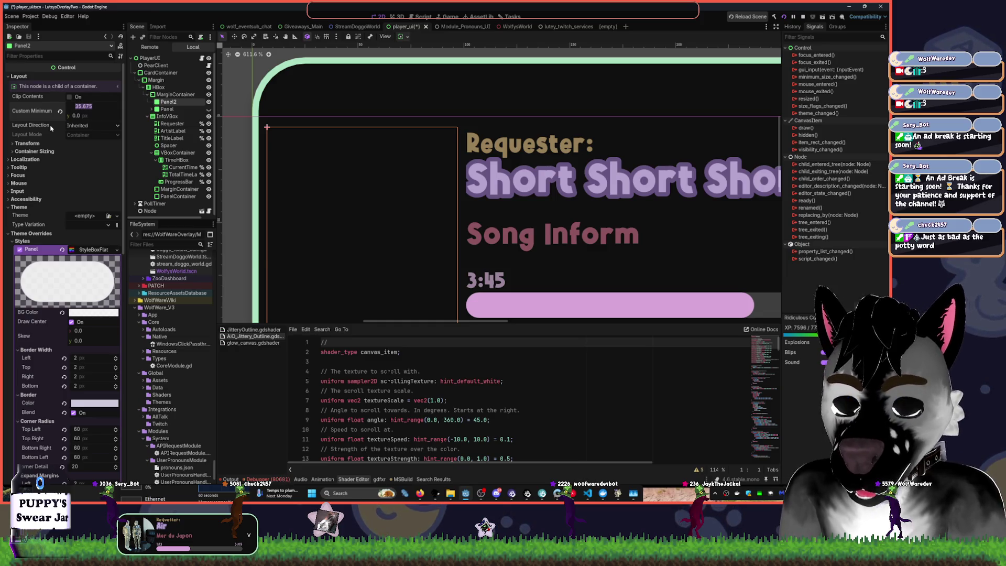
type("60")
key("Tab")
type("60")
key("Return")
scroll(334, 134, "down", 5)
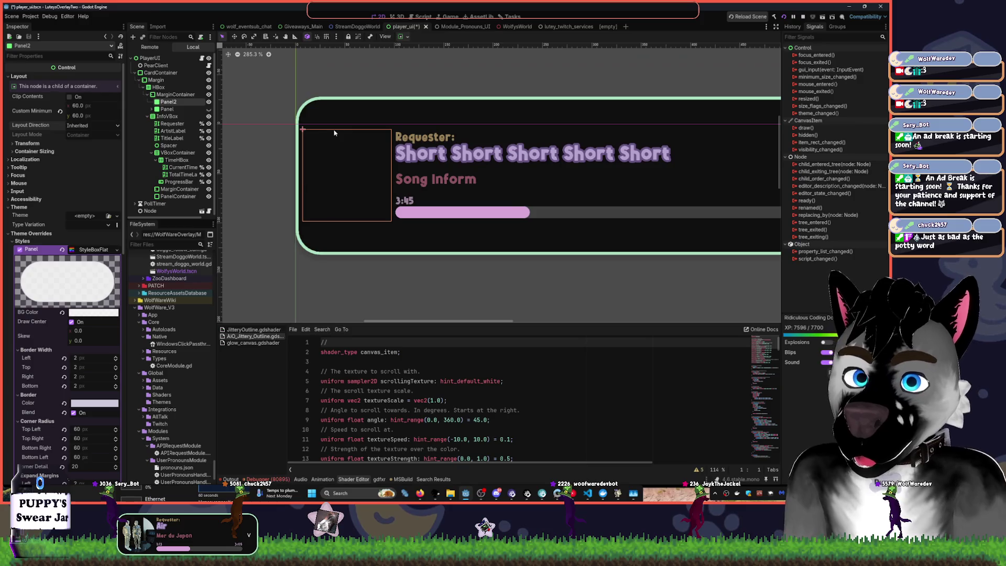
scroll(335, 128, "up", 3)
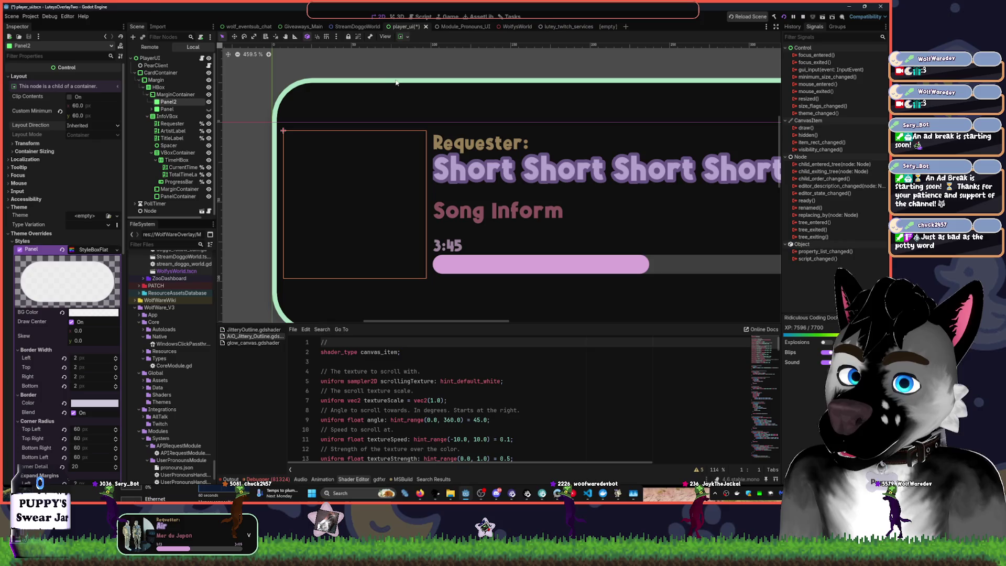
key("ctrl+z")
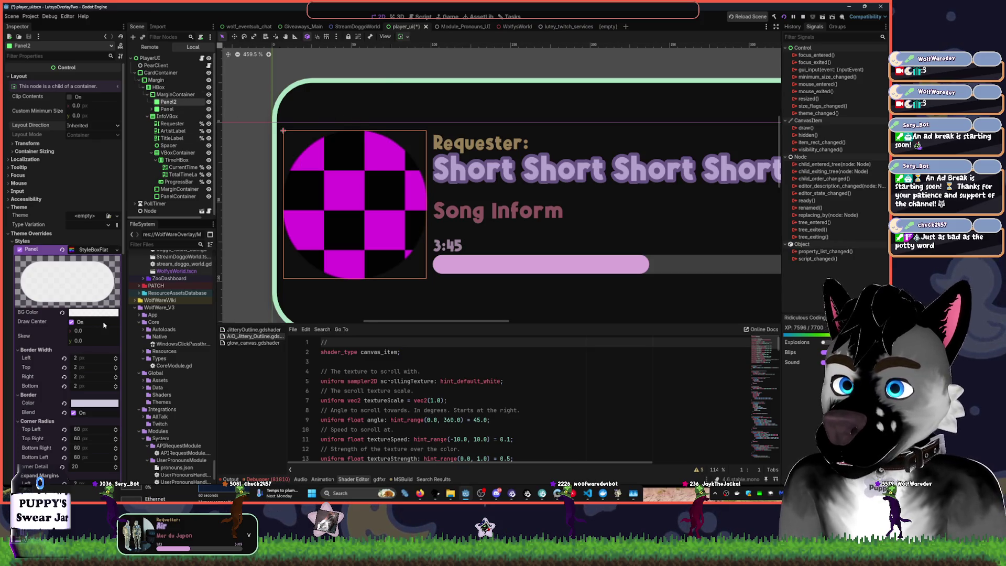
Clear Panel2's CanvasItem Material back to <empty>.
scroll(82, 412, "down", 5)
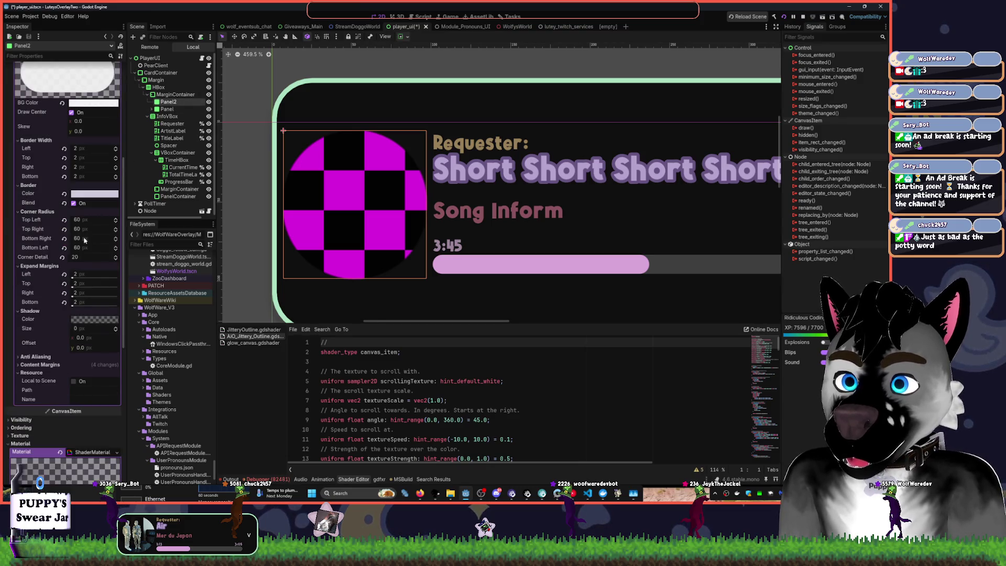
scroll(84, 239, "down", 3)
key("ctrl+z")
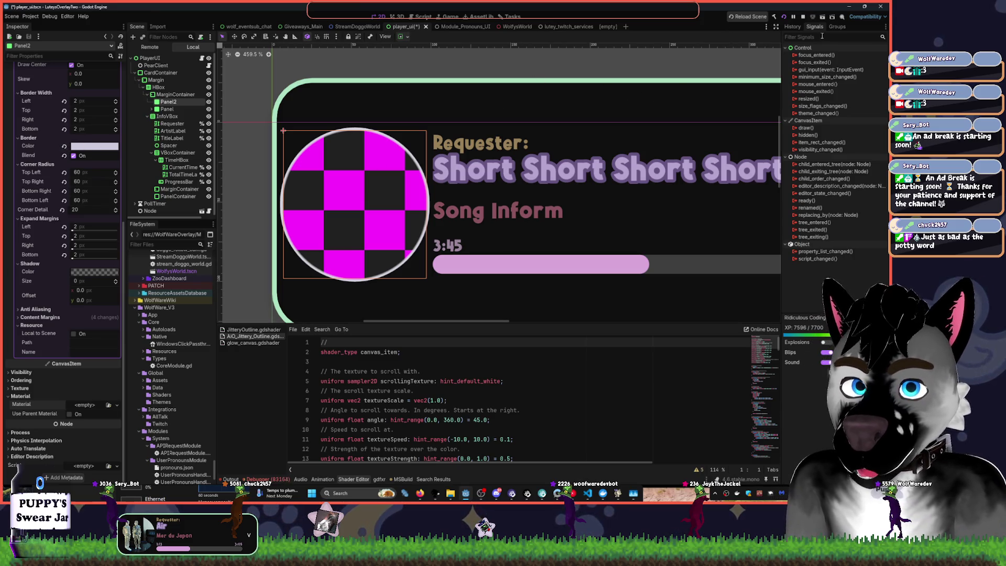
Save the player UI scene and give Panel2 a new ShaderMaterial.
key("ctrl+s")
left_click(86, 146)
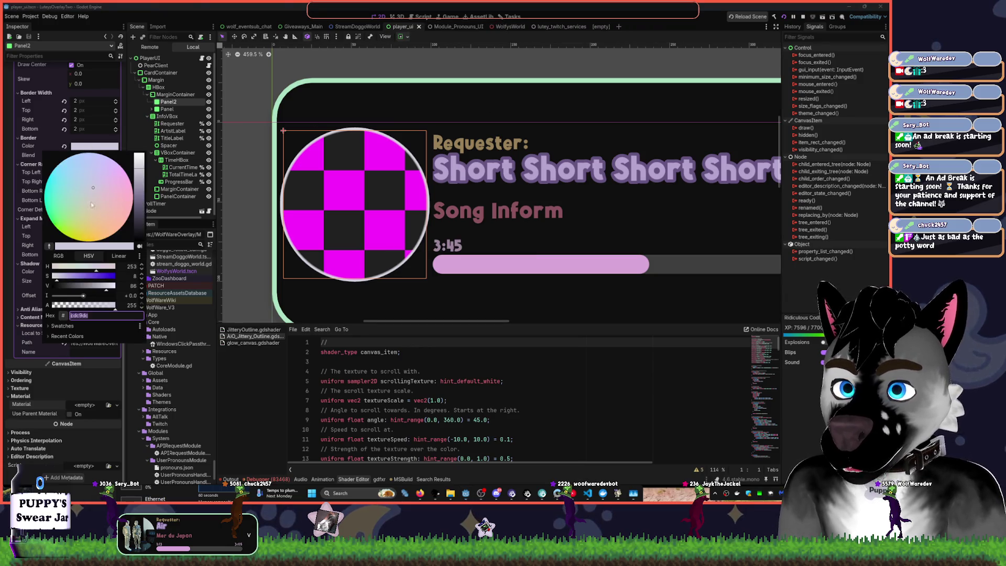
left_click(97, 360)
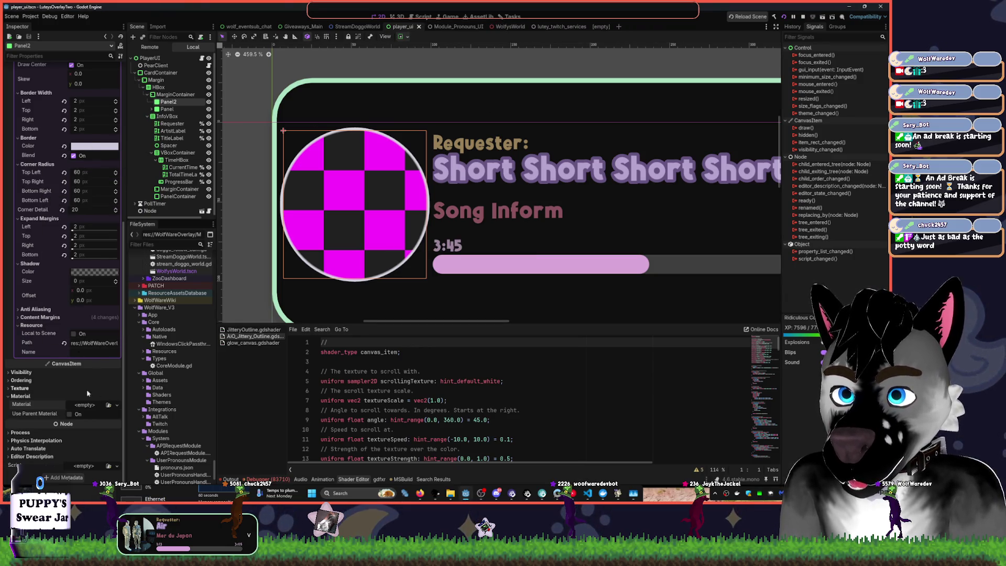
left_click(108, 405)
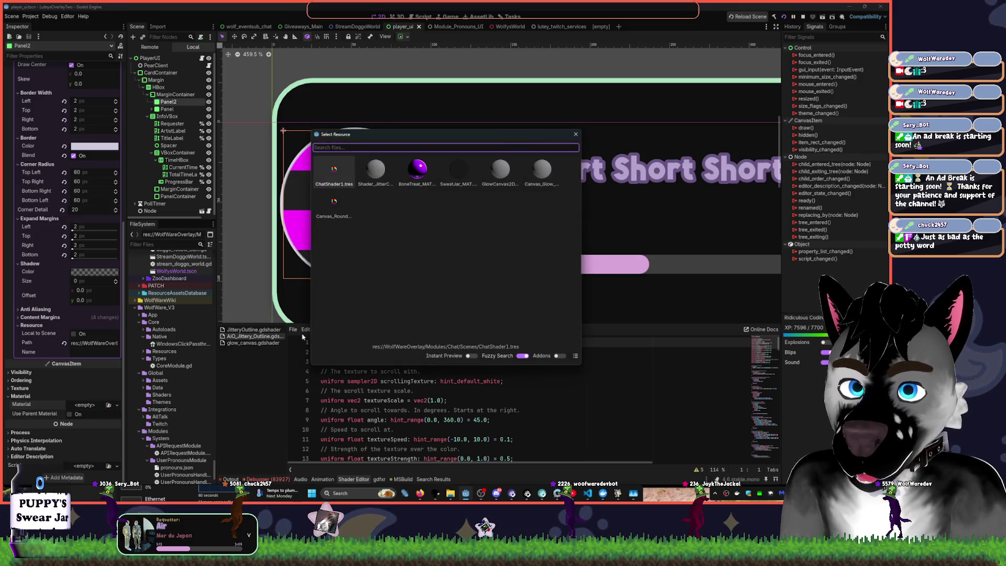
key("Escape")
left_click(116, 405)
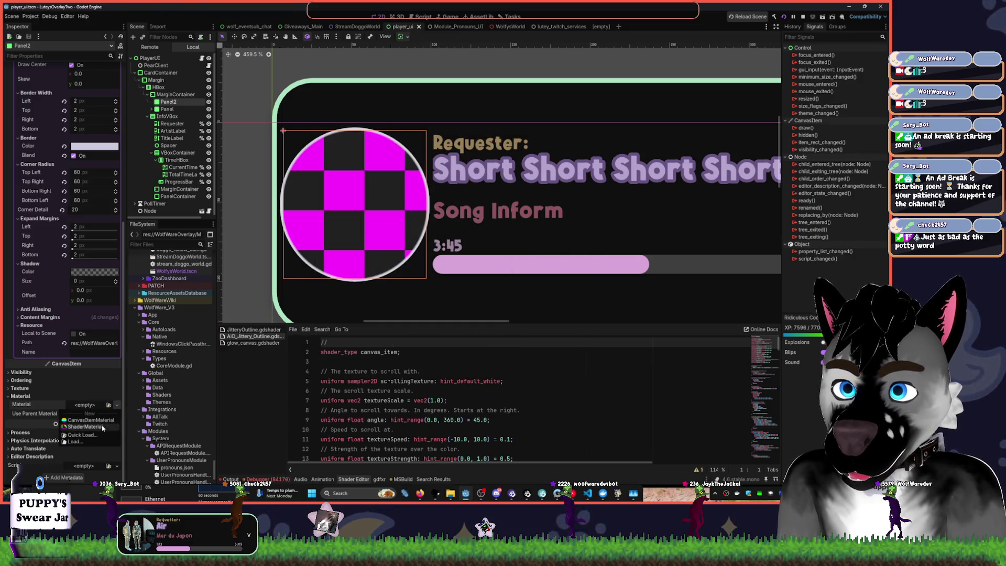
left_click(103, 428)
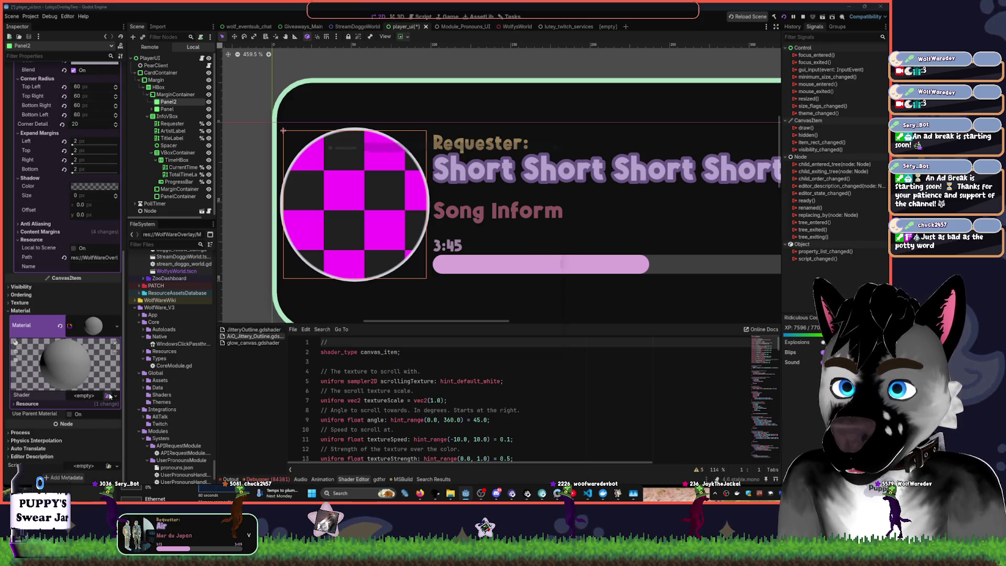
Assign the glow_canvas shader to the new material instead of JitteryOutline.
left_click(109, 396)
double_click(379, 182)
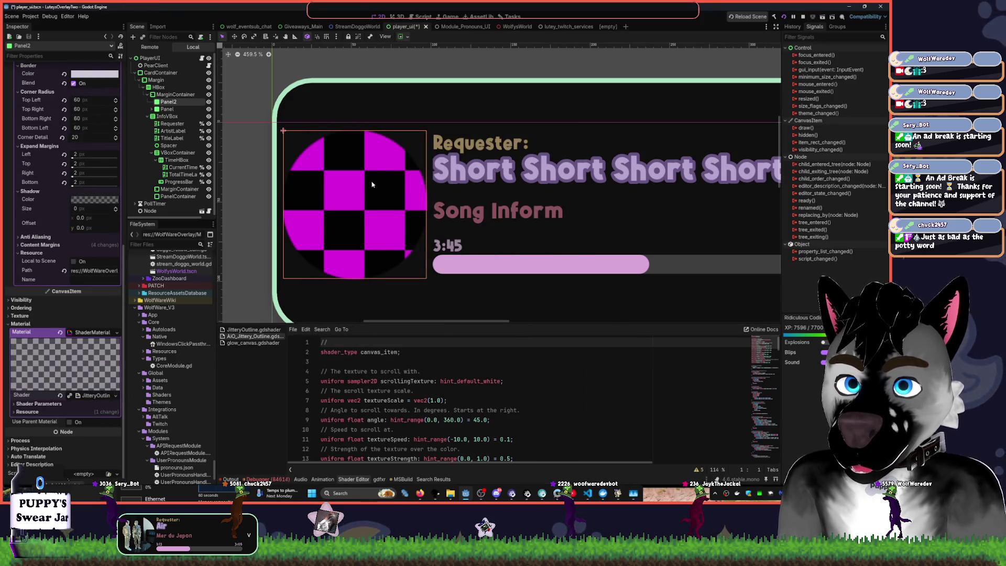
key("ctrl+z")
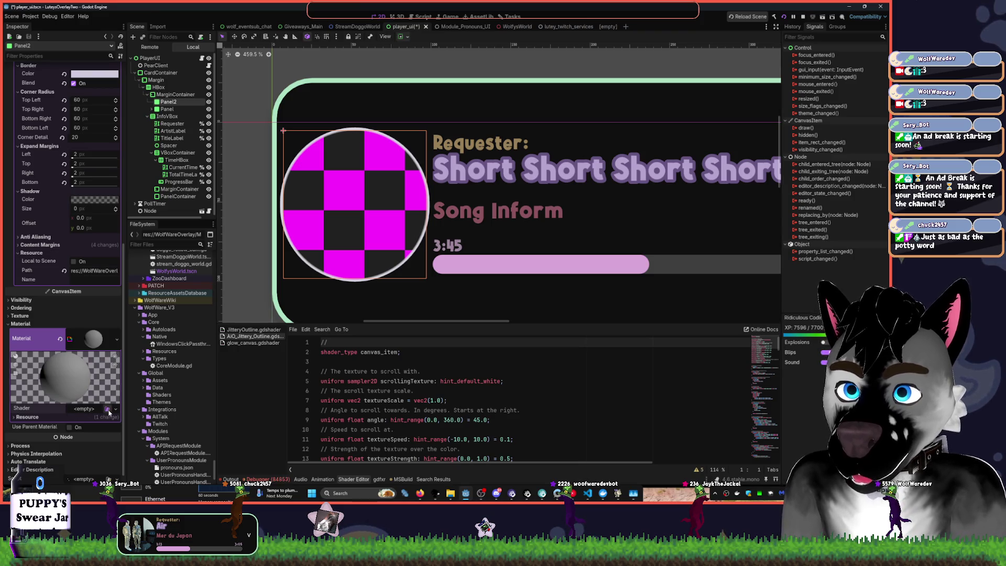
left_click(107, 409)
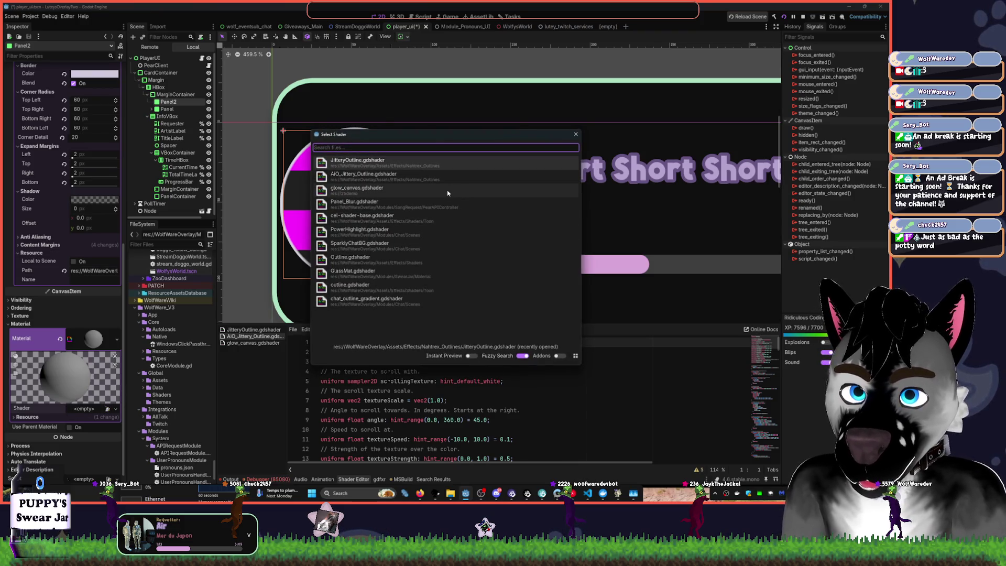
double_click(424, 191)
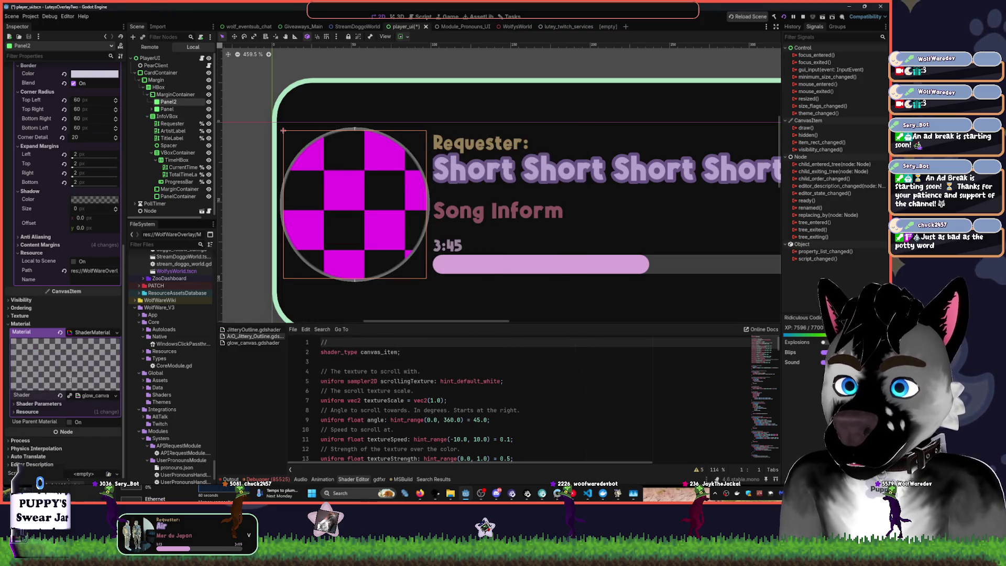
Raise the glow shader's Bloom Intensity to 2.385.
left_click(38, 404)
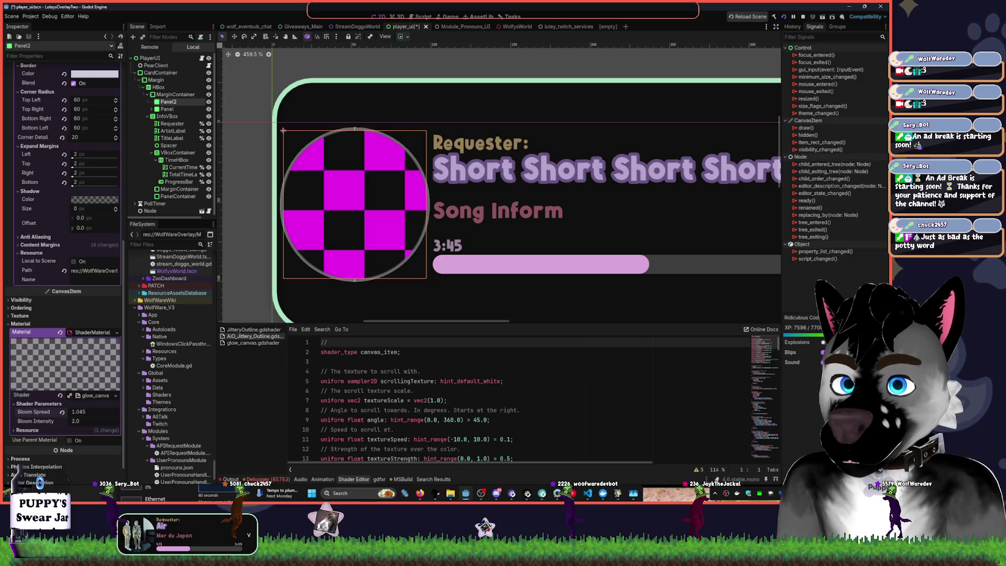
left_click_drag(79, 421, 105, 420)
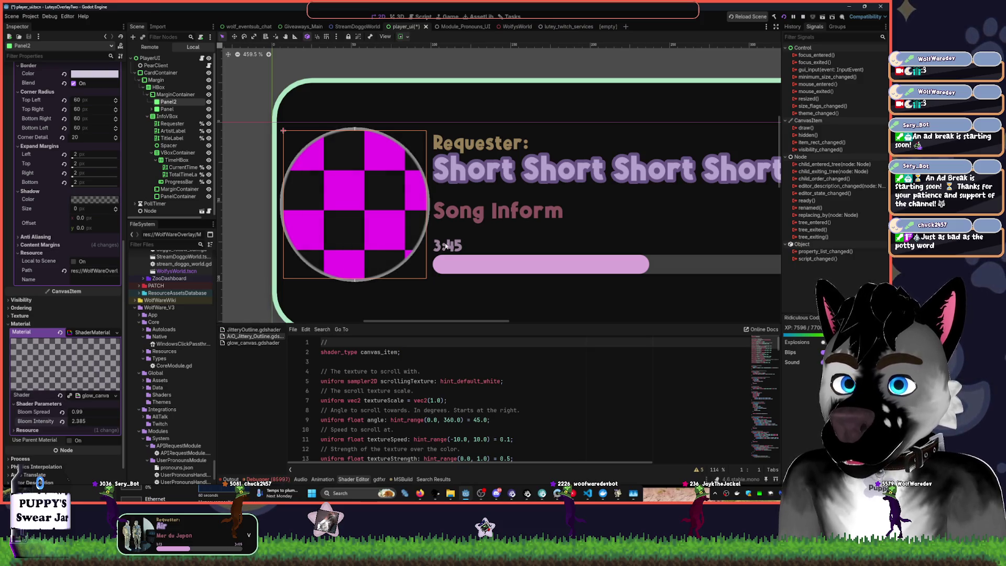
scroll(79, 210, "up", 5)
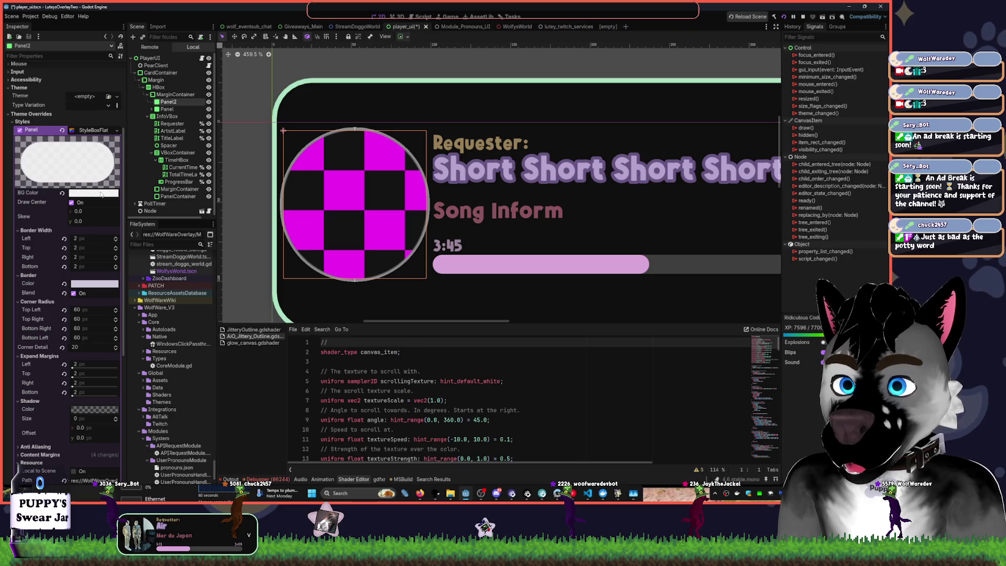
Hide the Panel node holding the checkered album art.
left_click(93, 193)
left_click(209, 109)
left_click(208, 110)
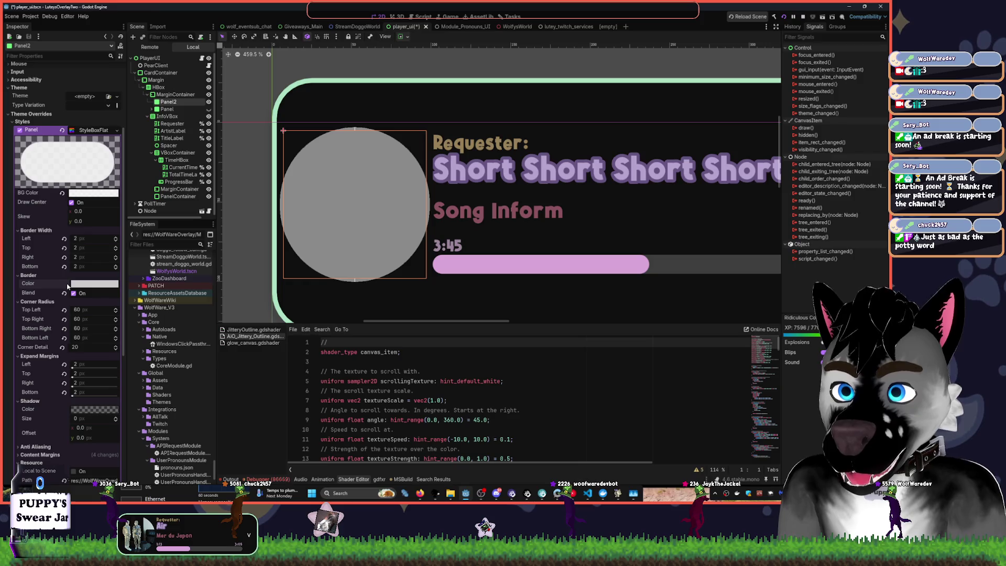
Reset Panel2's four border widths to 0 px, keeping the 60 corner radii.
left_click(64, 239)
left_click(64, 247)
left_click(64, 257)
left_click(64, 267)
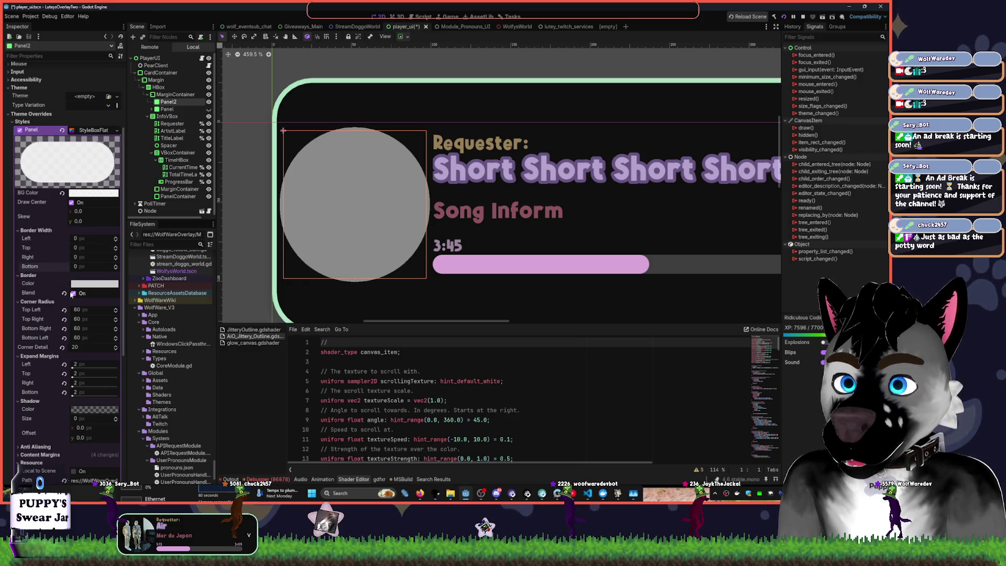
left_click(64, 310)
left_click(64, 319)
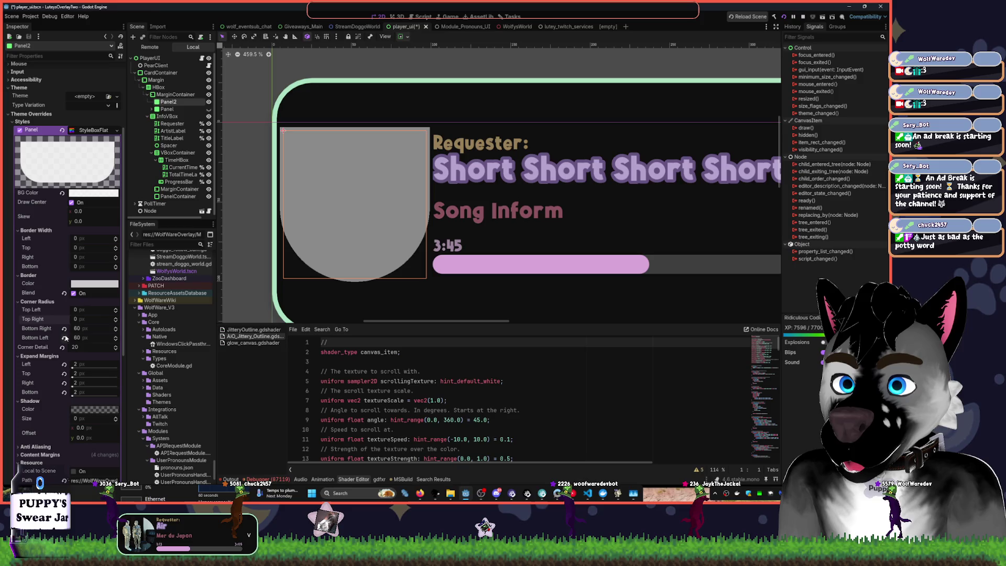
key("ctrl+z")
key("ctrl+z")
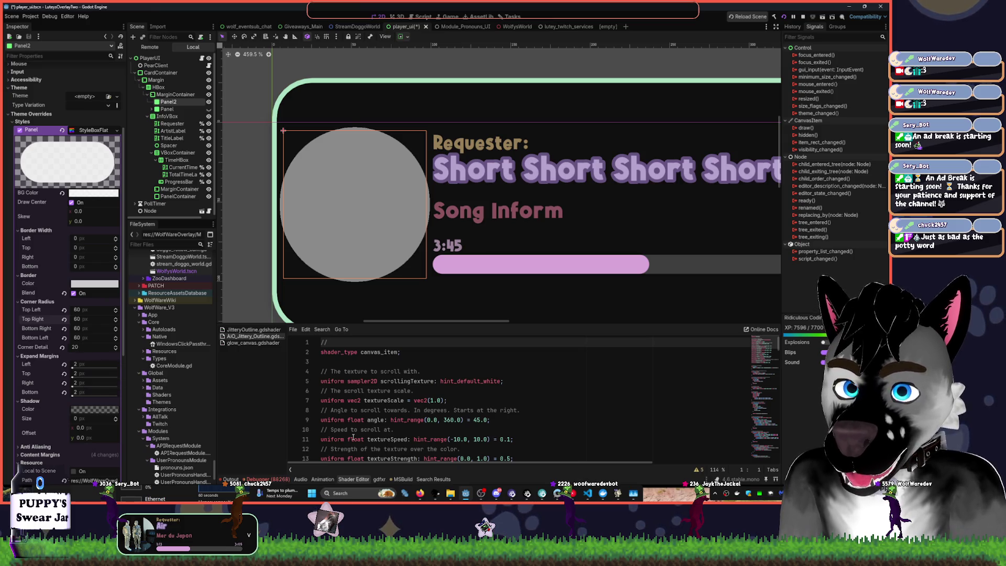
left_click(435, 493)
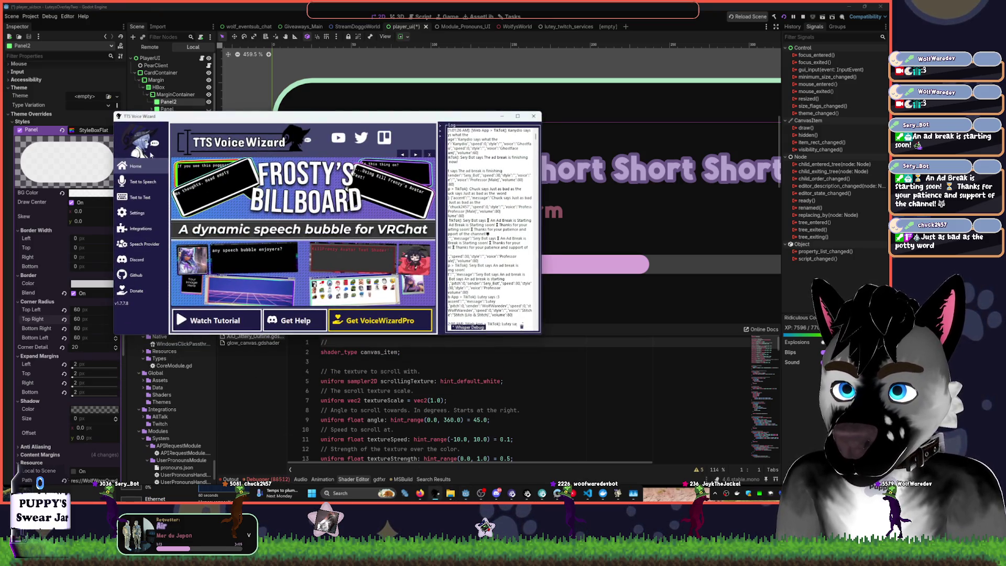
View TTS Voice Wizard's Text to Speech page, then return to the Godot editor.
left_click(155, 181)
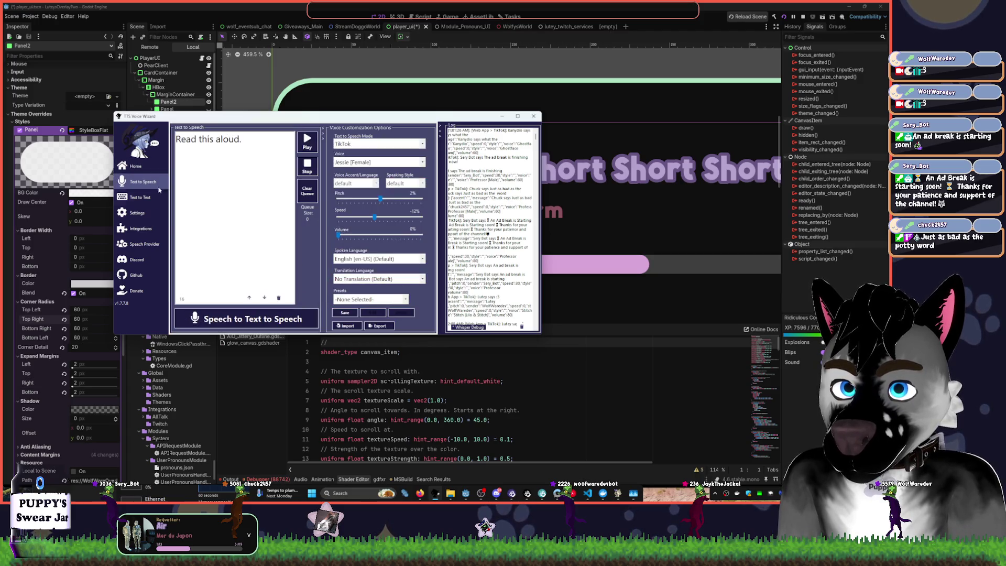
left_click(336, 7)
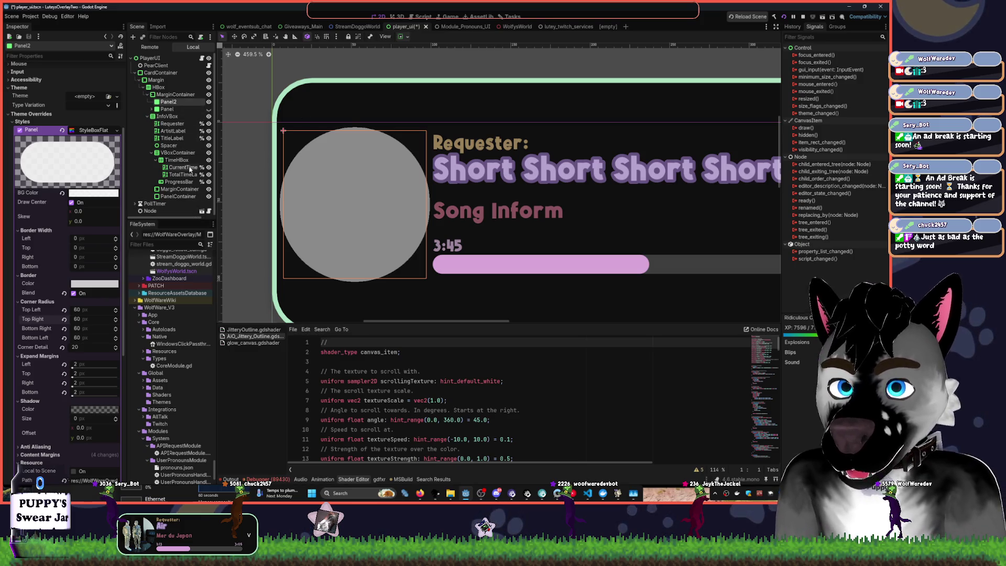
Reselect Panel2 and try a 0.515 shadow offset, then undo it.
left_click(183, 108)
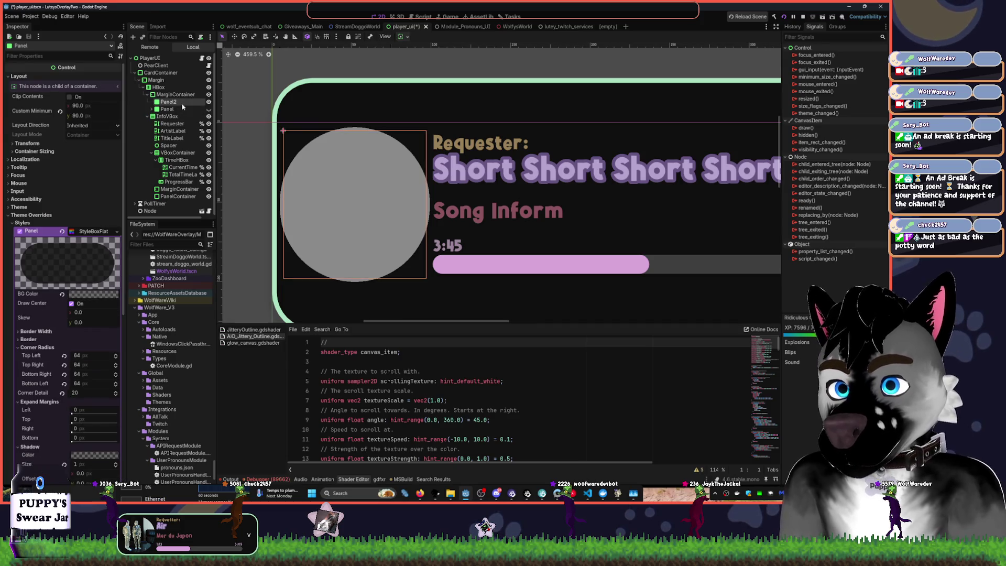
left_click(182, 103)
scroll(72, 331, "down", 3)
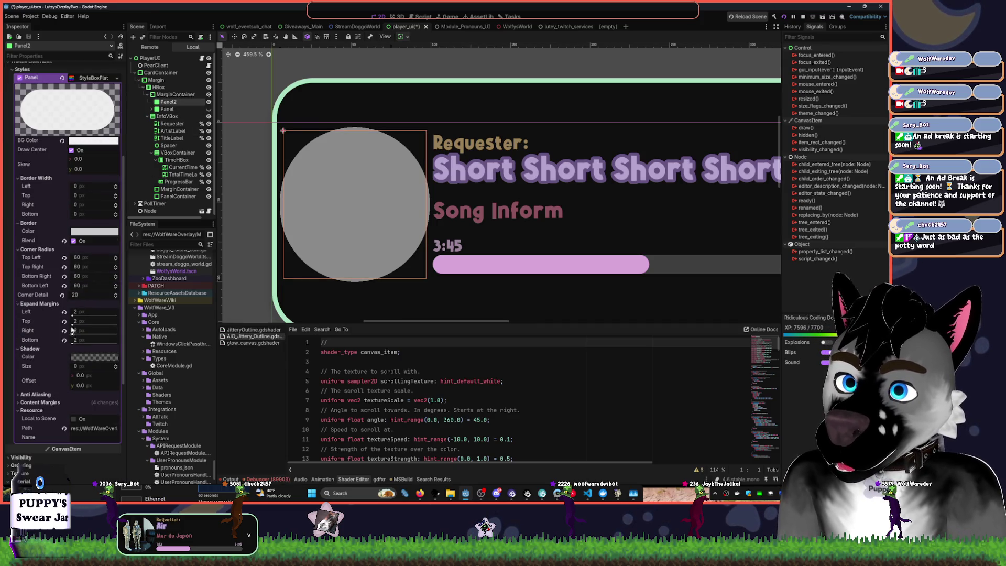
left_click_drag(78, 376, 78, 379)
key("ctrl+z")
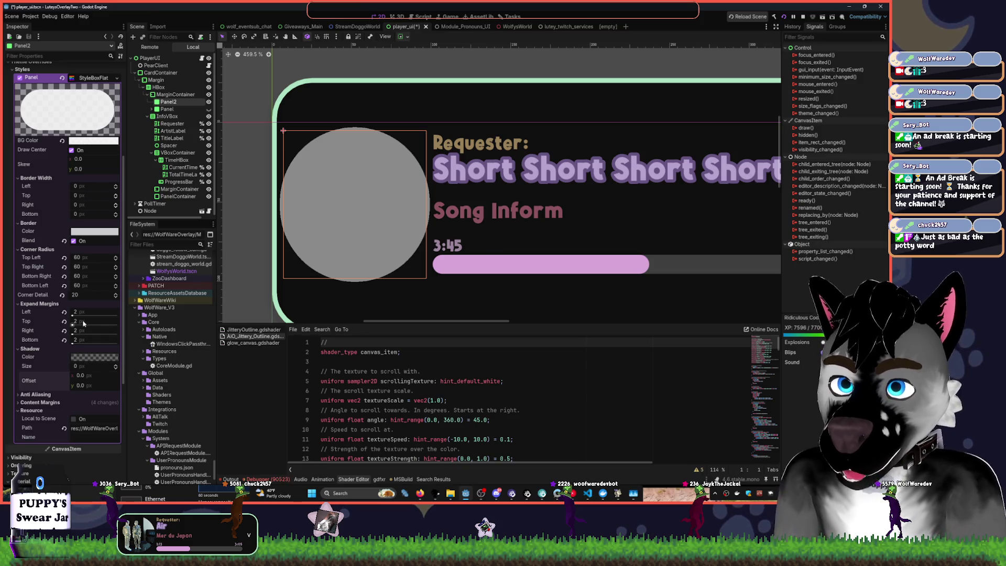
Push the glow shader's Bloom Intensity to 7.325 and run the project.
scroll(81, 367, "down", 5)
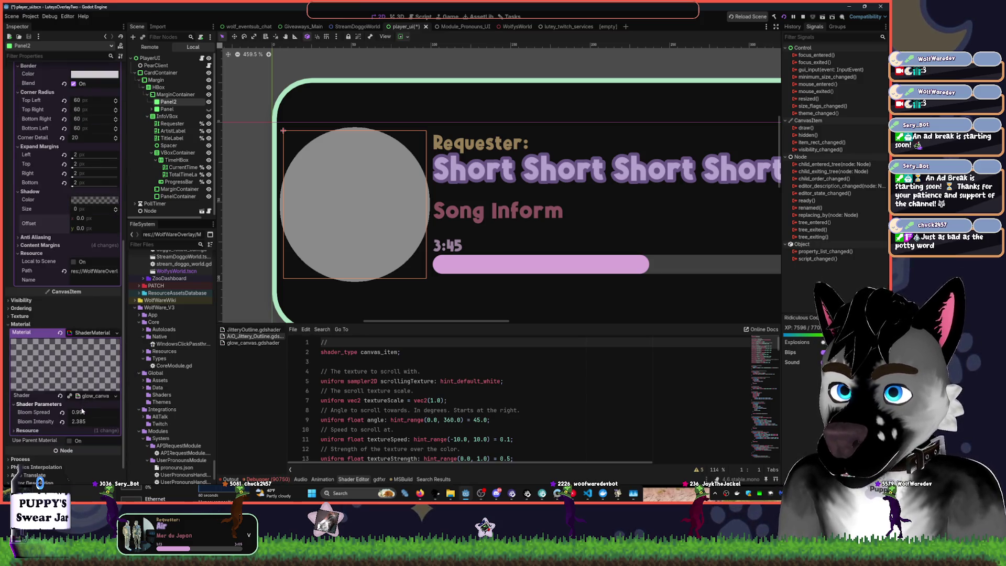
mouse_move(74, 421)
left_mouse_down()
mouse_move(60, 421)
mouse_move(97, 421)
left_mouse_up()
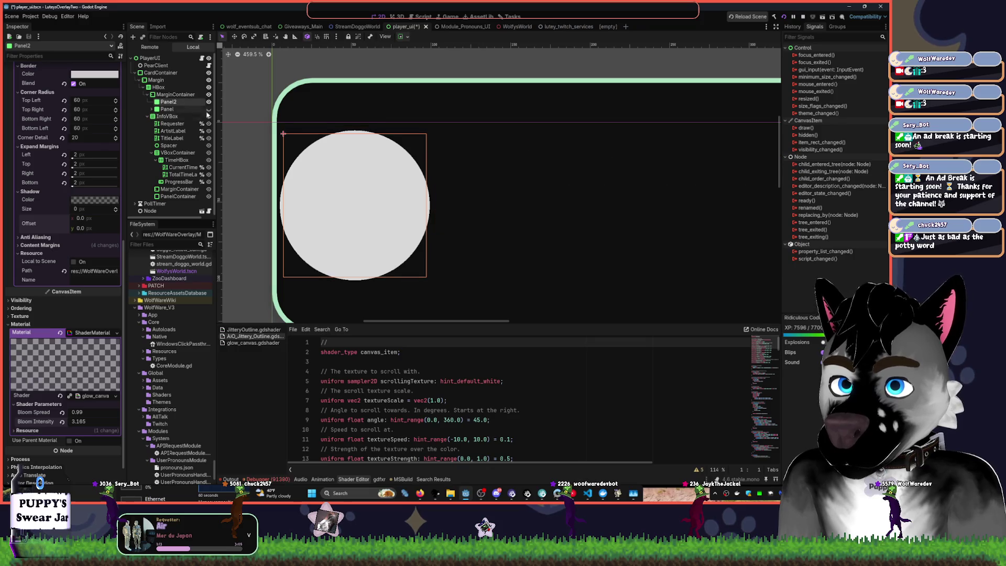
left_click_drag(74, 422, 105, 413)
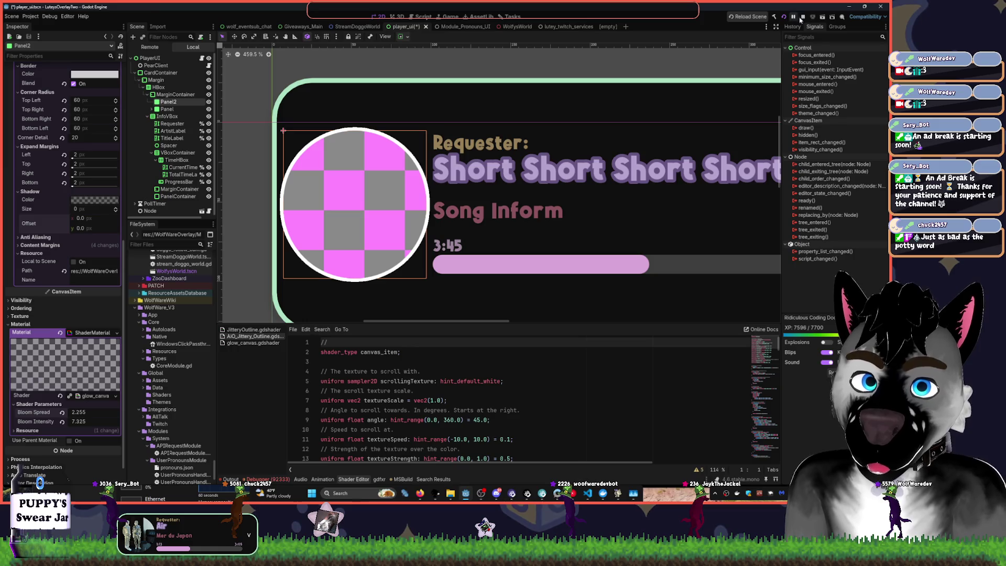
left_click(784, 16)
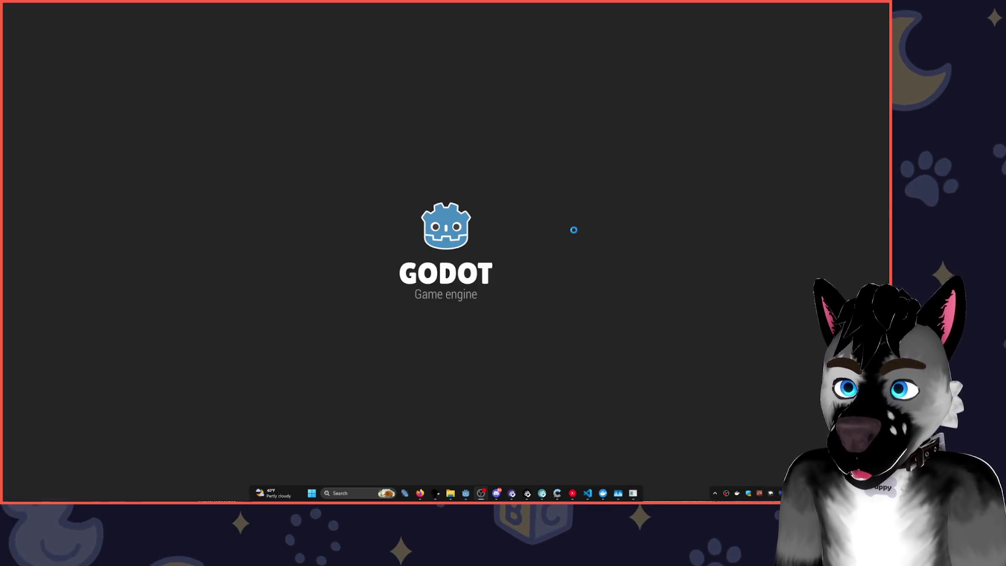
Stop the running overlay test once the glowing album art has been checked.
mouse_move(637, 493)
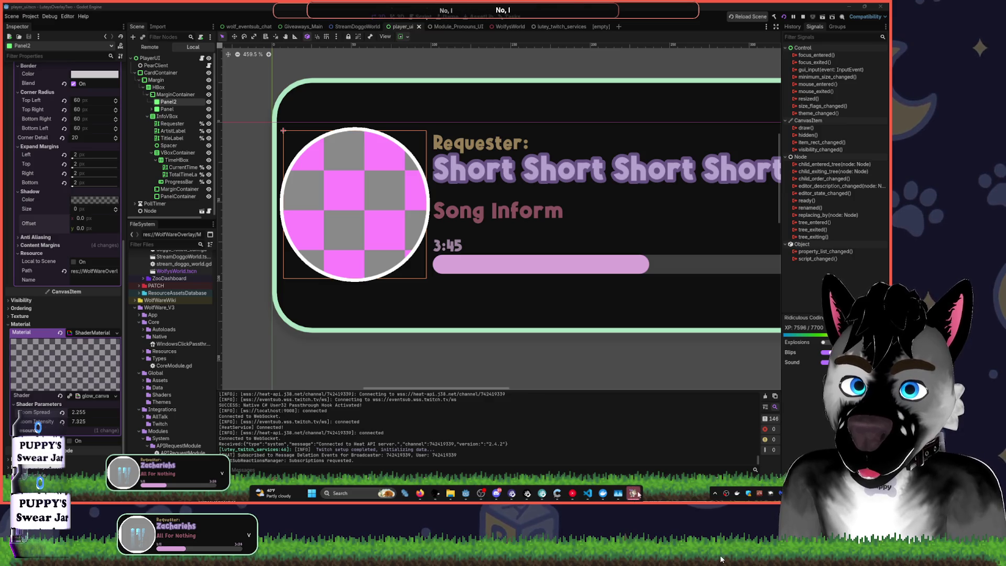
key("F8")
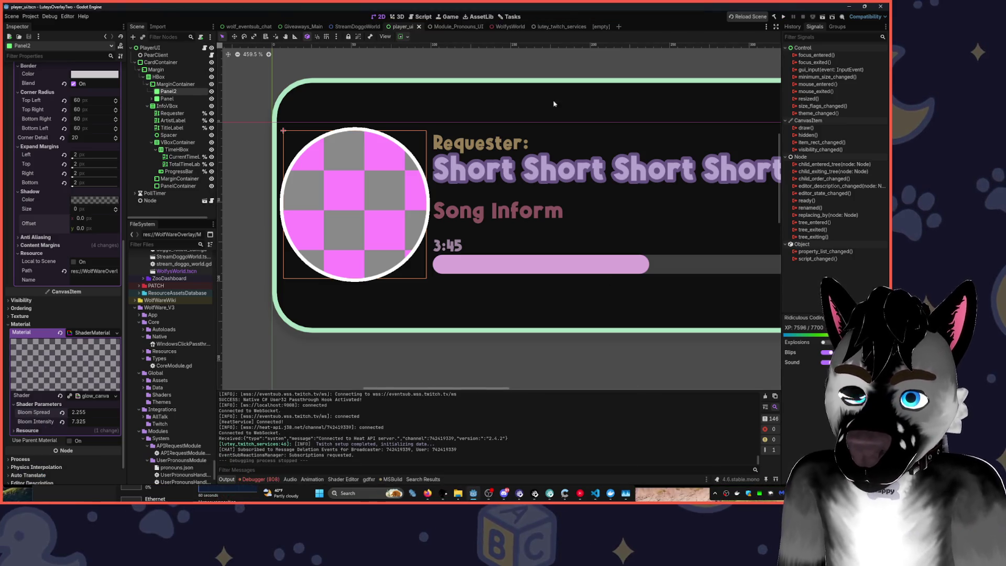
Delete the Panel2 node from the player UI scene.
left_click(168, 99)
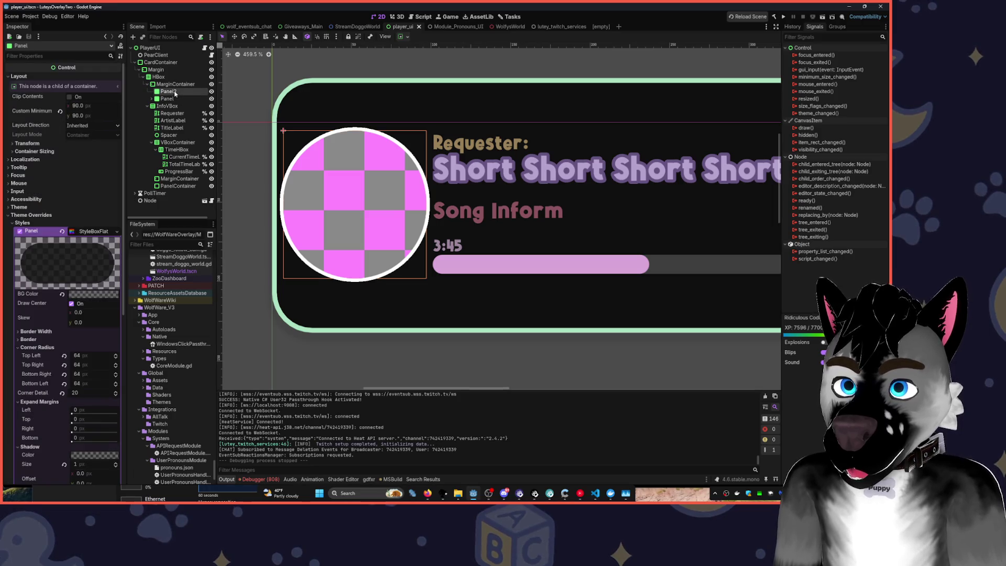
left_click(178, 91)
key("Delete")
key("Return")
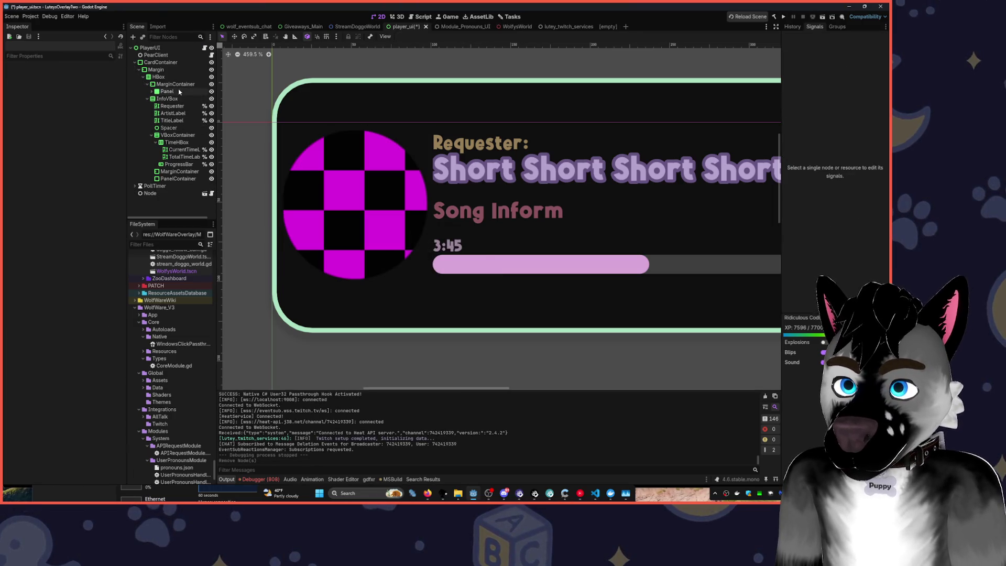
Expand Panel in the Scene dock and select its AlbumArt child.
scroll(89, 332, "down", 5)
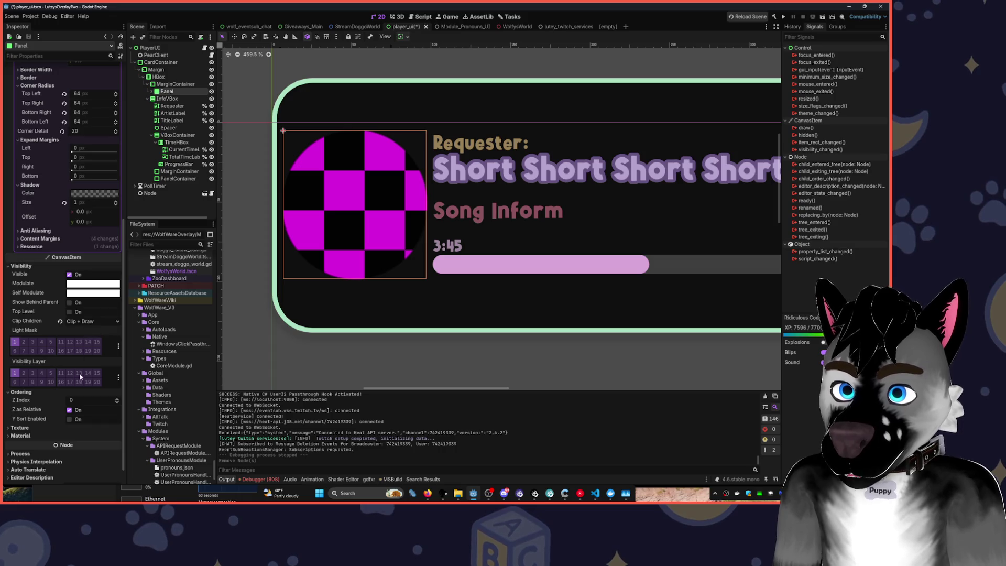
left_click(152, 92)
left_click(158, 99)
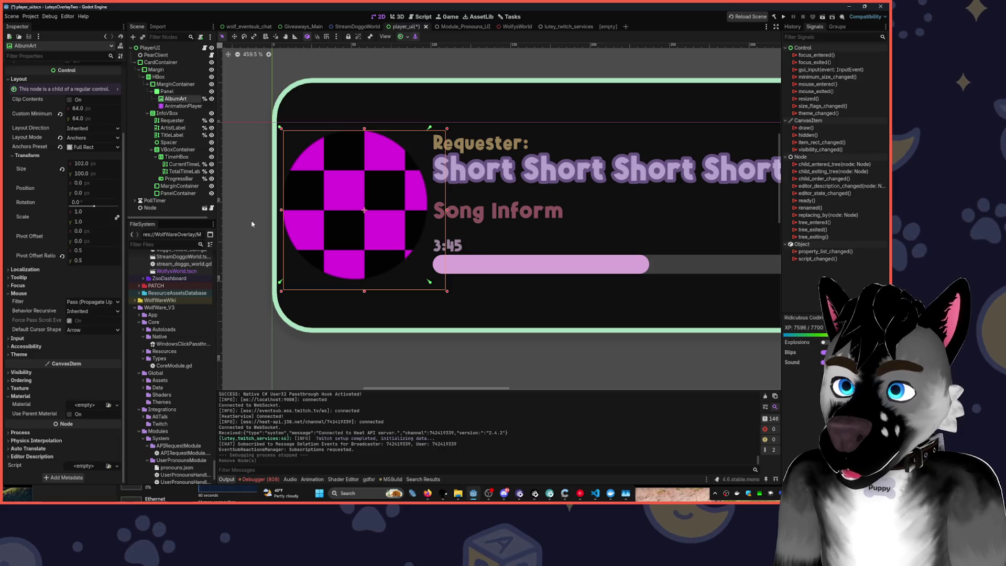
Apply the Full Rect anchor preset to AlbumArt, then resize it to 64×64 at 13, 14.5.
left_click(400, 36)
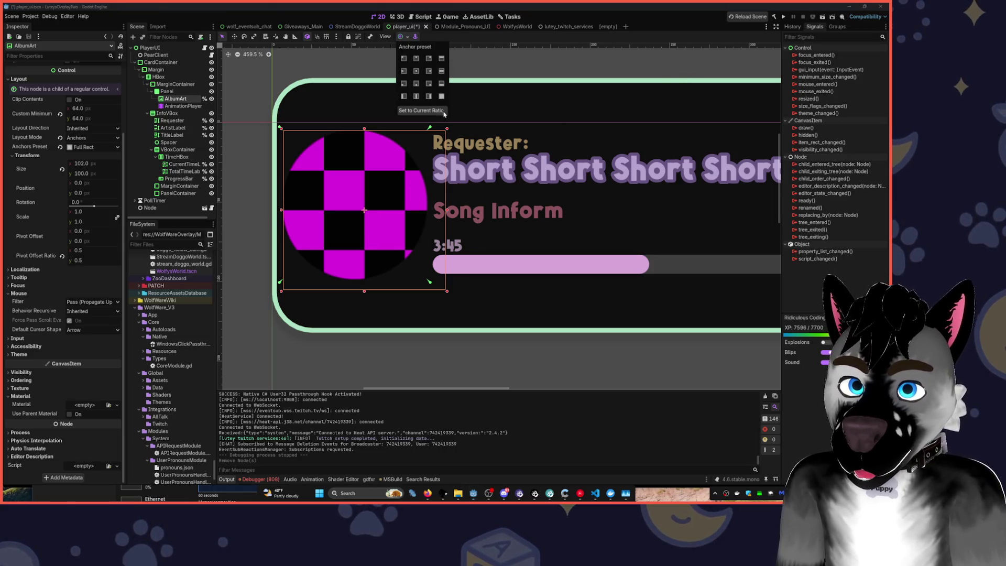
left_click(441, 97)
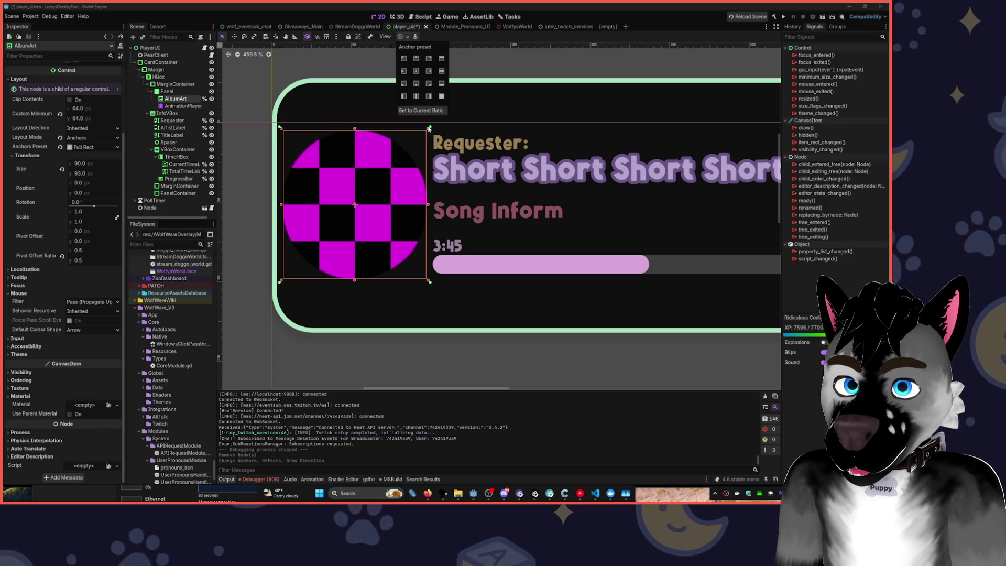
left_click(419, 135)
left_click_drag(429, 131, 407, 152)
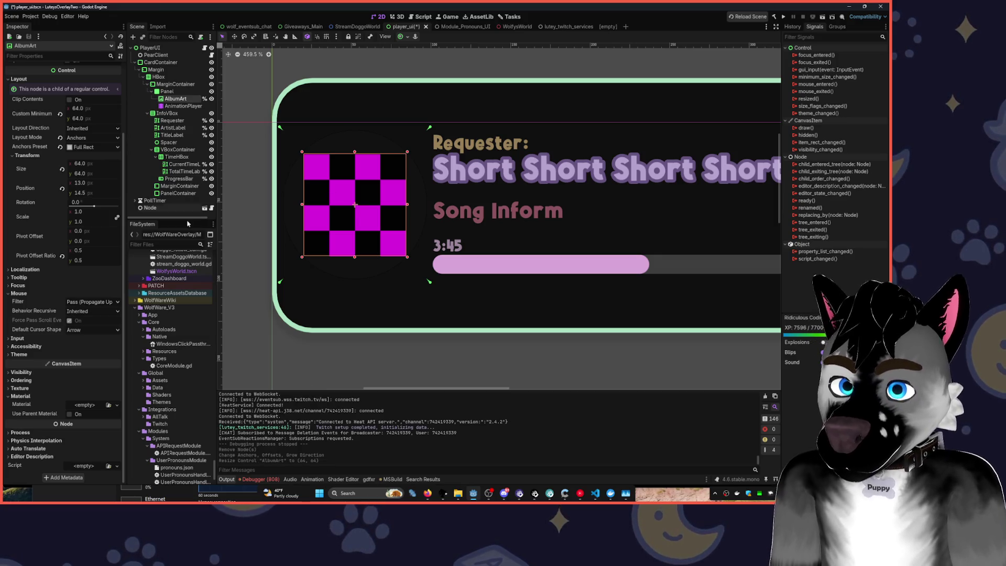
left_click(109, 406)
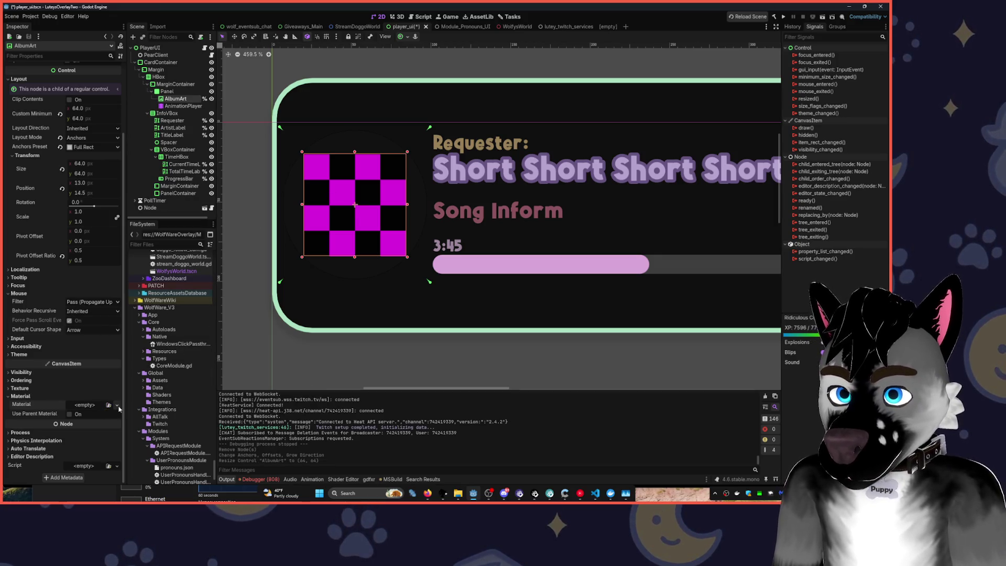
Give AlbumArt a new ShaderMaterial using the JitteryOutline shader.
left_click(90, 429)
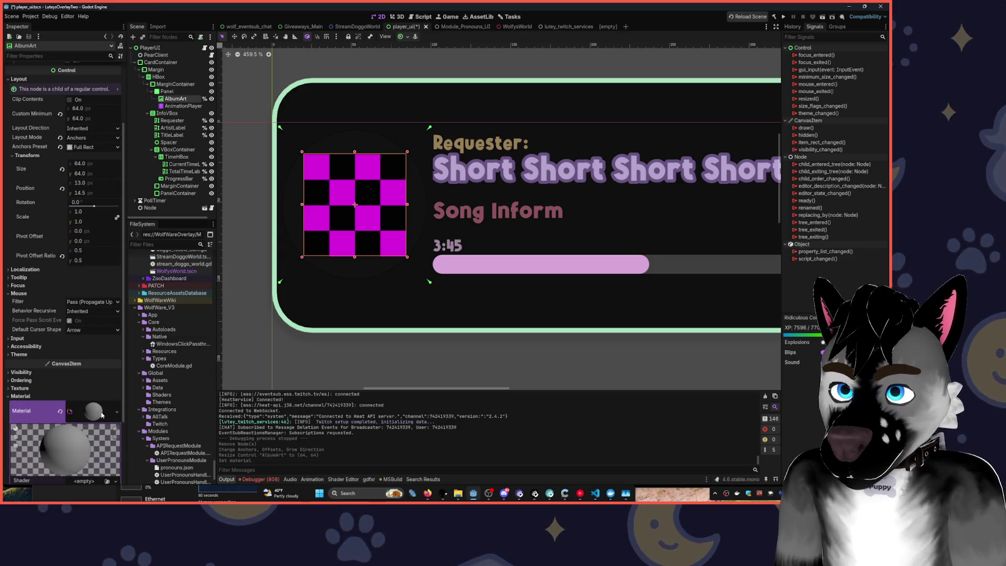
scroll(102, 415, "down", 3)
left_click(90, 398)
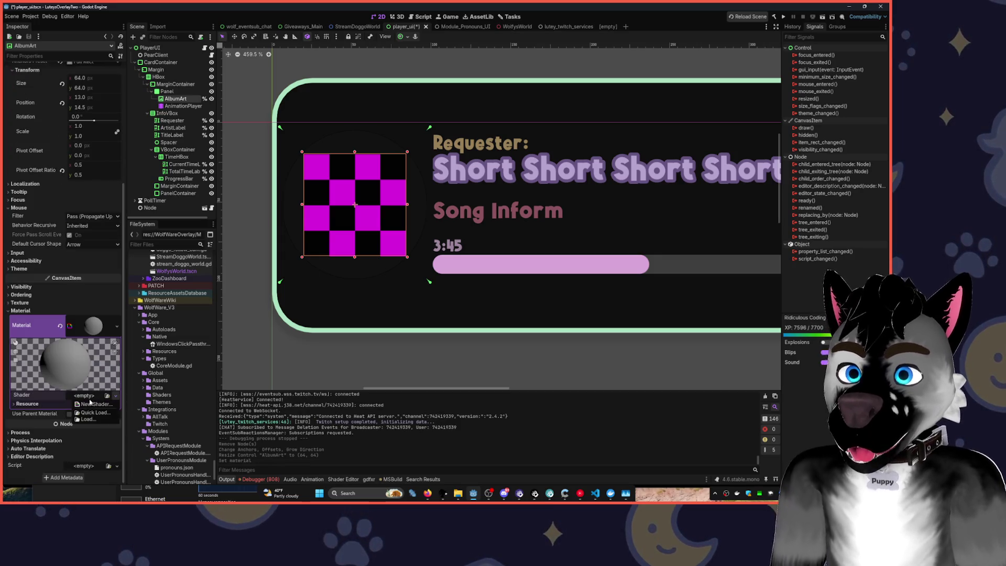
left_click(94, 412)
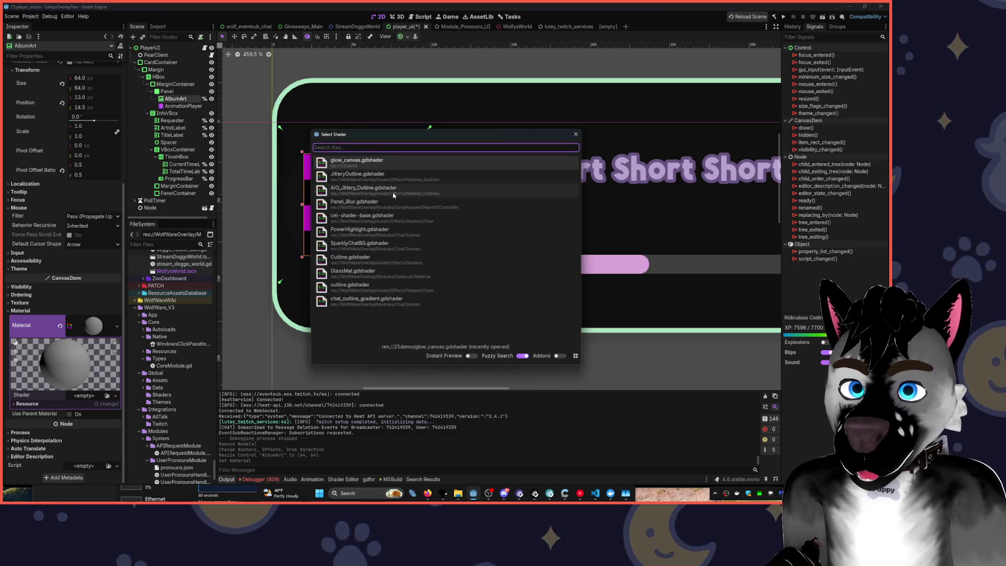
double_click(373, 183)
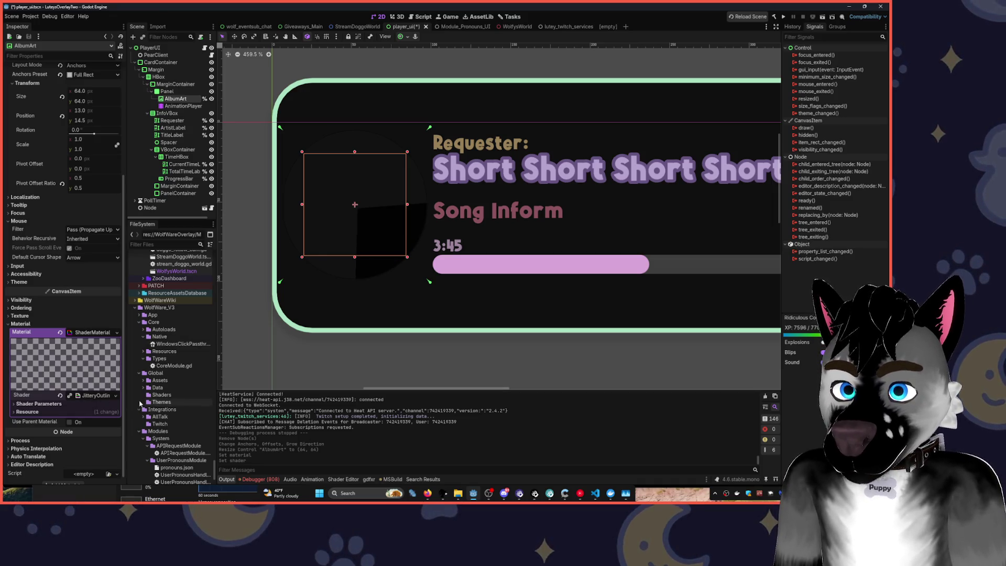
Read through the JitteryOutline shader code, then bring up the Giveaways_Main scene.
left_click(91, 396)
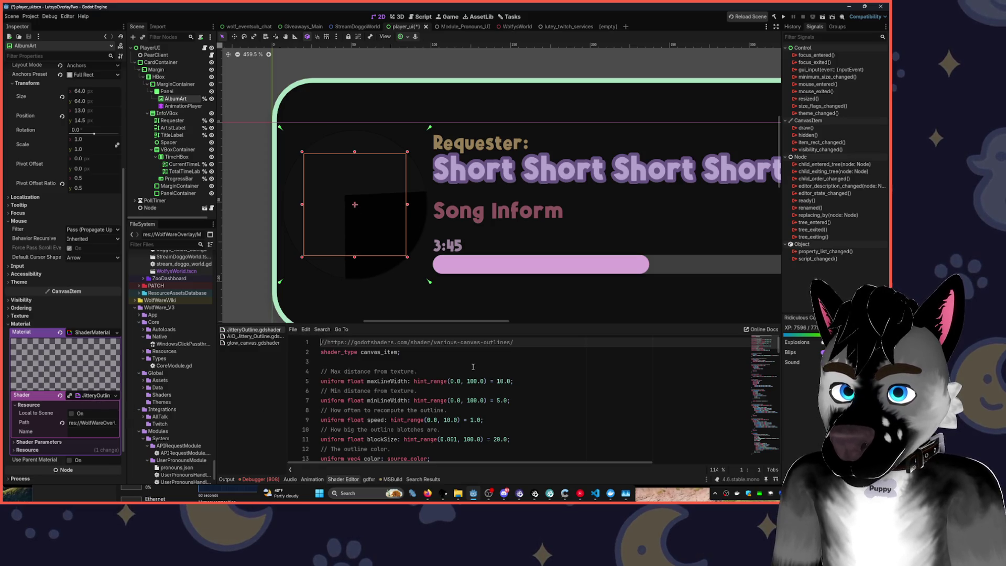
scroll(476, 362, "down", 10)
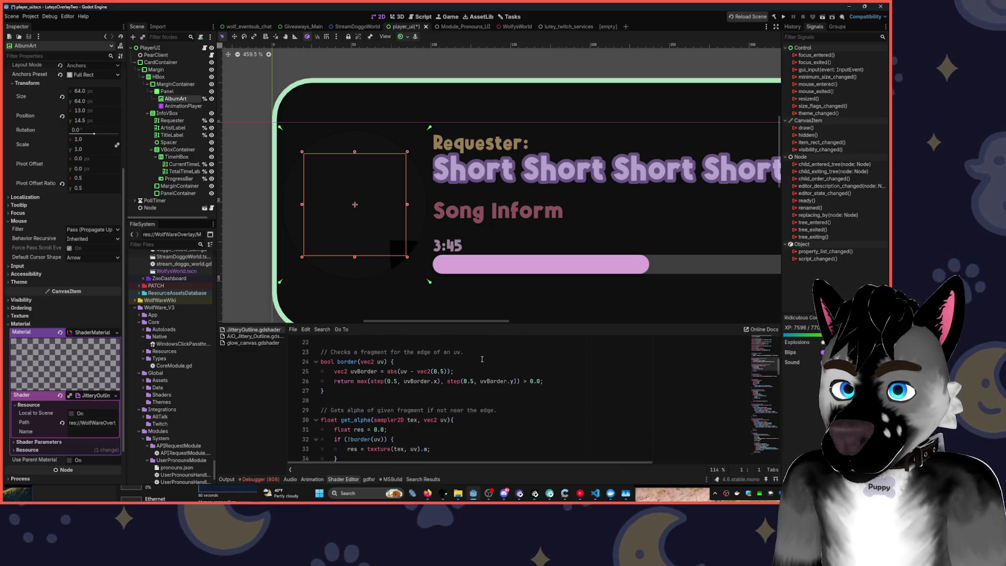
scroll(481, 360, "down", 15)
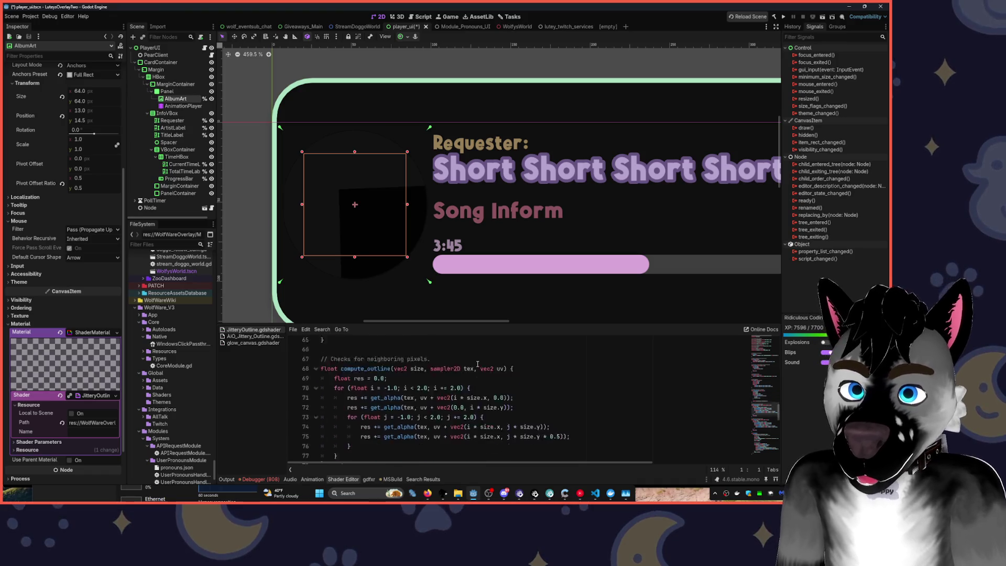
scroll(477, 363, "down", 5)
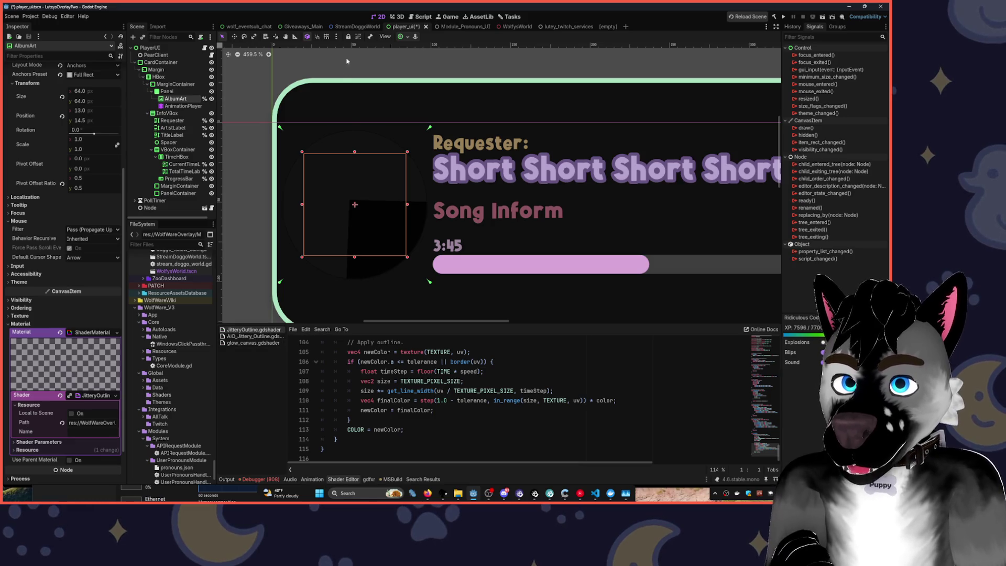
left_click(301, 26)
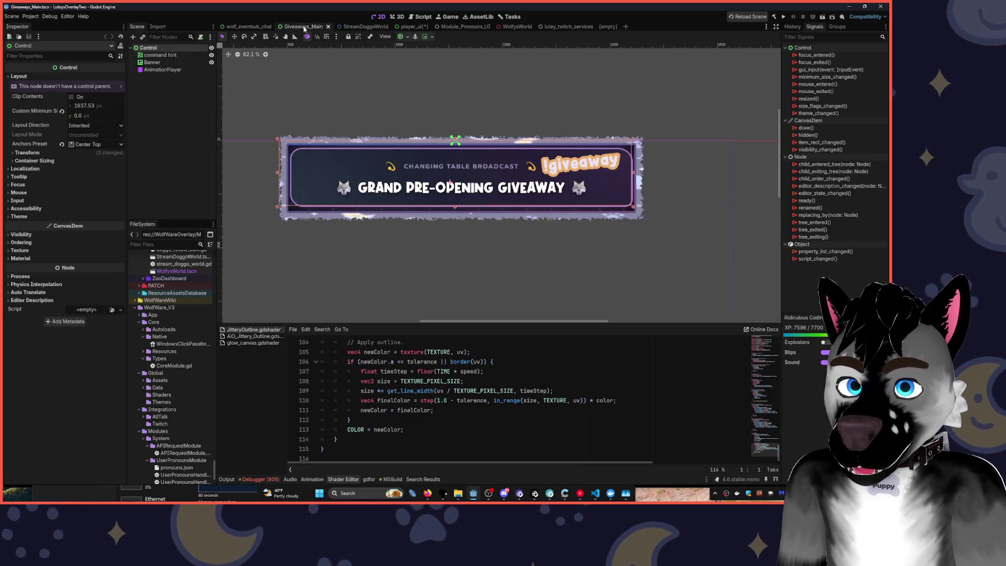
Select Banner in Giveaways_Main, return to player_ui, and drag AlbumArt up to 11, -26.
left_click(151, 63)
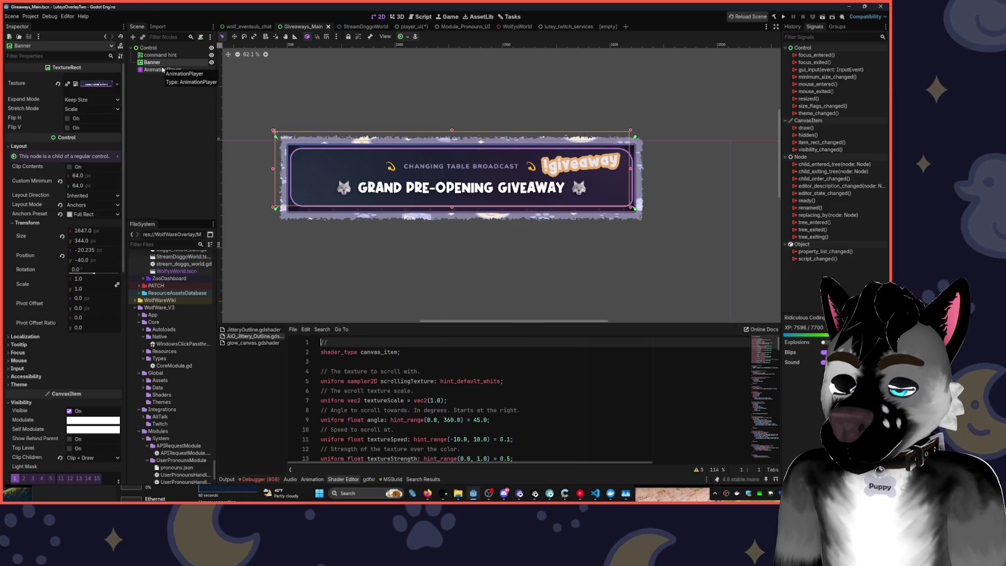
mouse_move(438, 27)
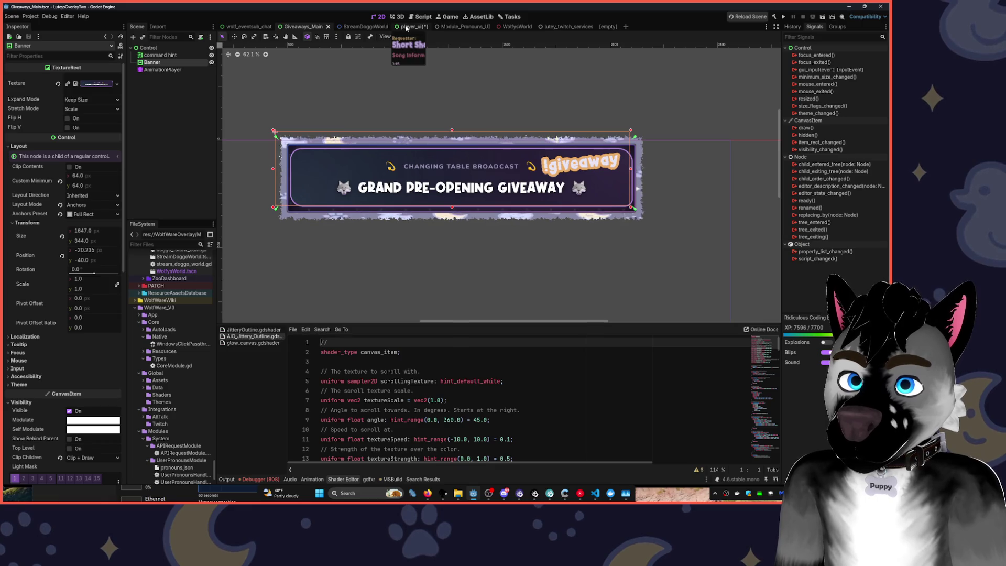
left_click(406, 27)
mouse_move(358, 224)
left_mouse_down()
mouse_move(330, 131)
mouse_move(303, 87)
mouse_move(362, 141)
mouse_move(286, 137)
mouse_move(356, 142)
left_mouse_up()
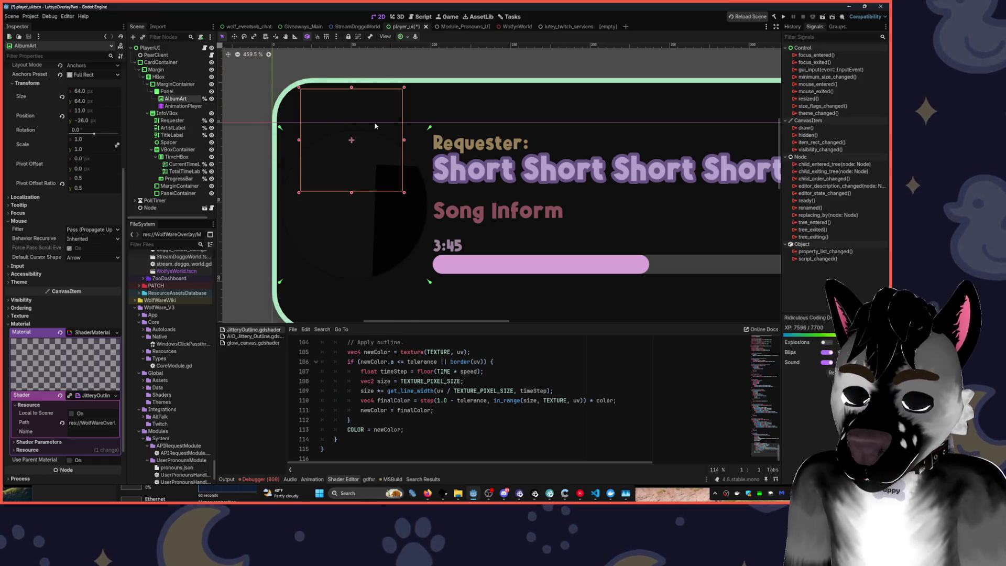
Cancel the AlbumArt move, try the chat_outline_gradient shader and a 90×99 resize, then undo.
key("Escape")
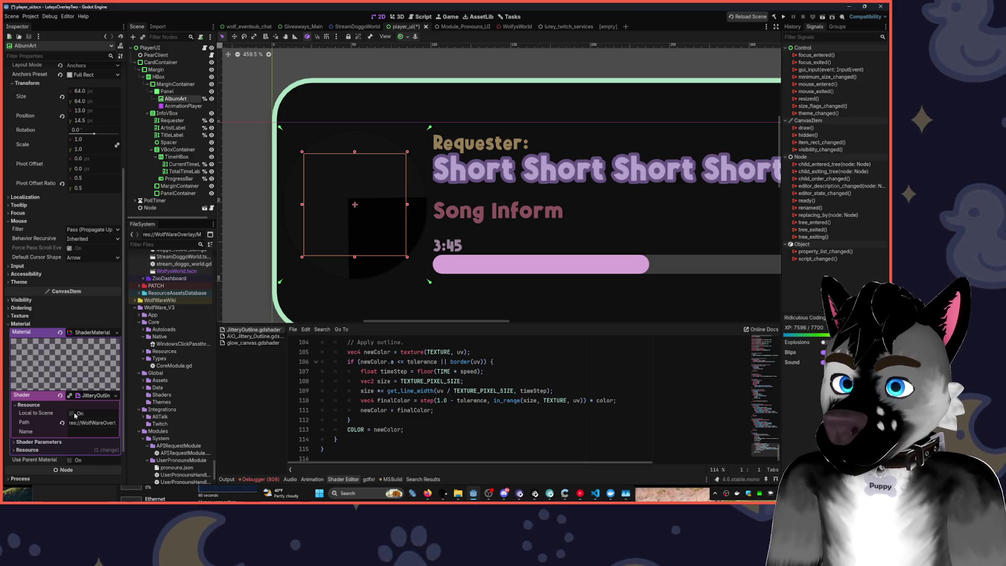
left_click(103, 395)
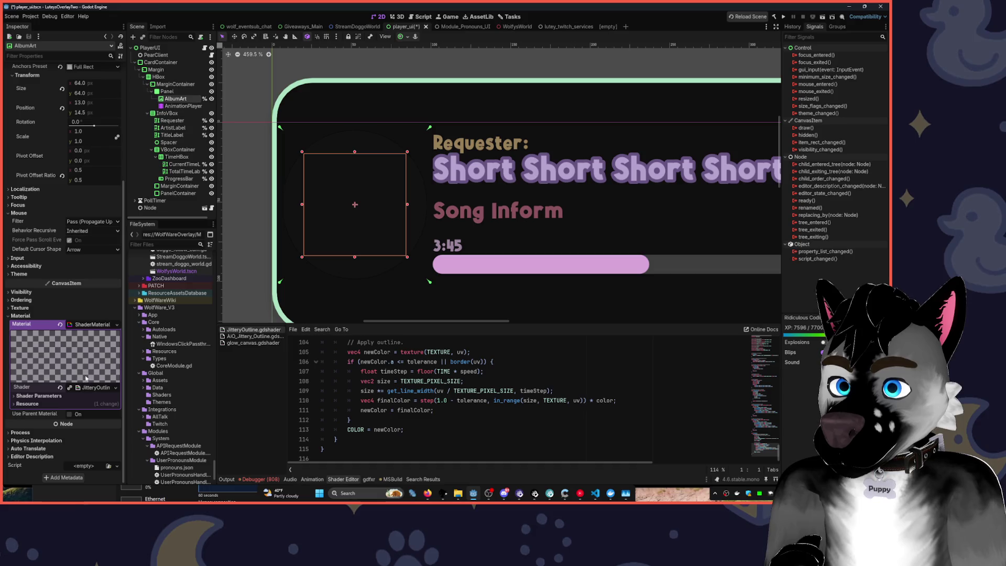
left_click(112, 389)
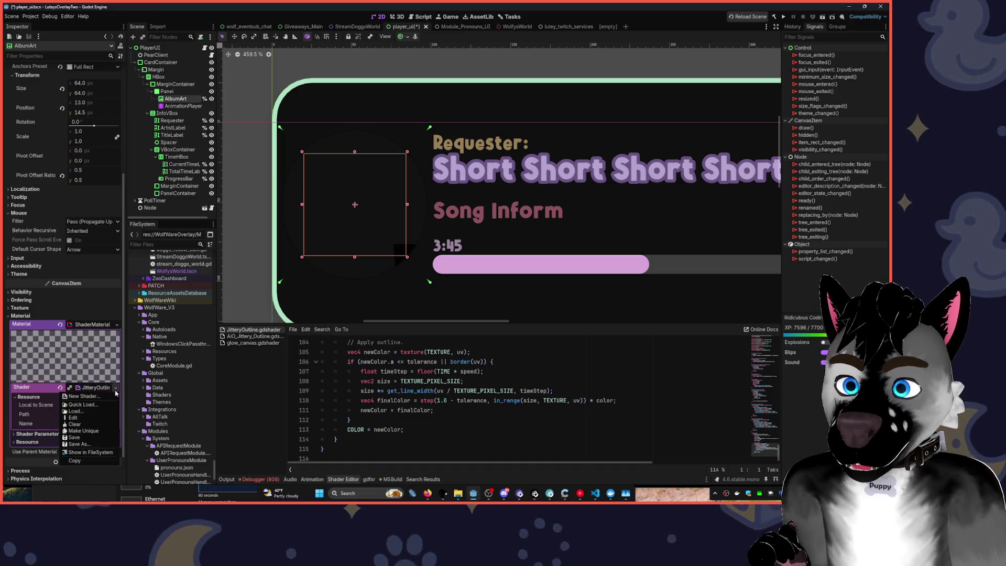
left_click(89, 405)
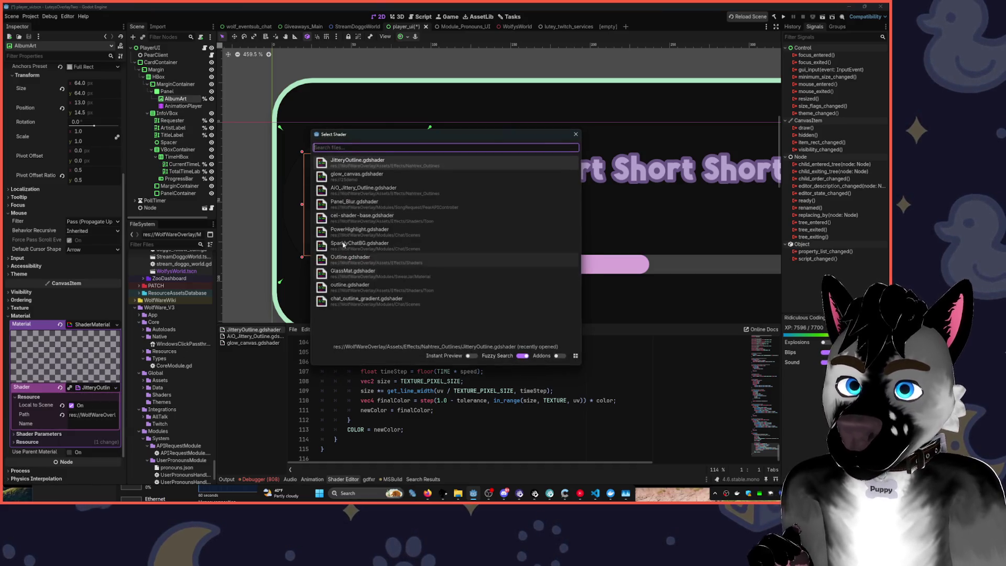
left_click(374, 298)
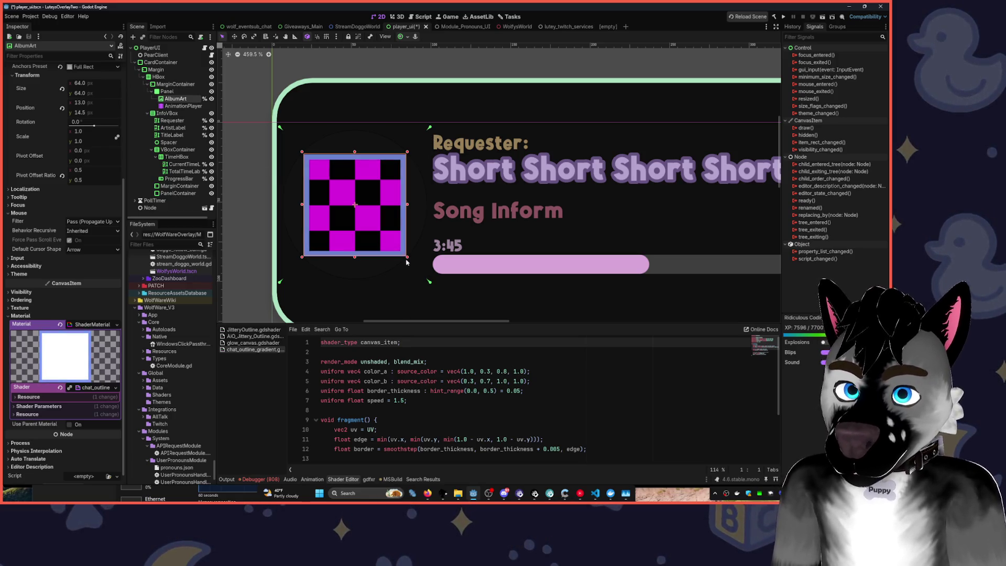
left_click_drag(407, 259, 427, 290)
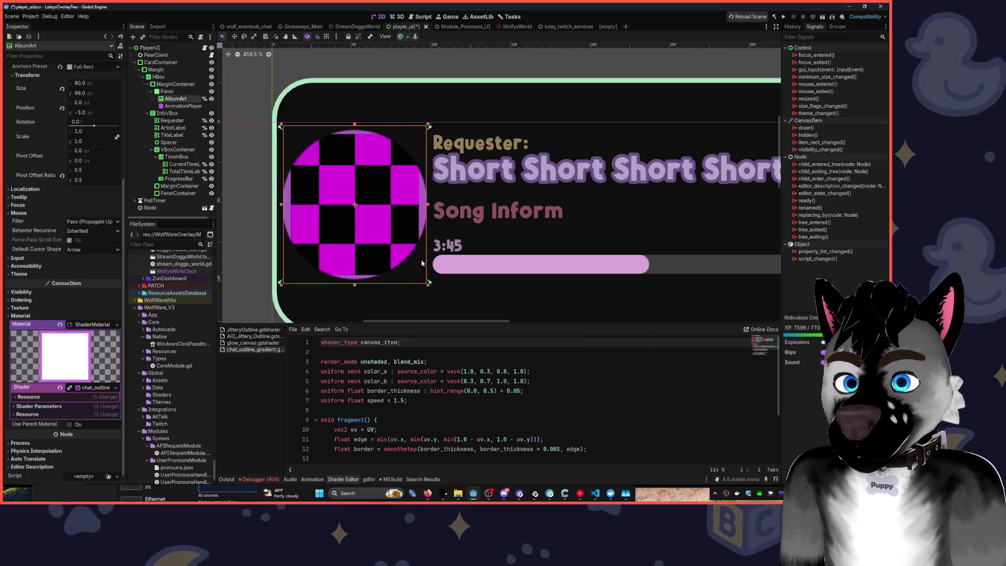
key("ctrl+z")
key("ctrl+z")
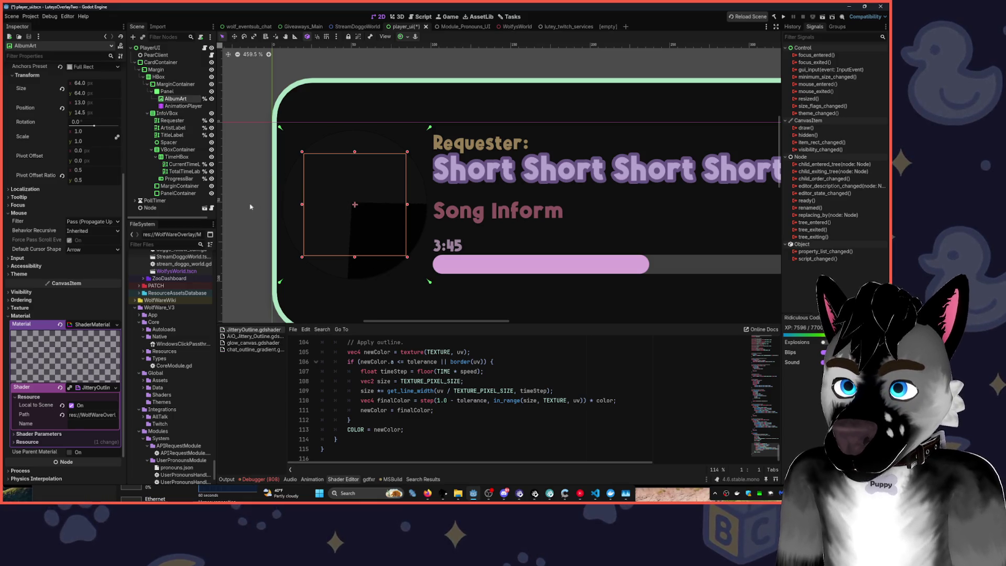
Clear AlbumArt's material and anchor it Full Rect to fill the round Panel at 90×93.
left_click(60, 325)
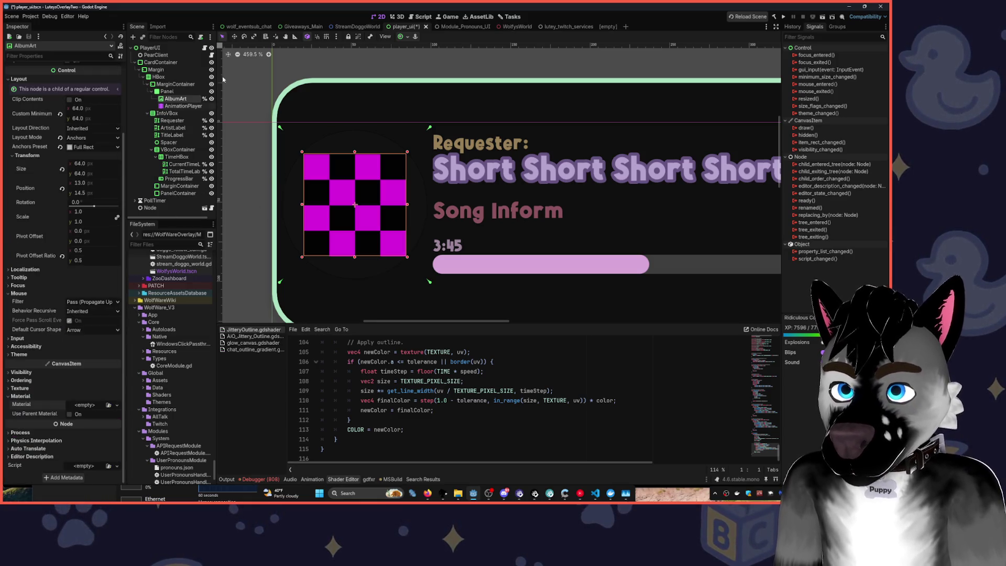
key("ctrl+z")
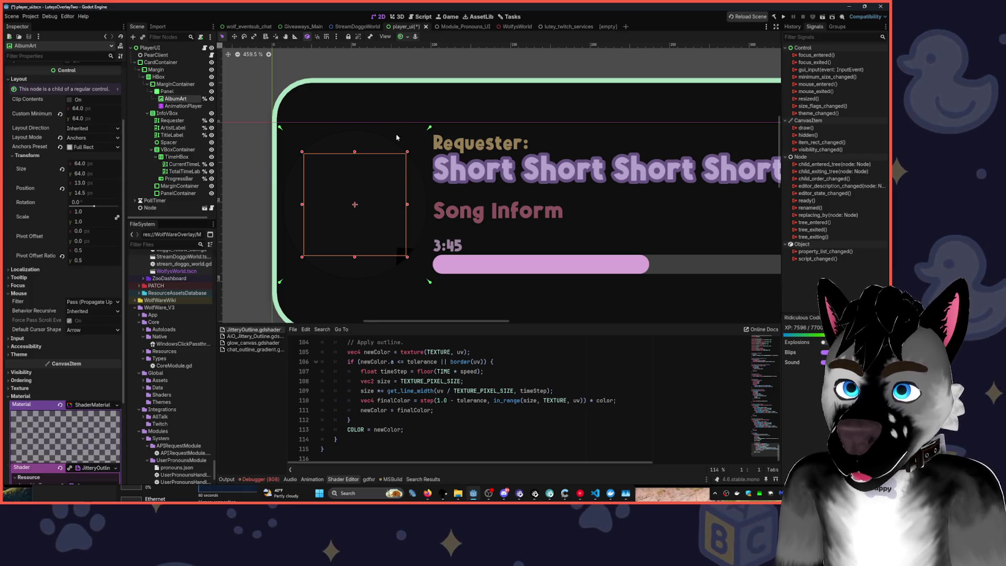
left_click(59, 405)
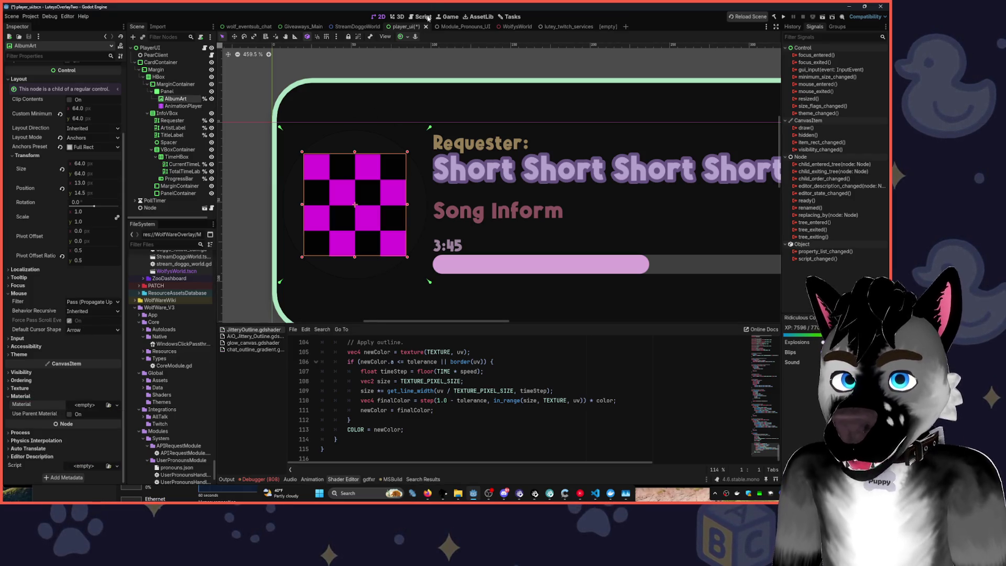
left_click(399, 37)
left_click(441, 96)
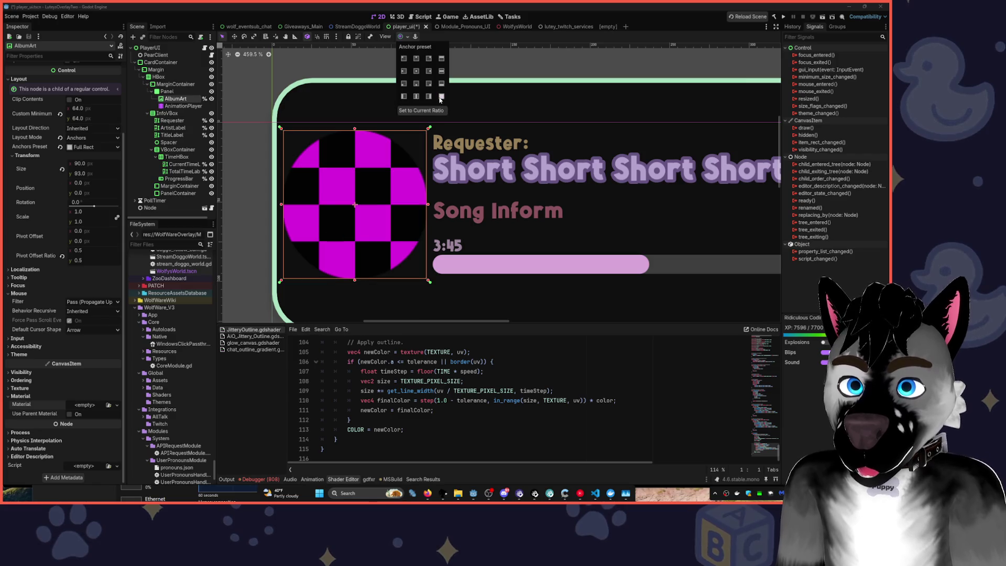
left_click(168, 91)
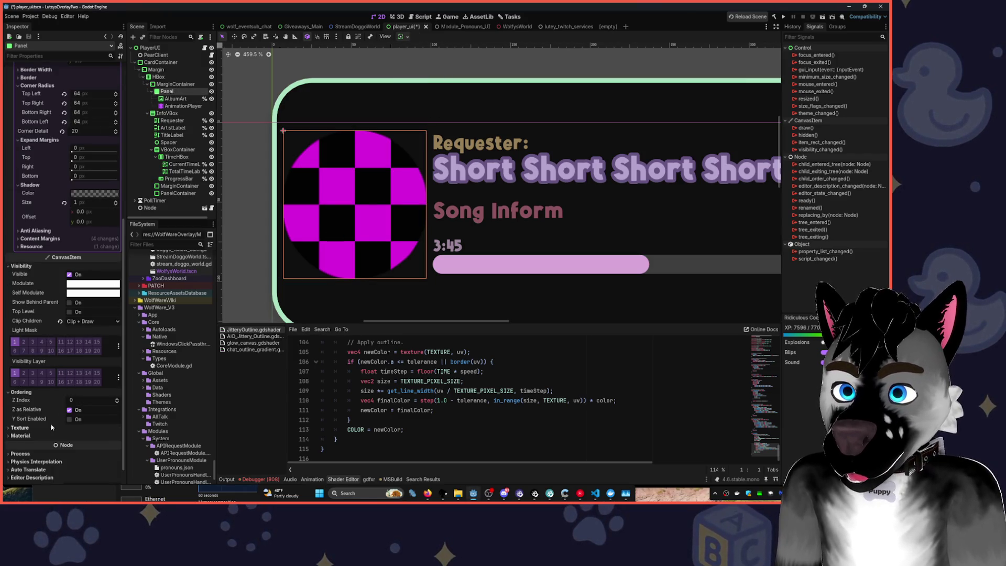
Give the Panel a new ShaderMaterial and assign outline.gdshader as its shader.
left_click(36, 437)
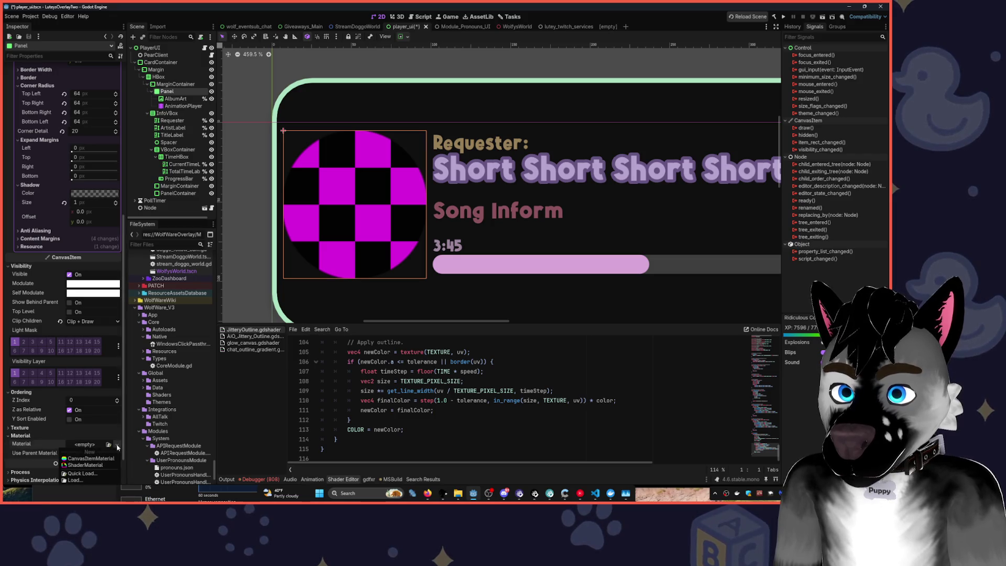
left_click(96, 453)
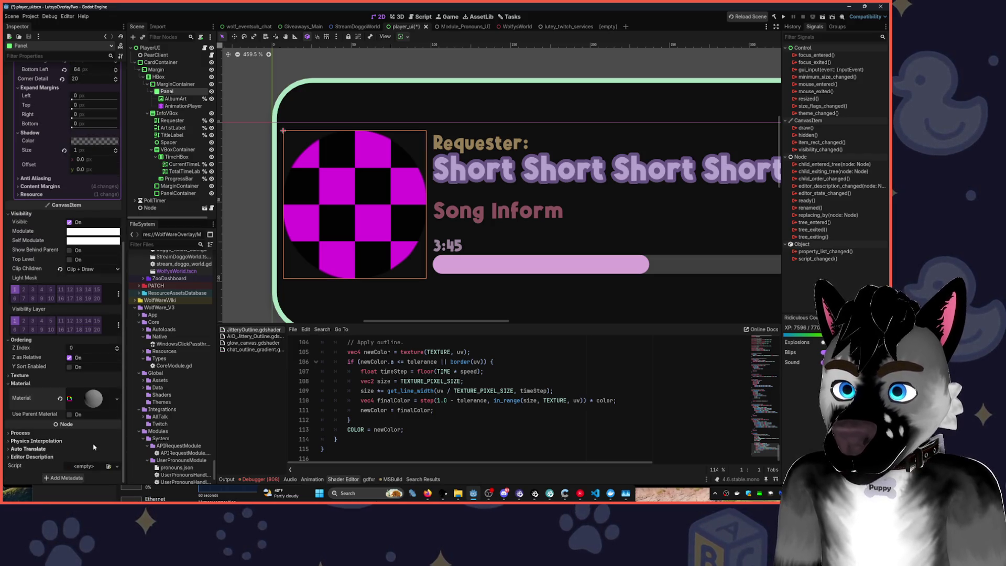
left_click_drag(101, 469, 101, 468)
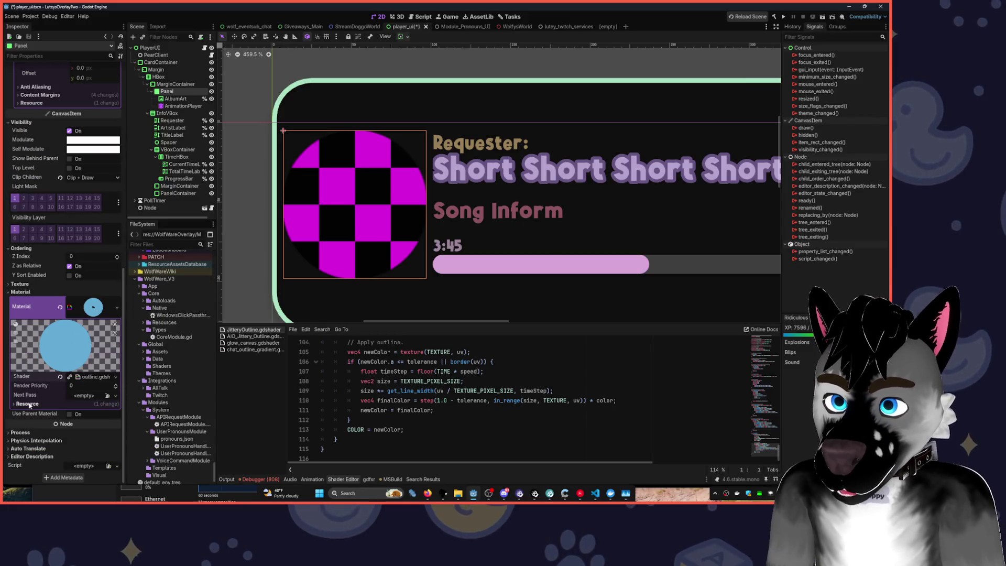
Review outline.gdshader's code, including the outline width line, then list shaders to replace it.
left_click(91, 378)
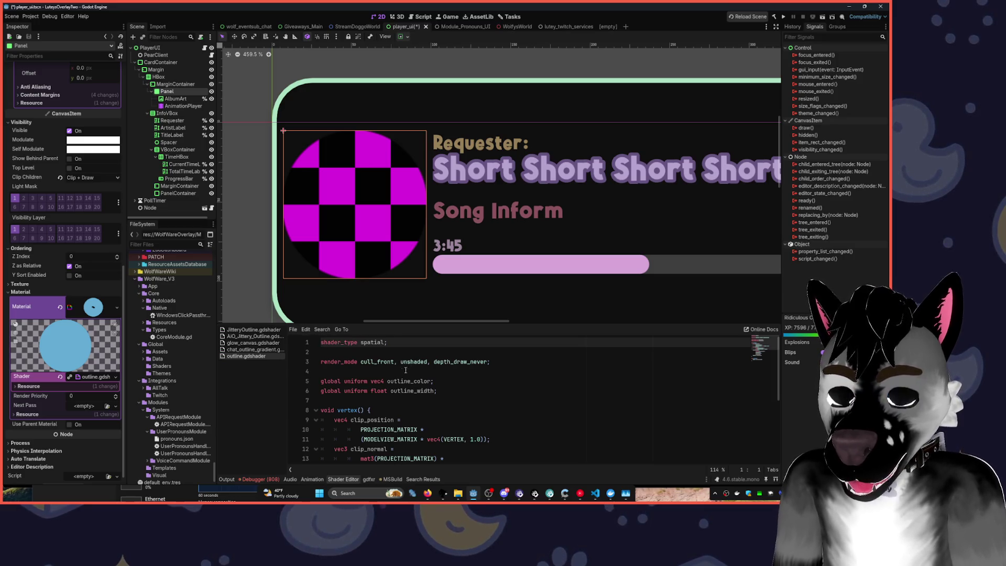
scroll(414, 367, "down", 5)
left_click(426, 392)
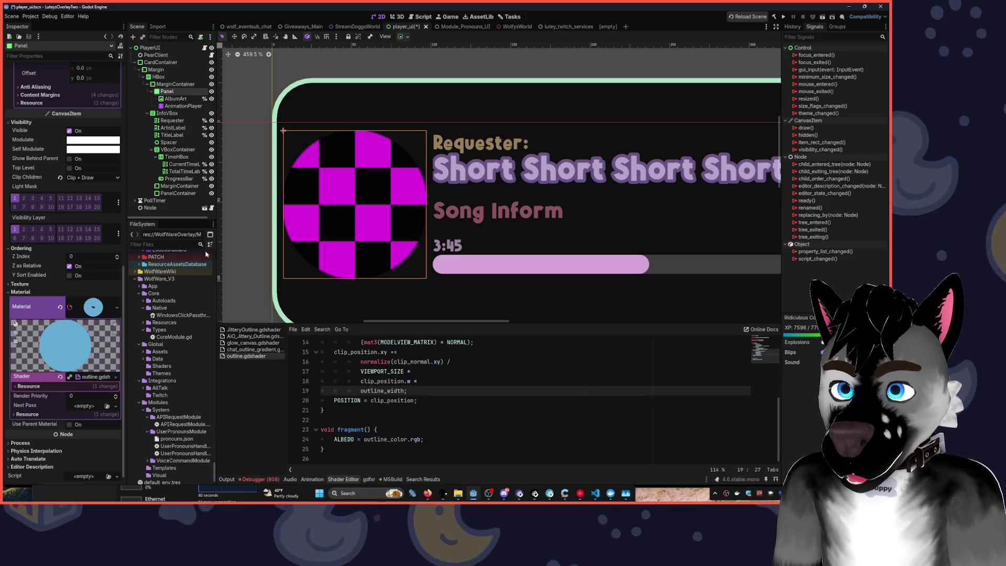
scroll(438, 386, "up", 5)
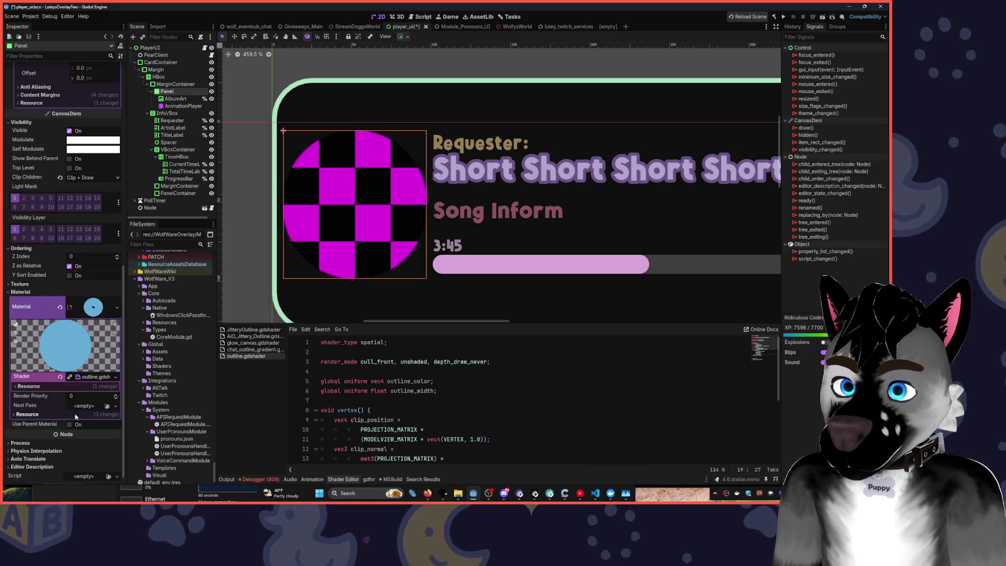
left_click(116, 377)
left_click(87, 405)
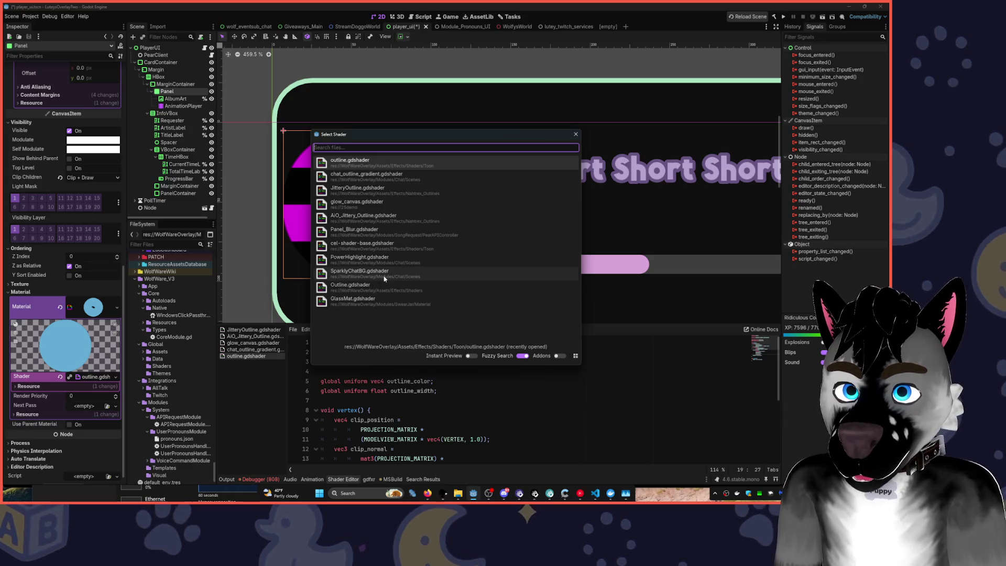
Assign GlassMat.gdshader to the Panel's material, toggling render priority to 1 and back to 0.
left_click(353, 300)
left_click(117, 406)
left_click(117, 409)
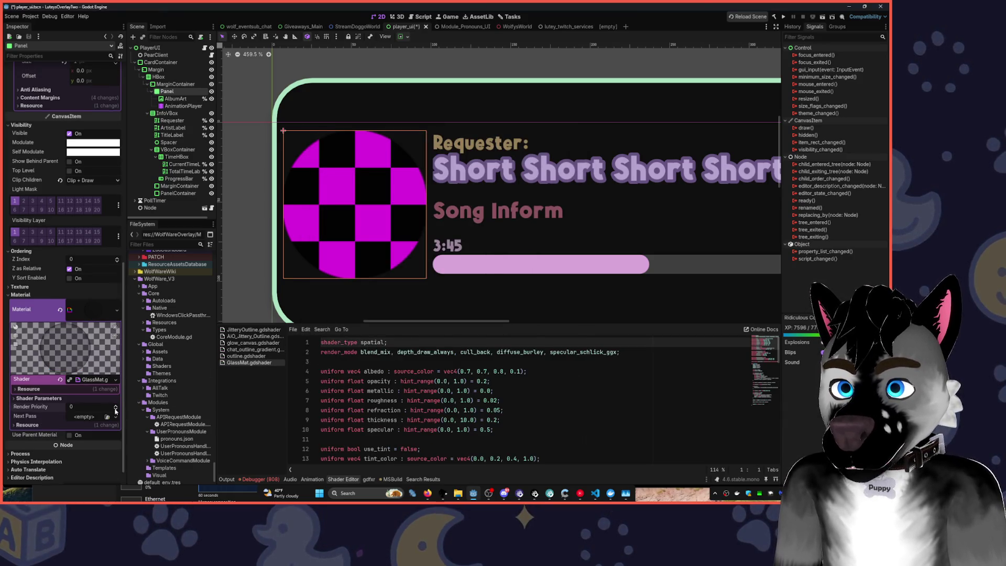
Quick-load outline.gdshader, then clear the Panel's shader and save the player UI scene.
left_click(115, 379)
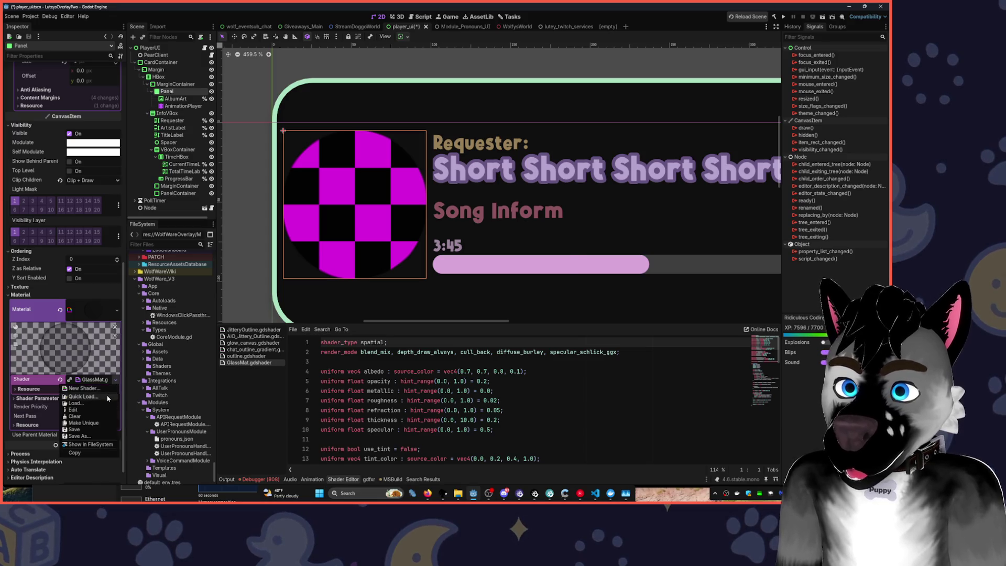
left_click(108, 397)
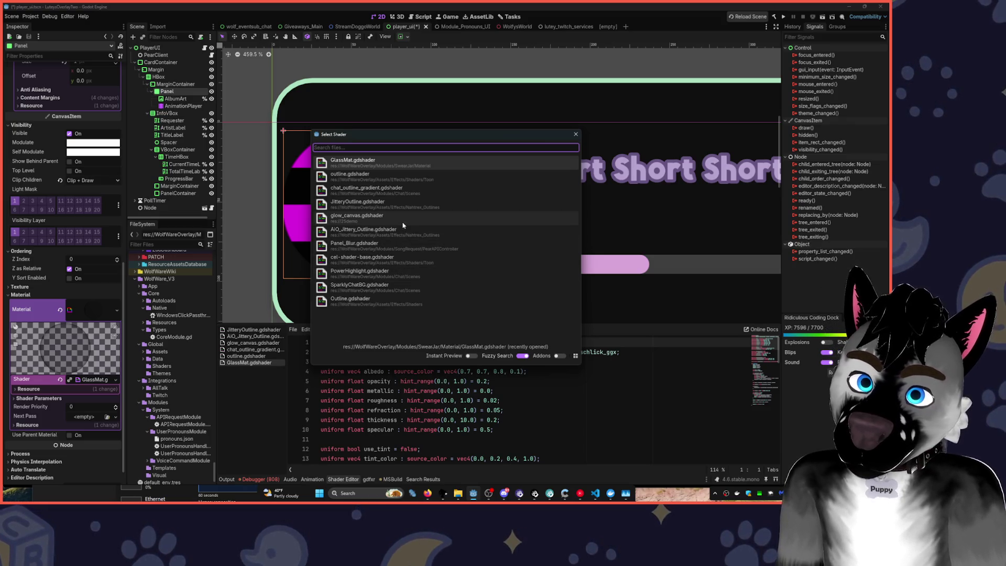
left_click(414, 179)
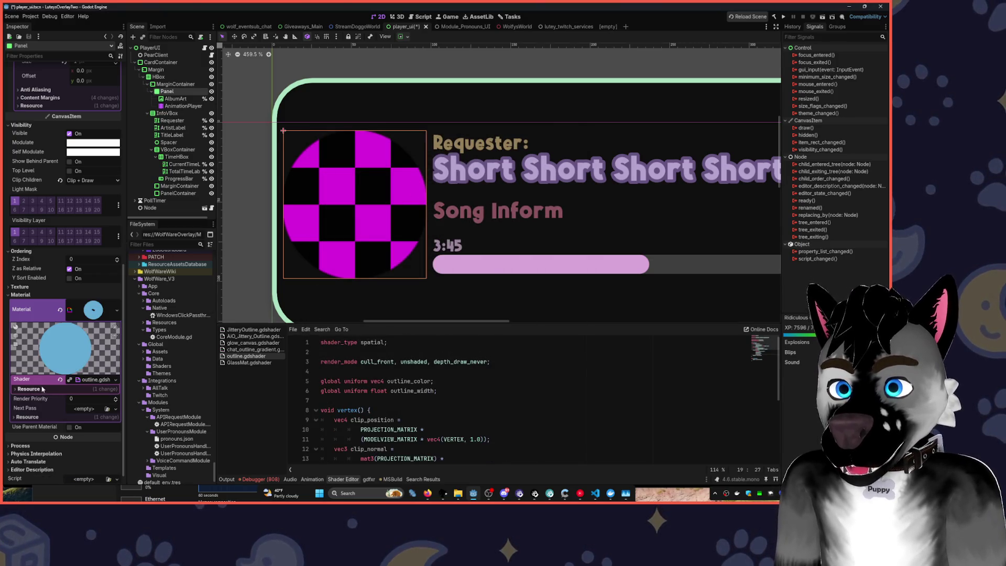
left_click(60, 380)
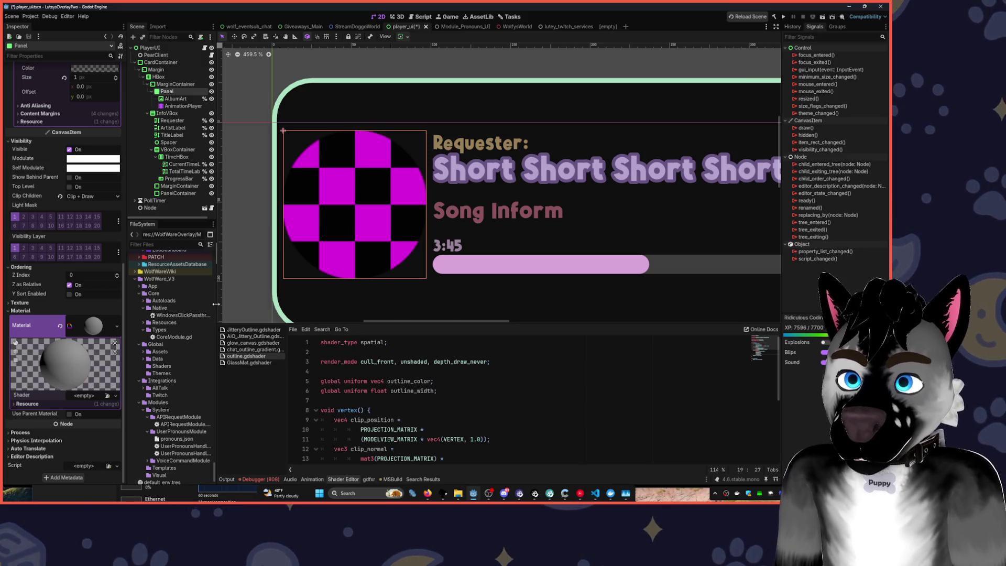
key("ctrl+s")
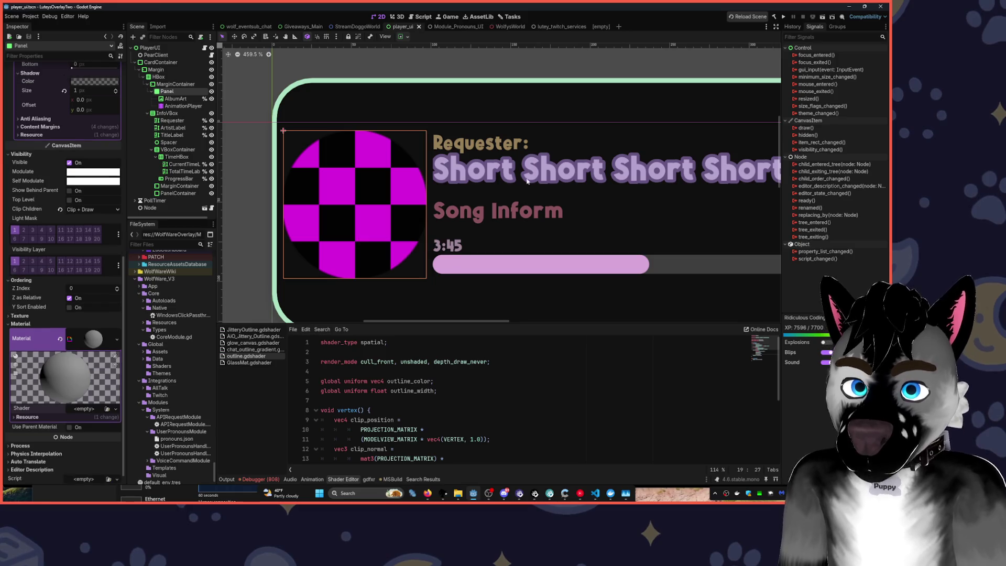
Close the player_ui scene tab and switch to the Module_Pronouns_UI scene.
scroll(497, 145, "down", 8)
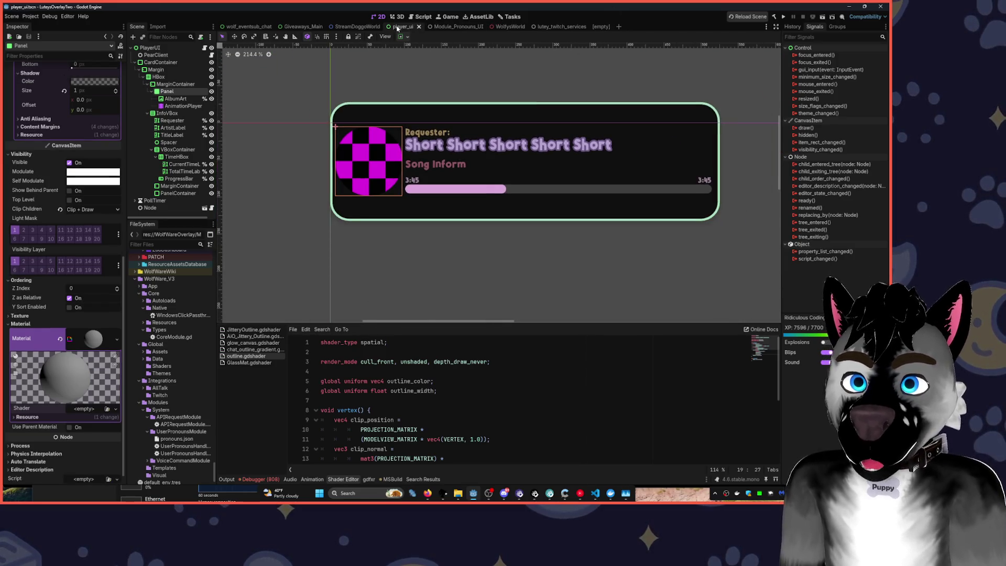
middle_click(397, 27)
scroll(436, 80, "down", 3)
scroll(435, 80, "right", 3)
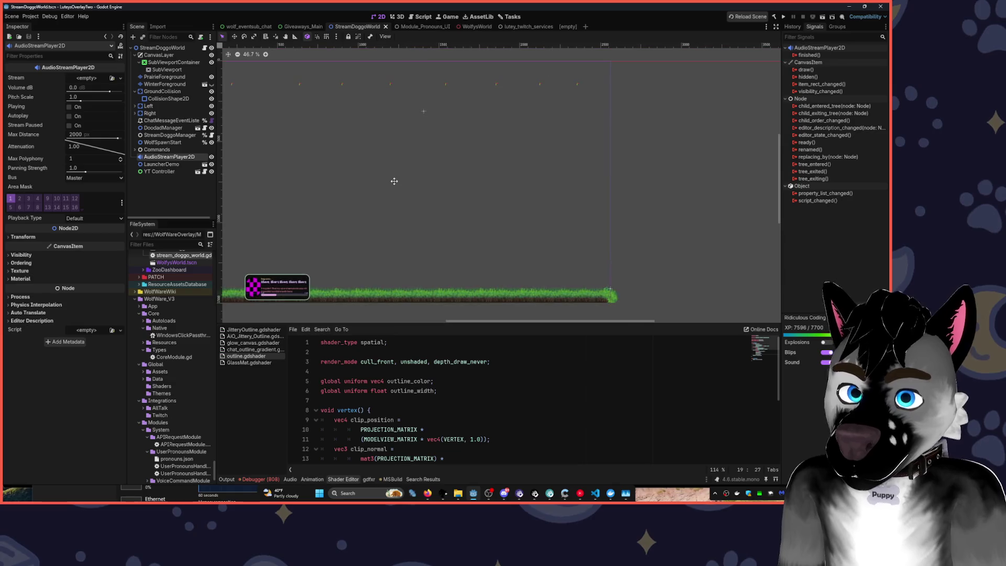
left_click(411, 27)
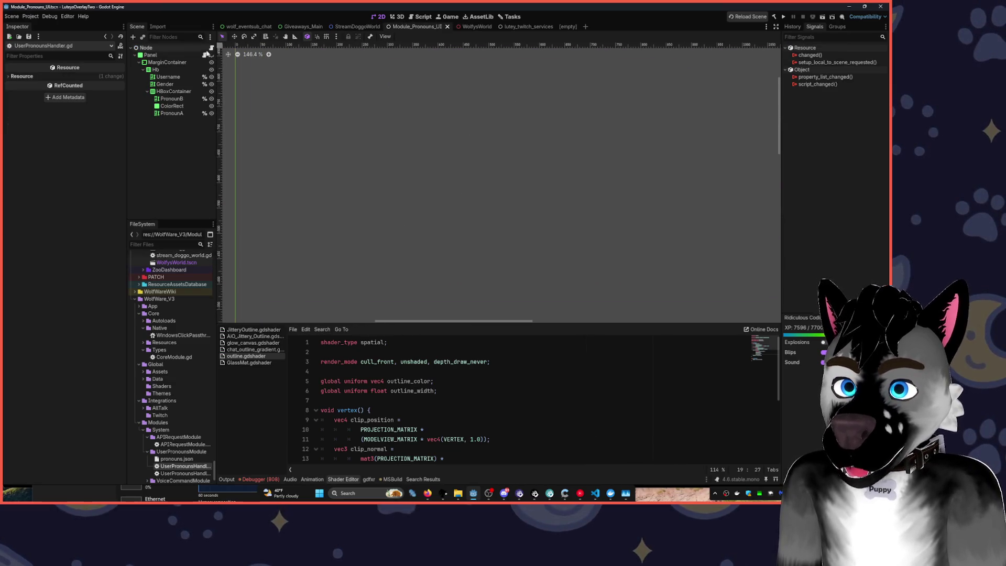
Open the Panel's script, UserPronounsHandler.gd, UserPronounsHandler_UI.gd and pronouns.json for review.
left_click(204, 55)
left_click(506, 165)
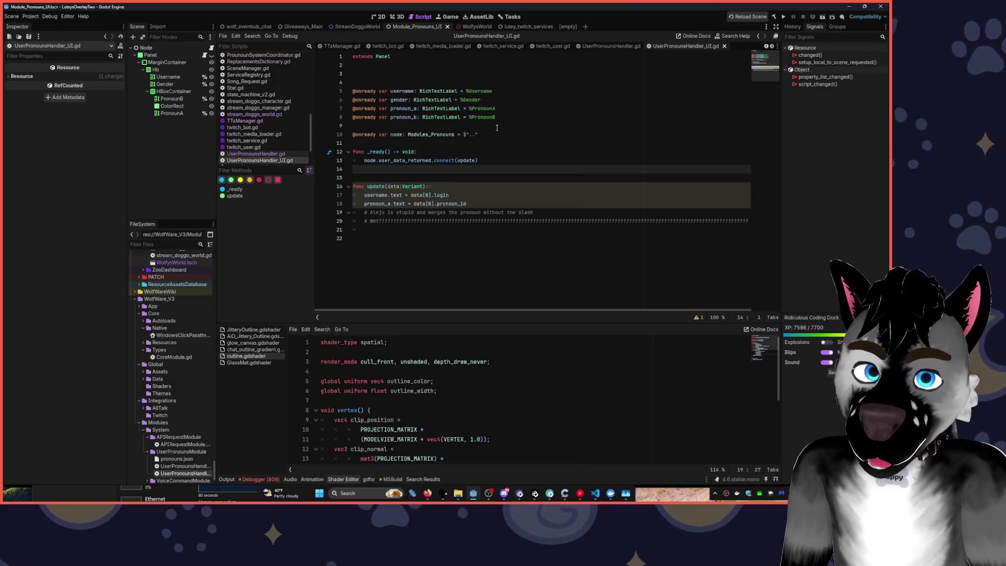
scroll(178, 320, "down", 3)
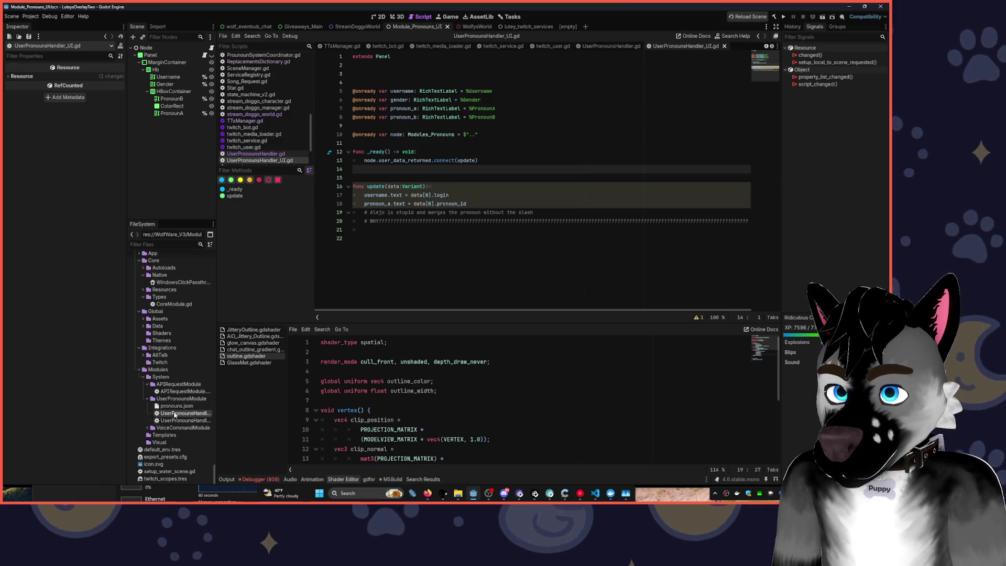
double_click(178, 418)
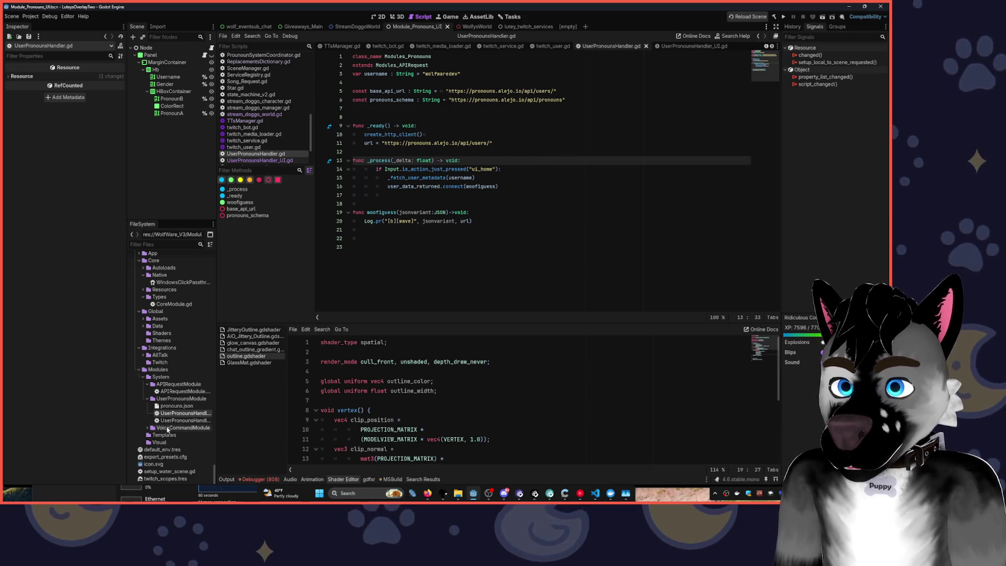
double_click(165, 421)
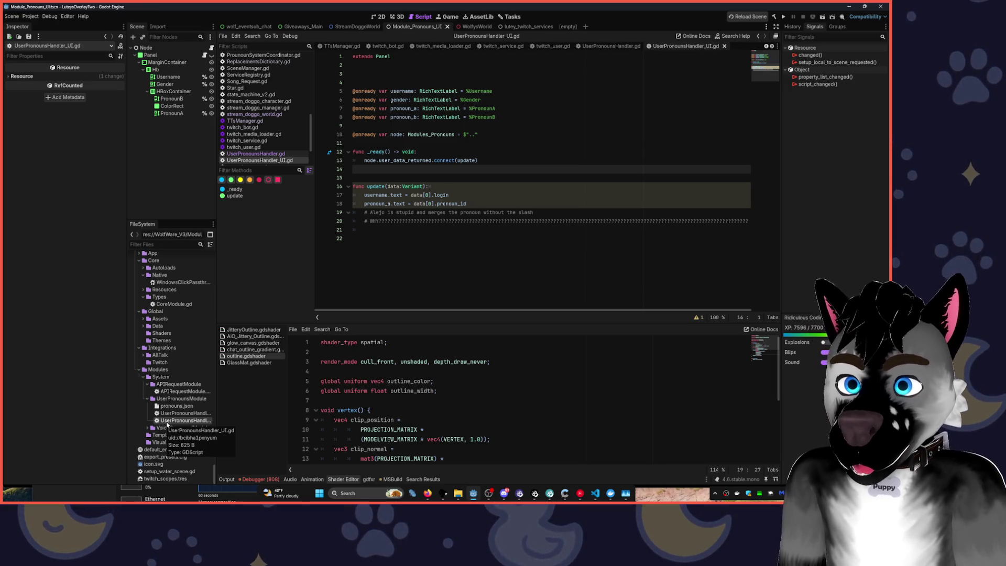
double_click(177, 406)
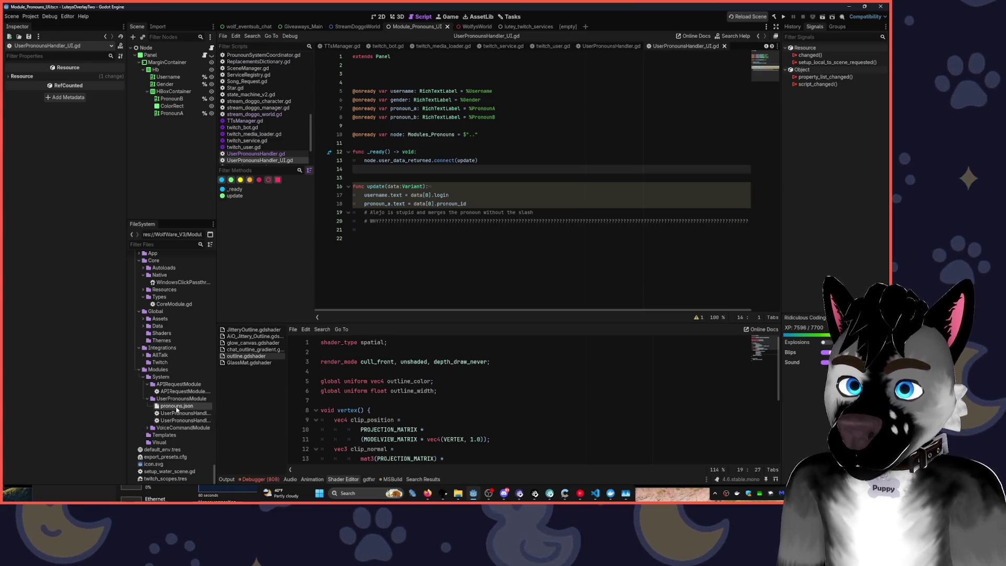
scroll(168, 363, "up", 5)
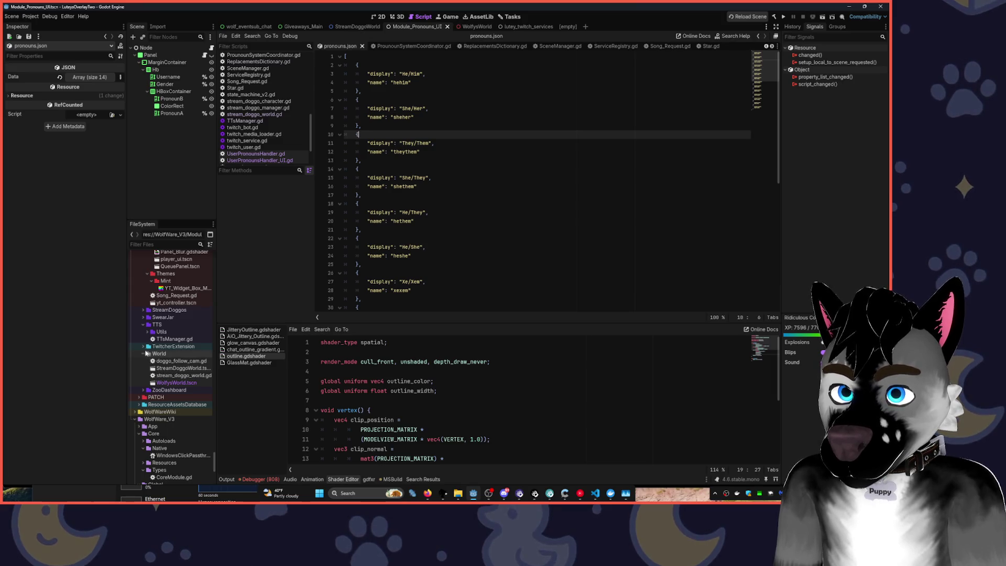
Collapse the World and SongRequest folders in FileSystem and run the overlay project.
left_click(144, 354)
scroll(147, 325, "up", 3)
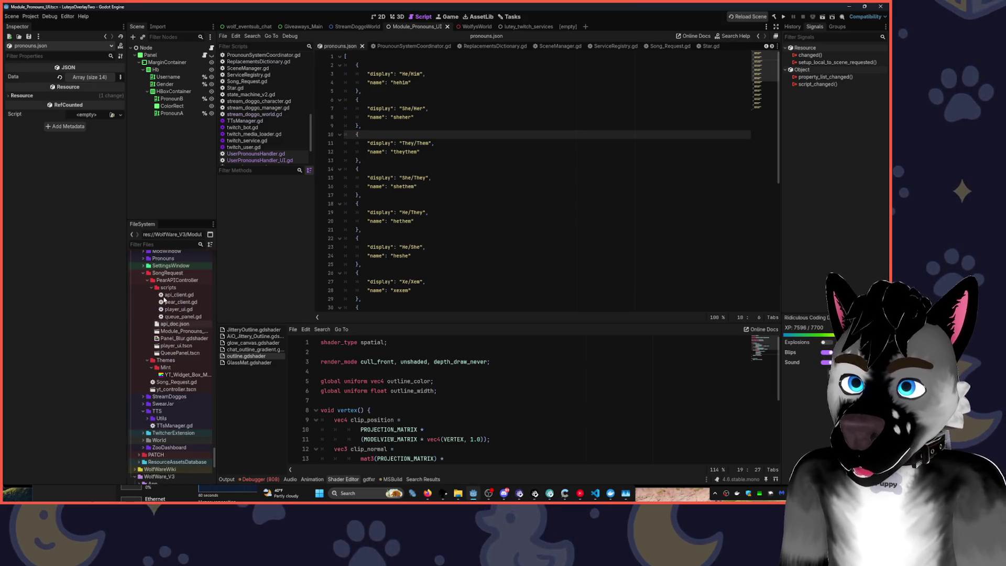
left_click(143, 303)
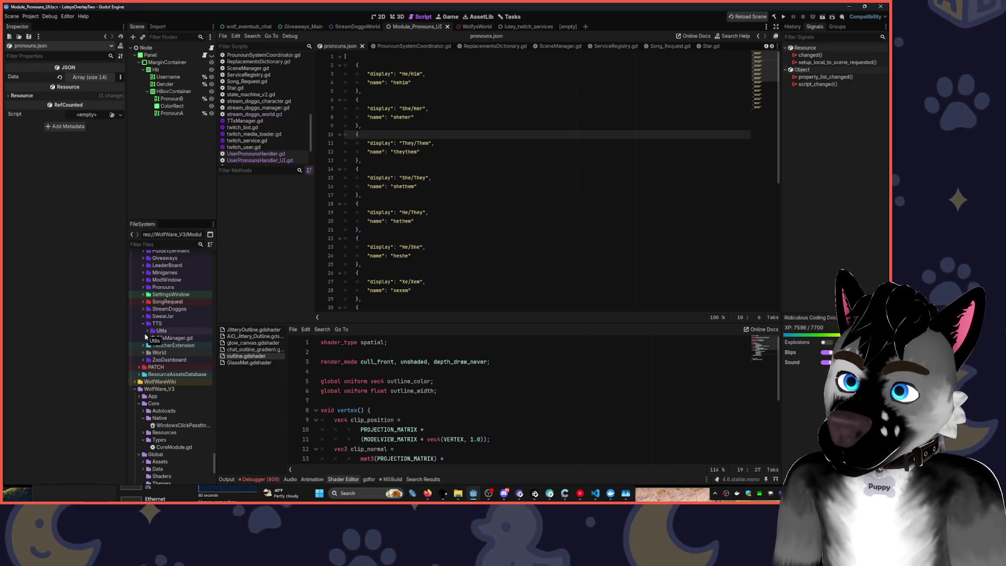
left_click(780, 19)
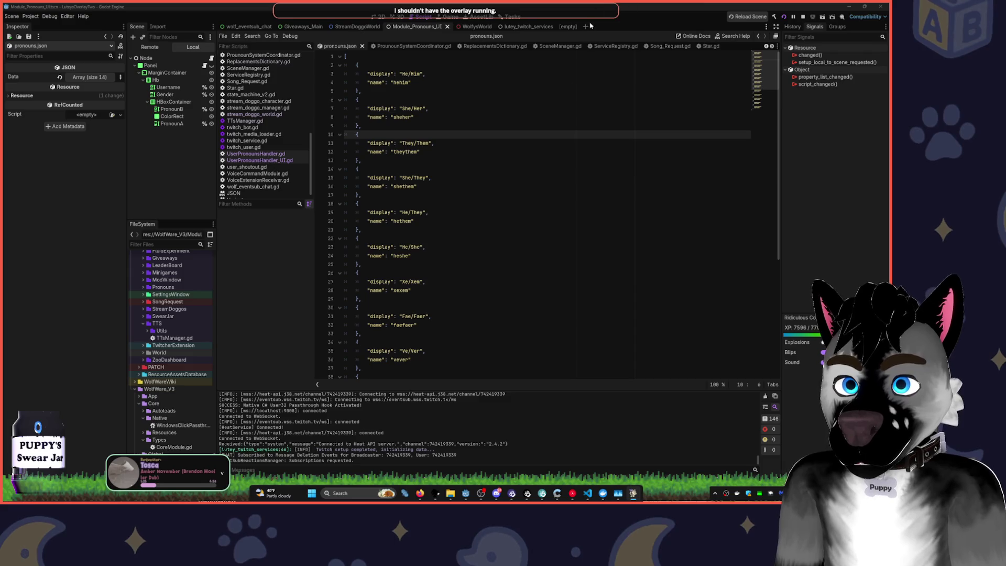
Filter the script list by 'twitch' and the FileSystem files by 'twitchuser' to find TwitchUserData.gd.
left_click(513, 160)
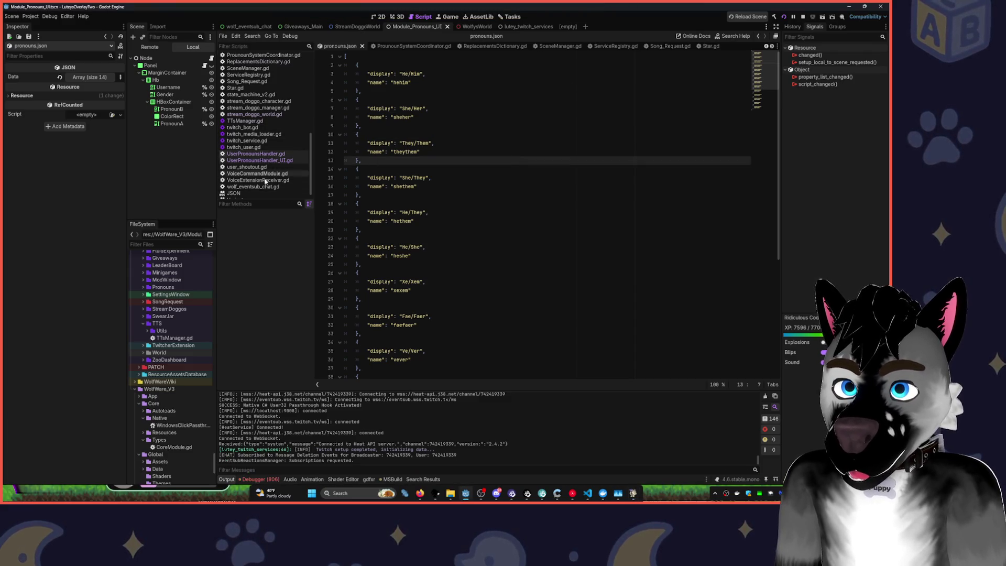
left_click(418, 201)
key("ctrl+backslash")
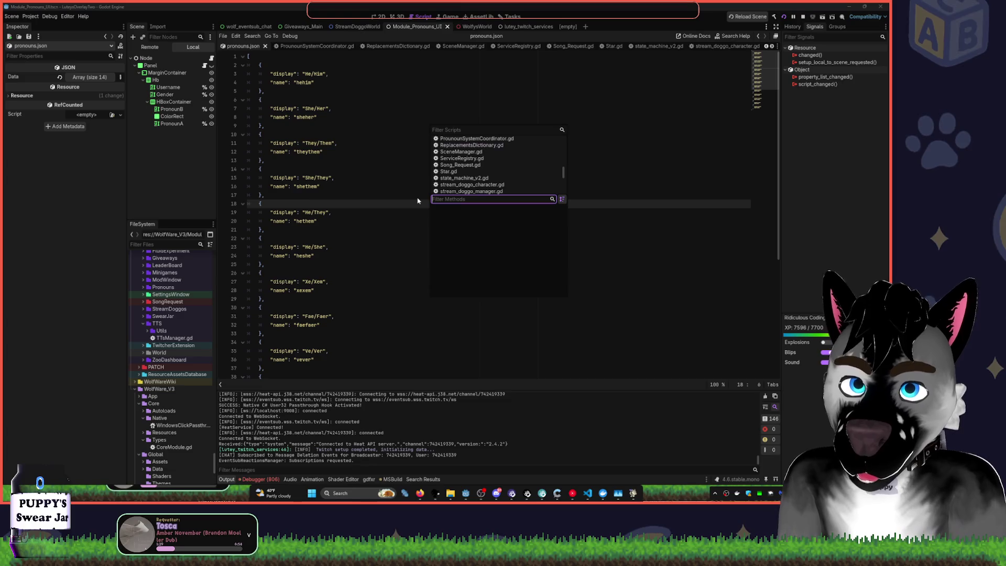
type("twitch")
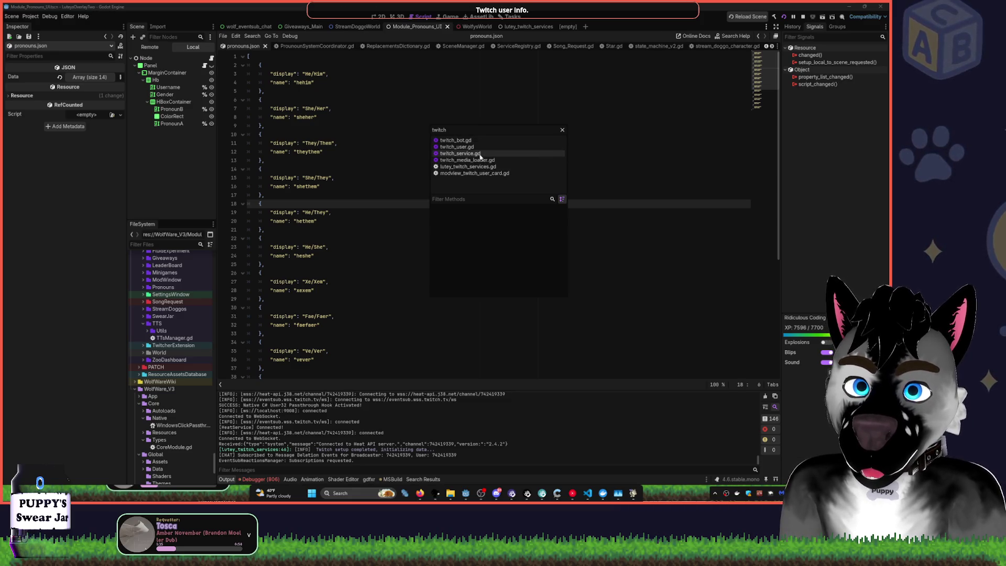
key("ctrl+backslash")
left_click(161, 247)
type("twitchuser")
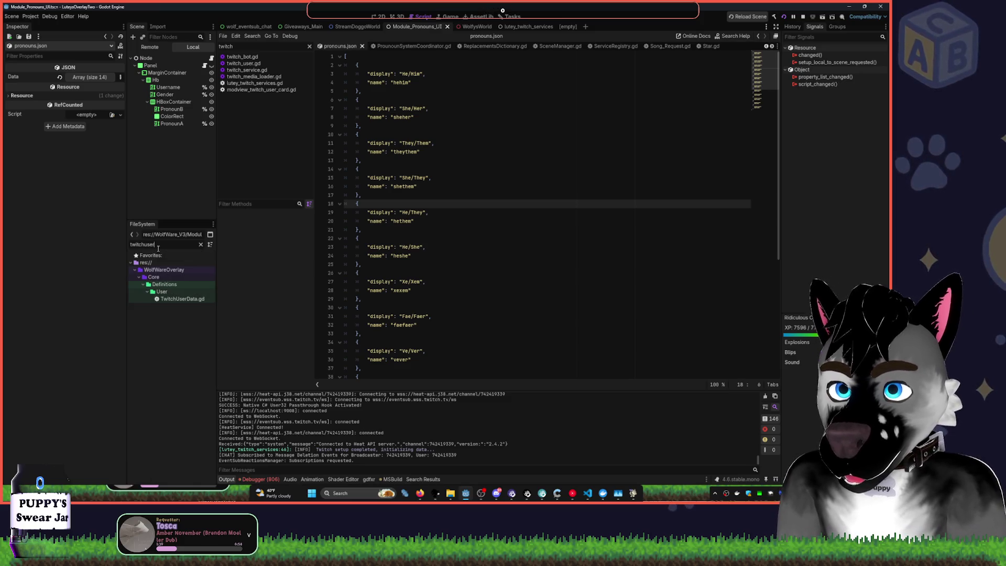
Open TwitchUserData.gd and place the cursor on the is_mod declaration at line 22.
double_click(183, 298)
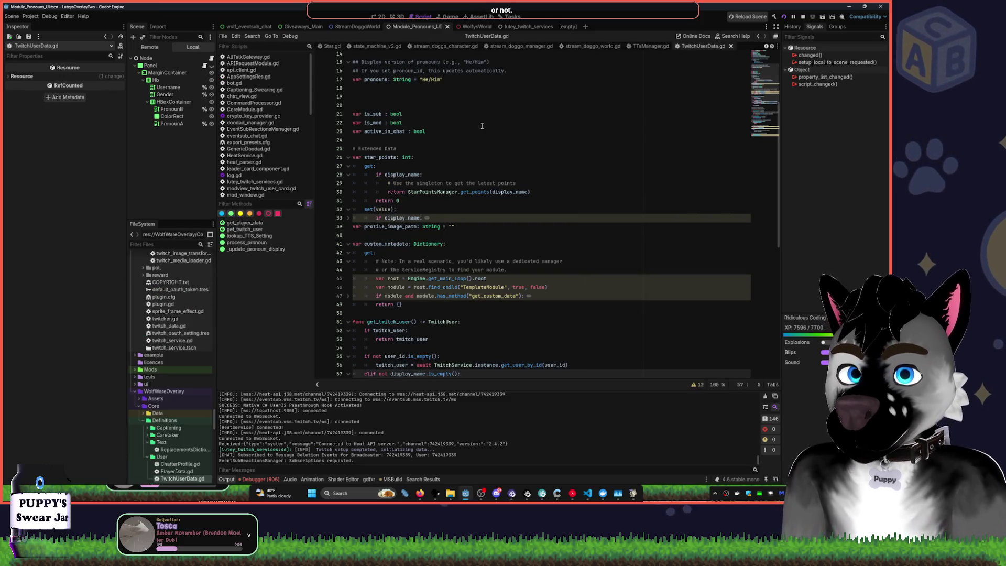
scroll(511, 243, "up", 4)
left_click(518, 235)
Fold the star_points getter and jump to the _update_pronoun_display() definition.
scroll(518, 235, "down", 3)
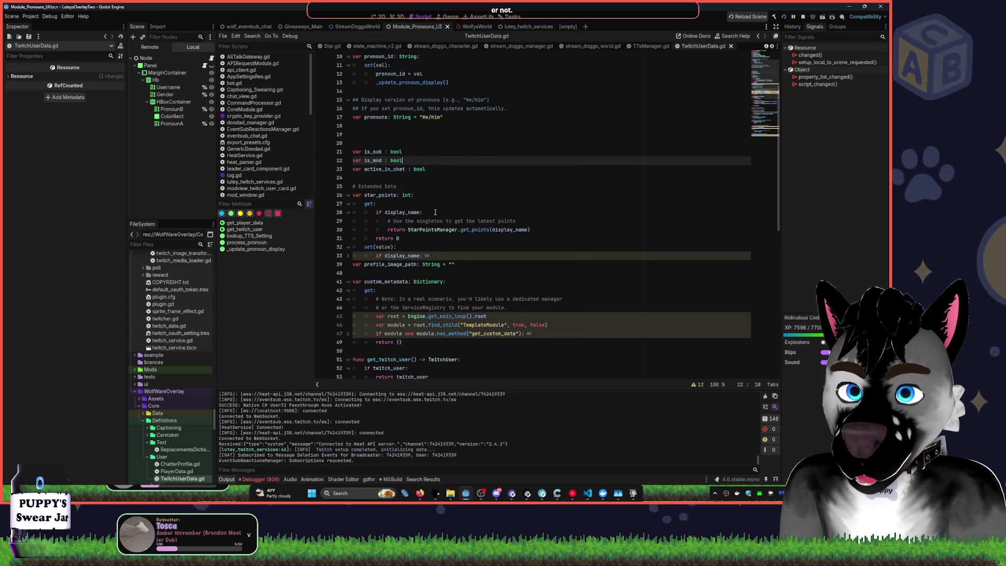
left_click(348, 195)
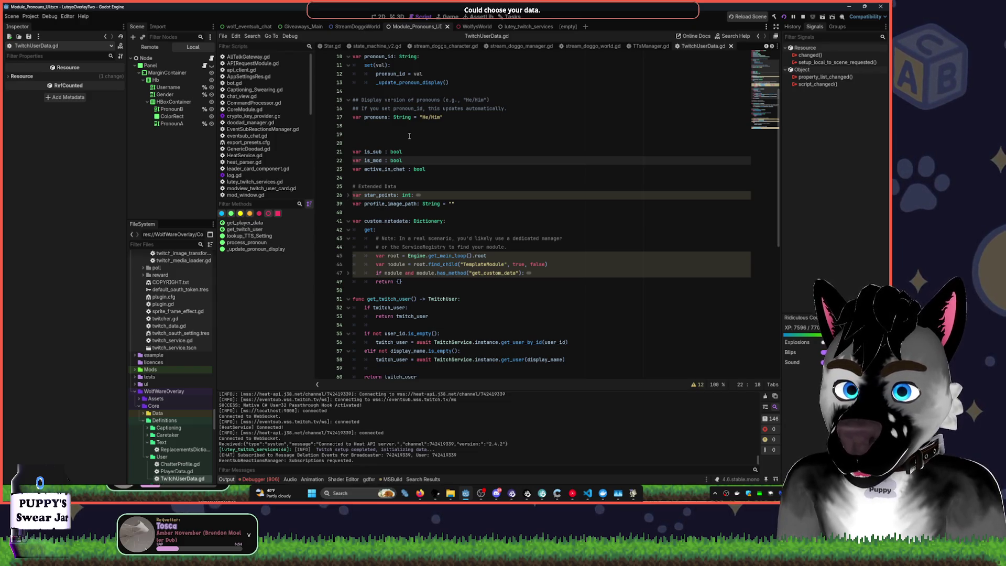
scroll(406, 129, "up", 2)
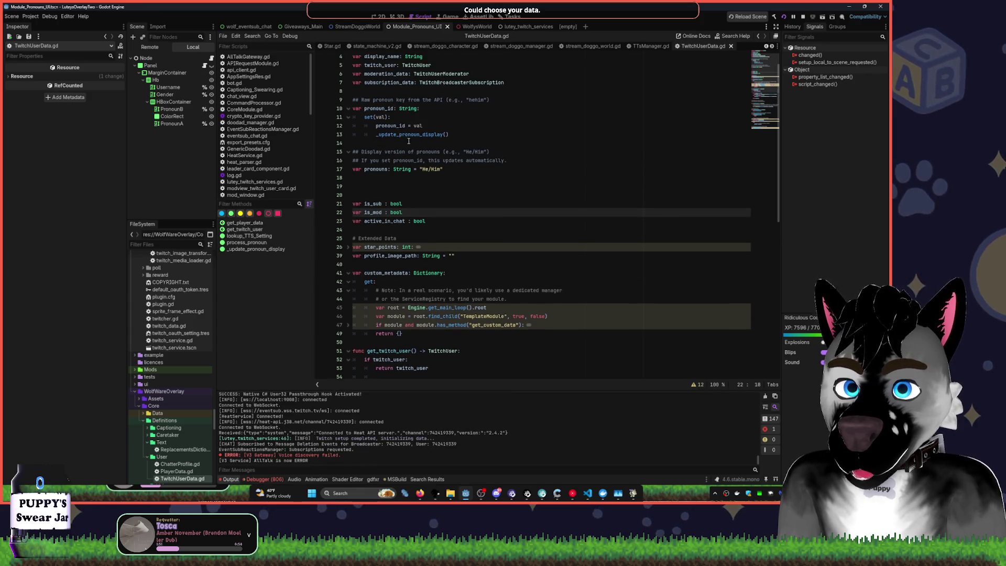
double_click(412, 135)
left_click(411, 137, "ctrl")
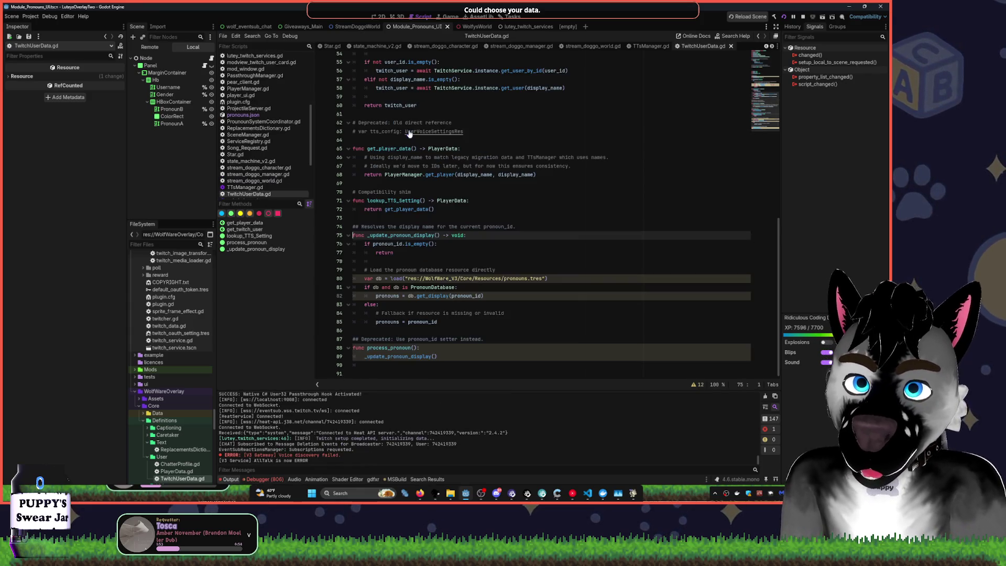
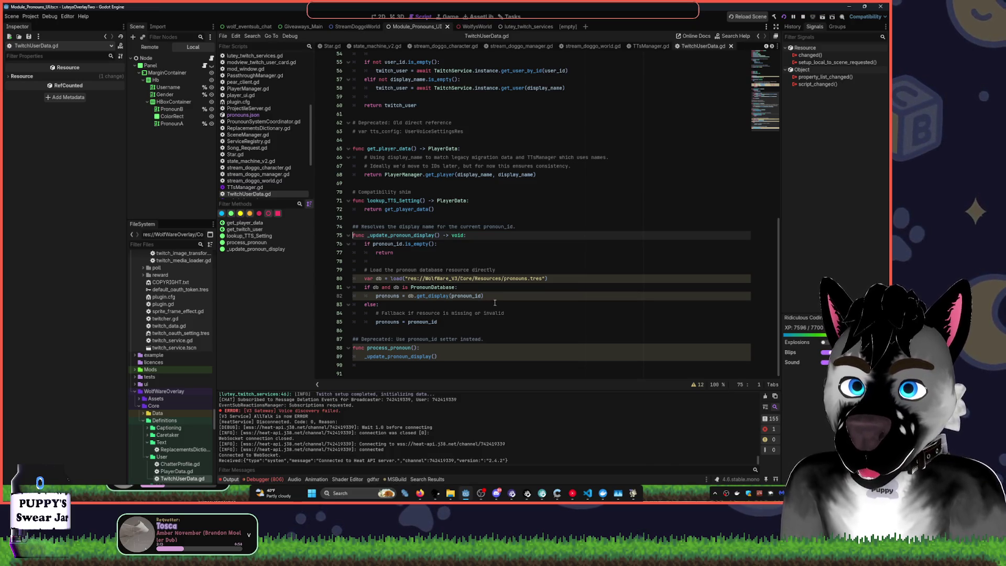
Review the pronoun display and get_twitch_user code in TwitchUserData.gd.
double_click(414, 236)
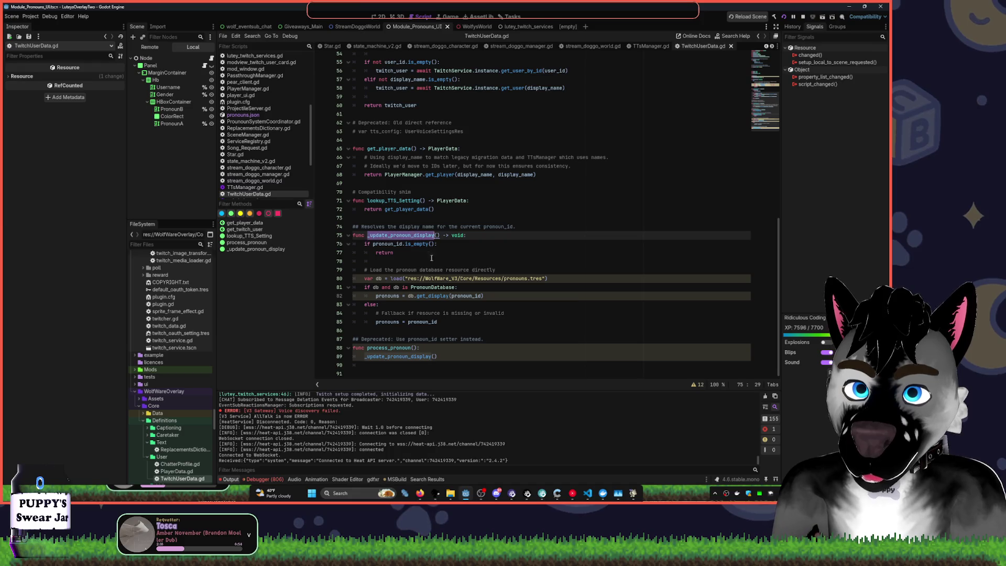
mouse_move(445, 284)
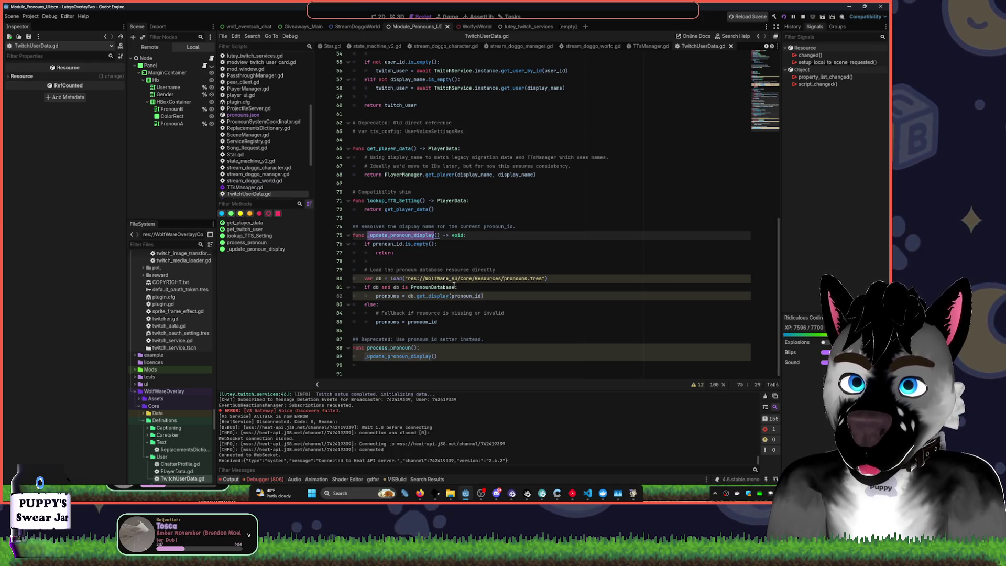
scroll(464, 292, "up", 2)
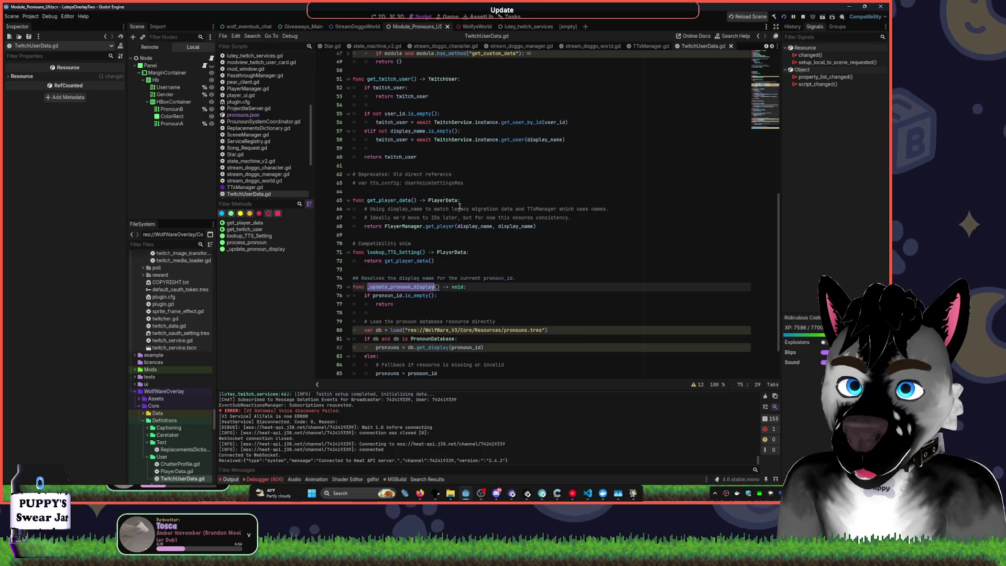
scroll(405, 276, "up", 2)
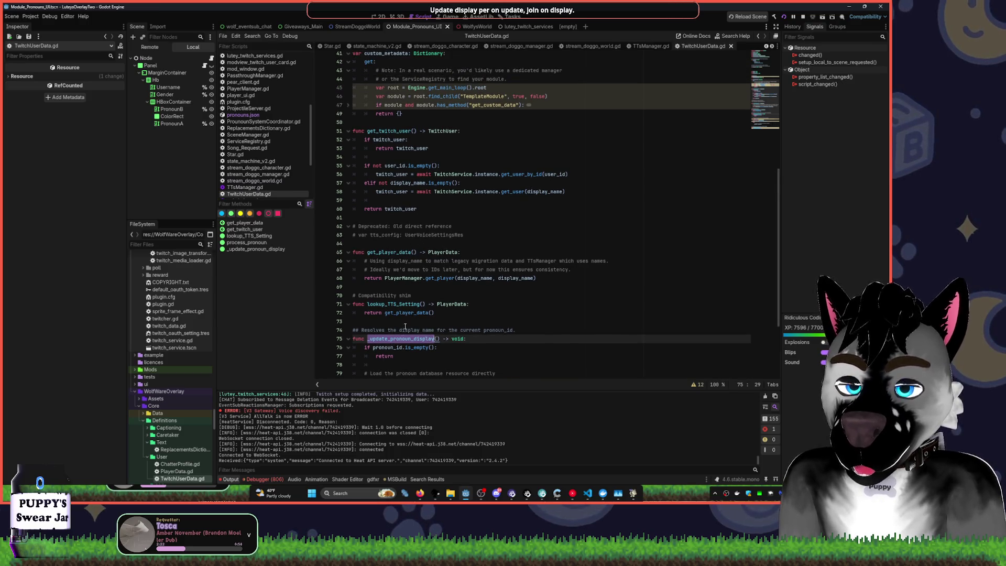
left_click(413, 131)
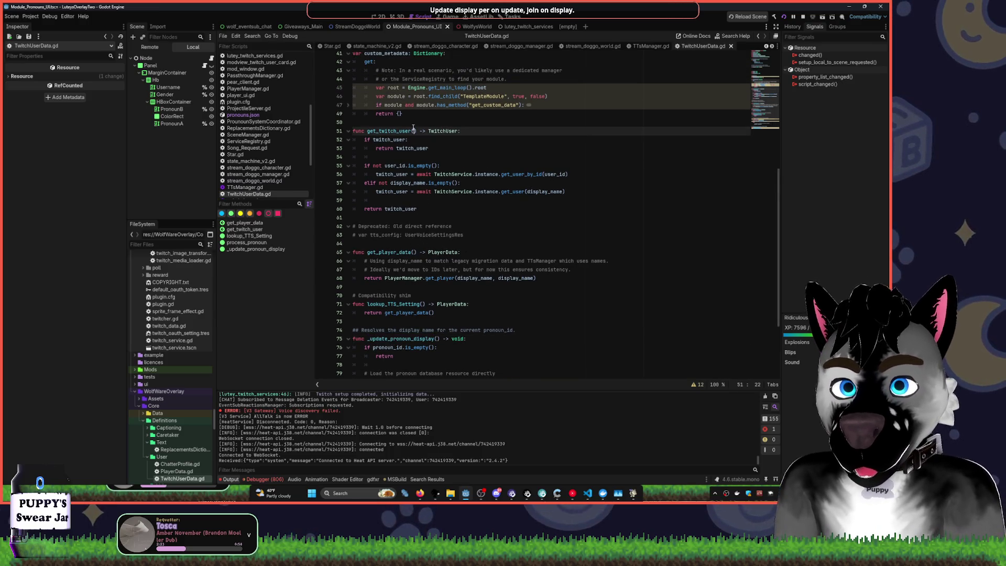
scroll(451, 227, "up", 1)
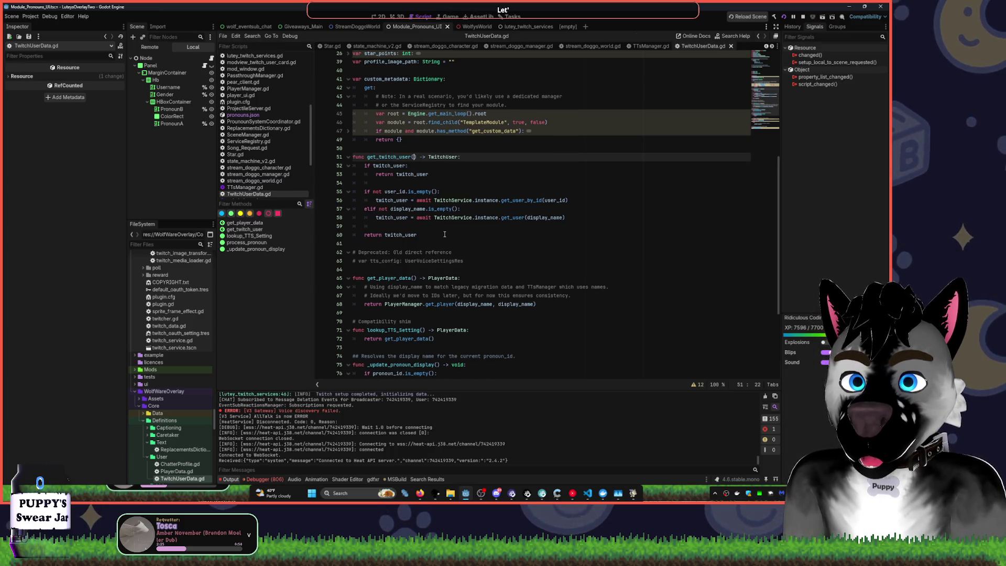
left_click(418, 235)
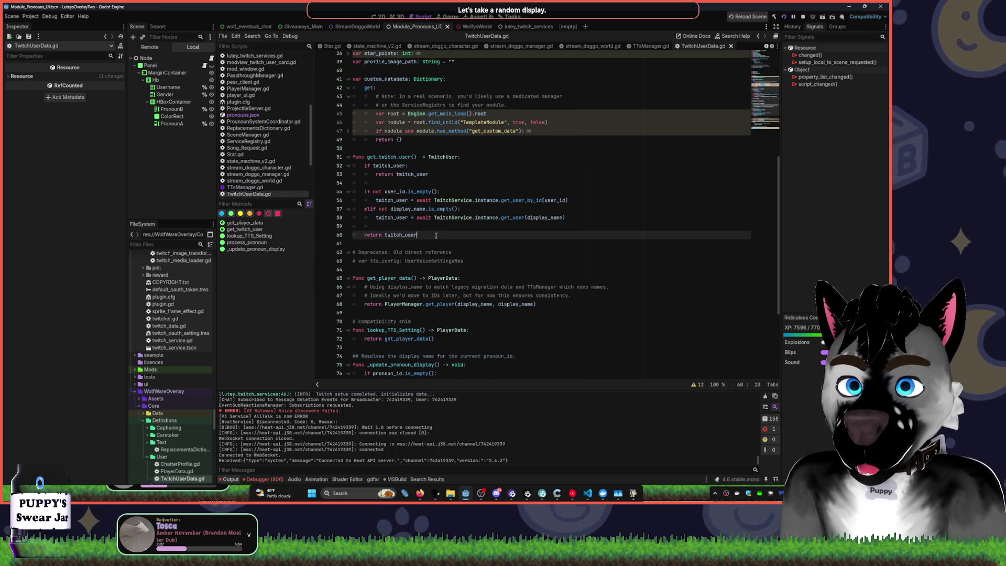
scroll(441, 226, "up", 1)
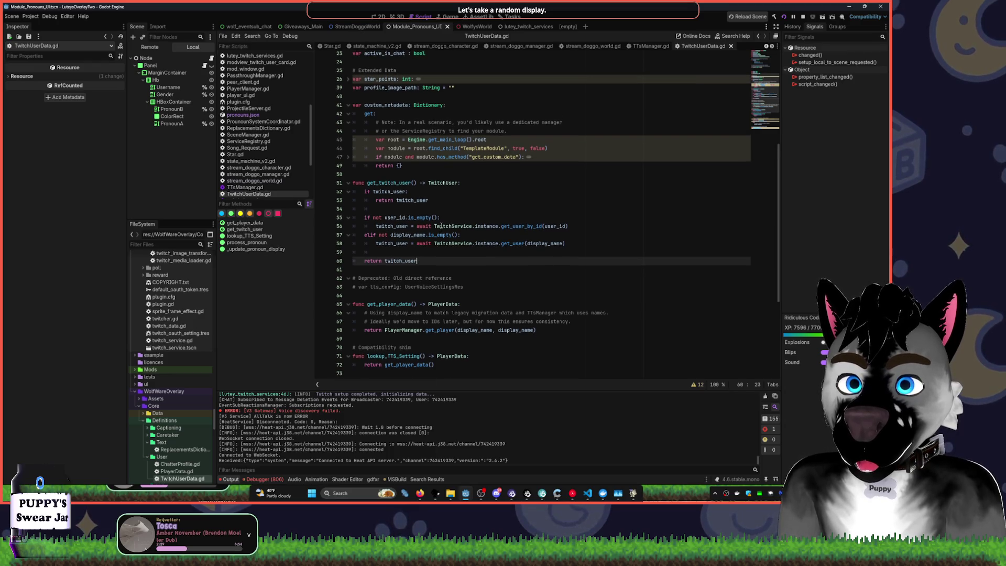
scroll(441, 226, "up", 1)
Delete the deprecated process_pronoun function, then jump to the PlayerData class definition.
left_click(398, 269)
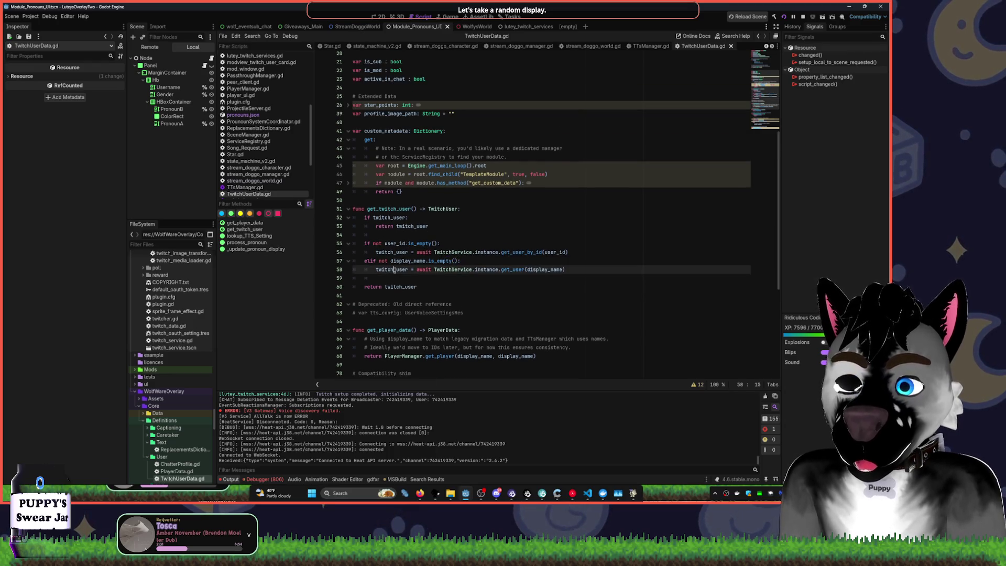
left_click(388, 276)
scroll(449, 290, "down", 10)
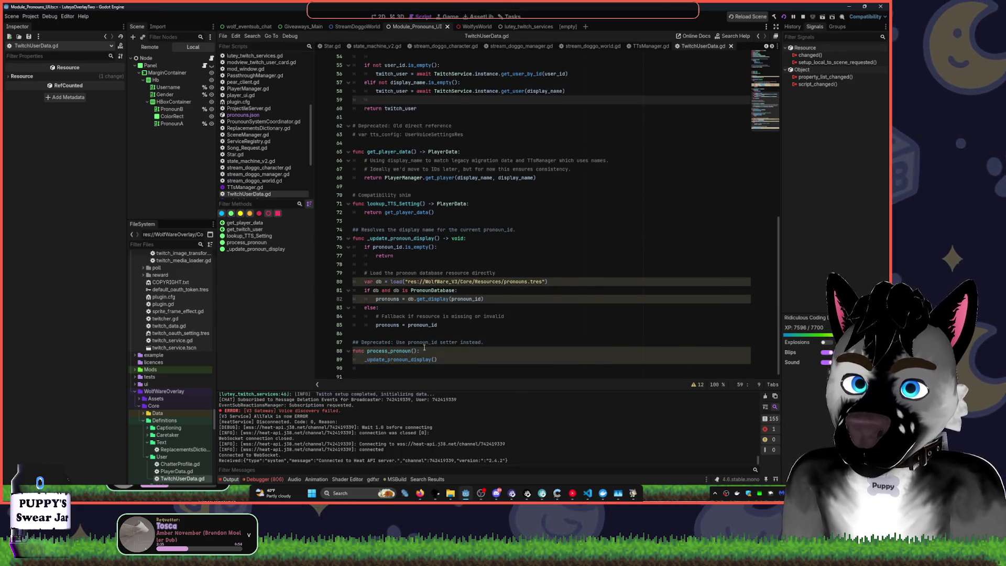
left_click_drag(409, 335, 406, 373)
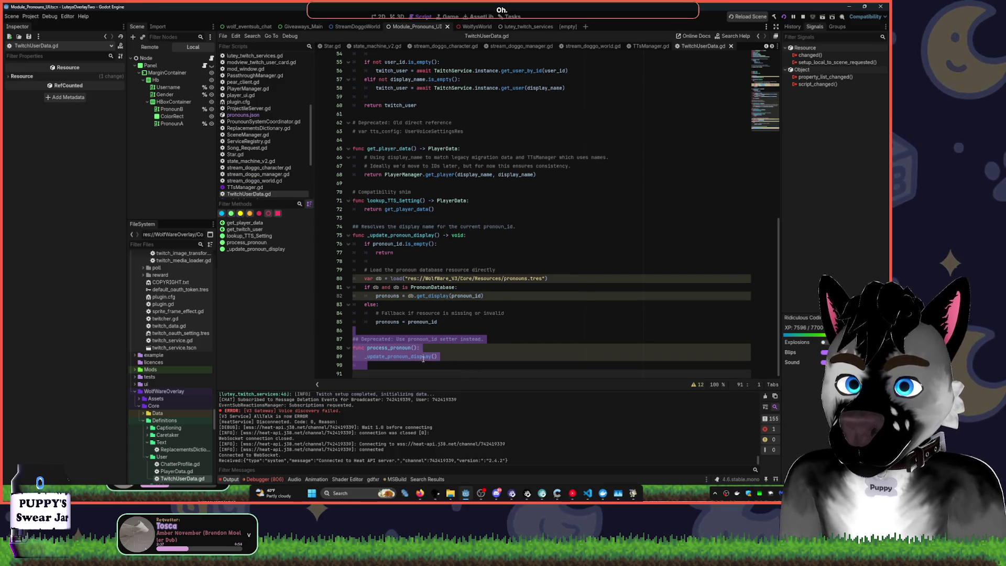
key("BackSpace")
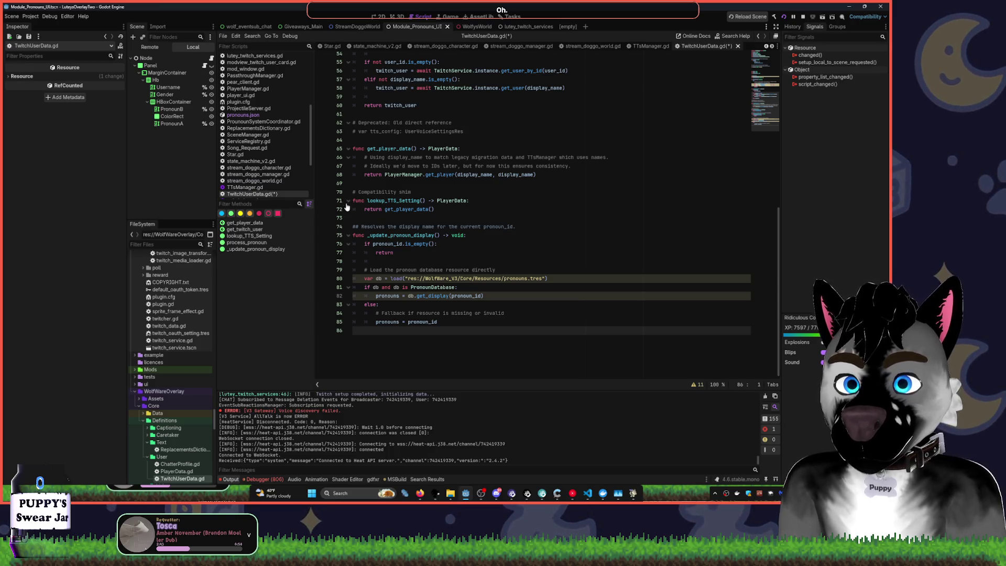
double_click(375, 201)
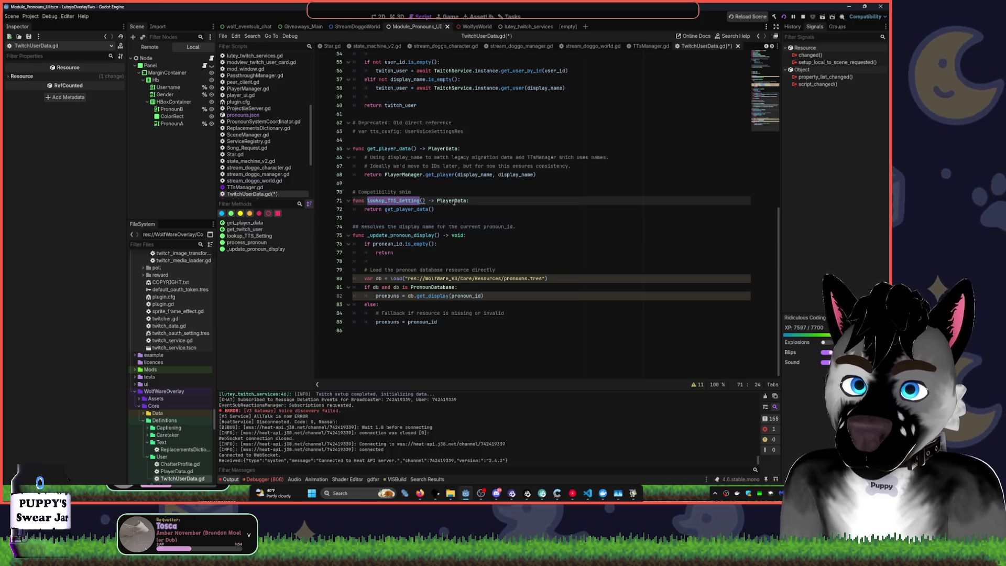
left_click(454, 201, "ctrl")
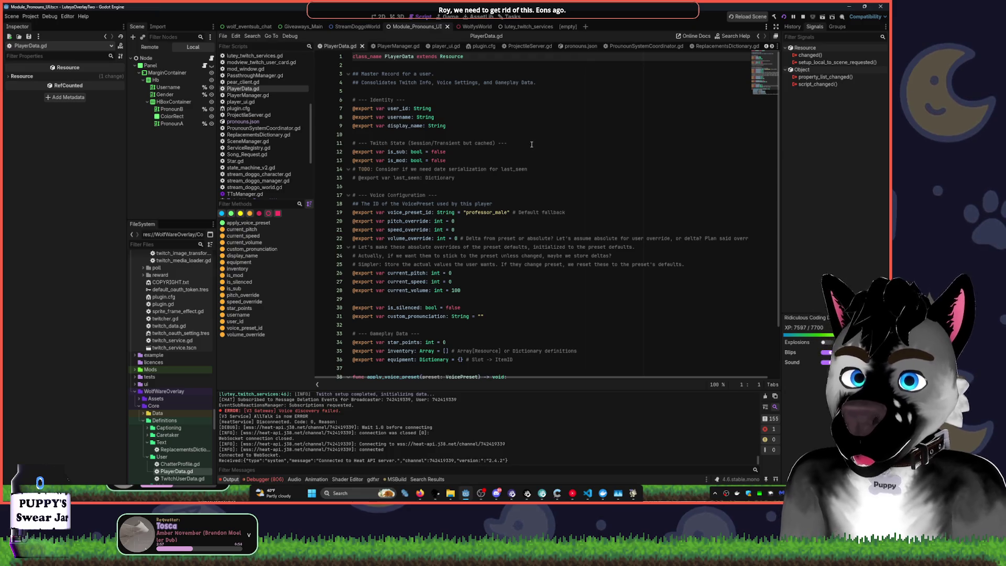
scroll(532, 144, "down", 2)
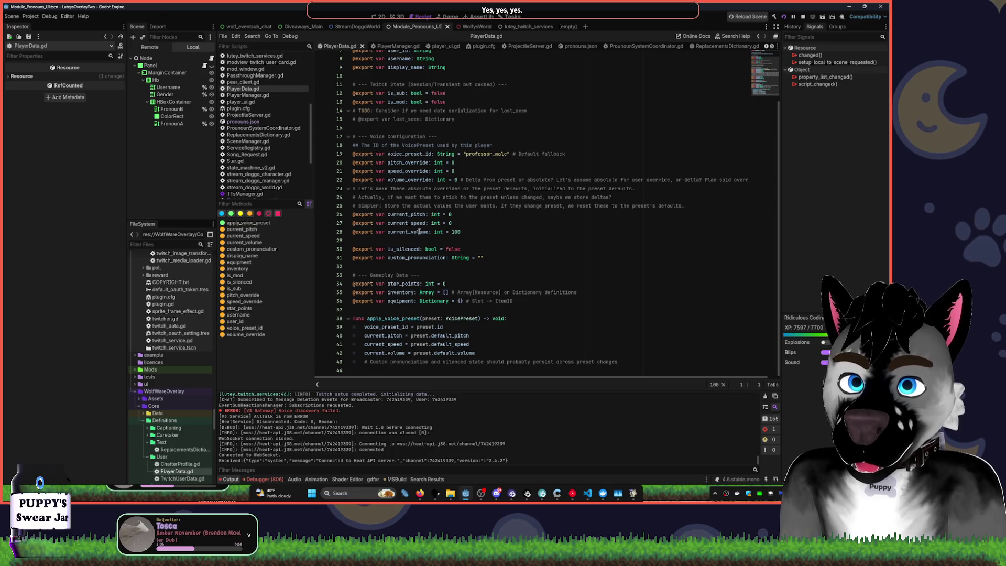
scroll(420, 231, "up", 2)
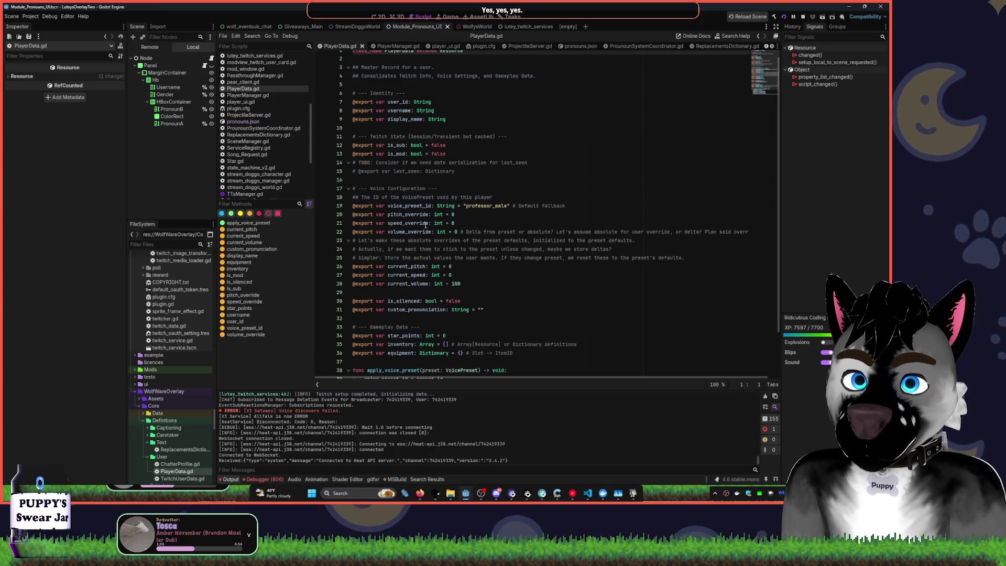
left_click(392, 128)
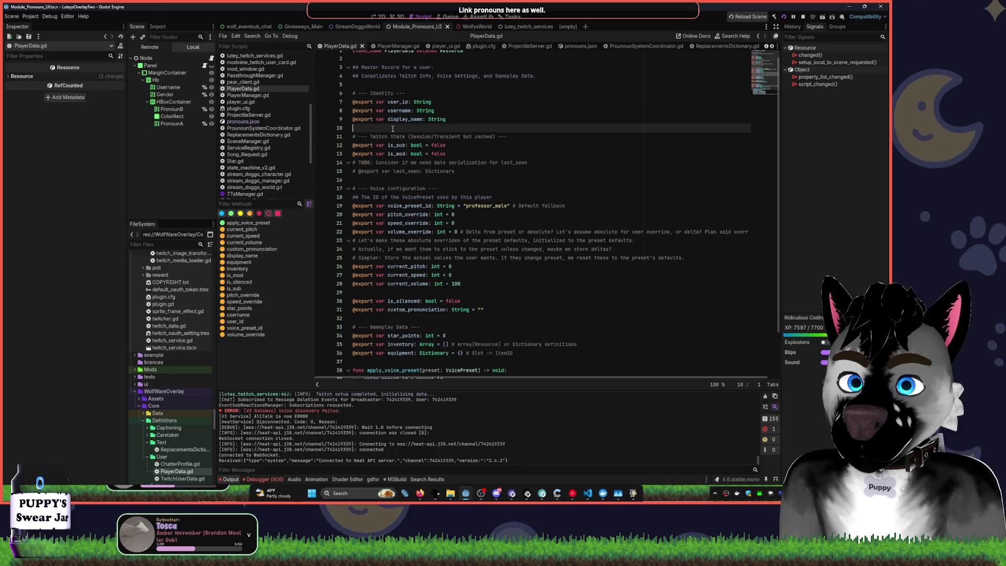
type("@export ")
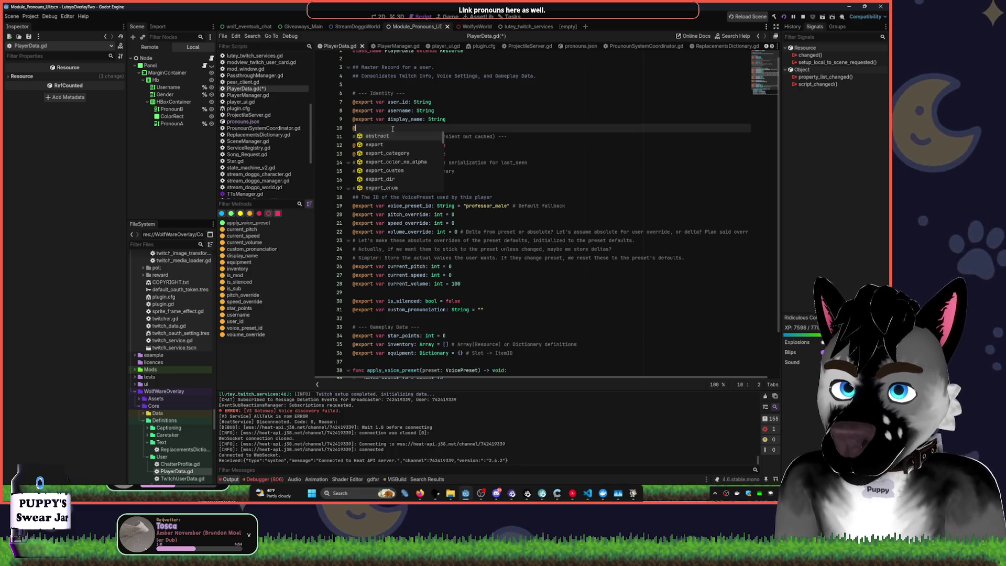
type("var pron")
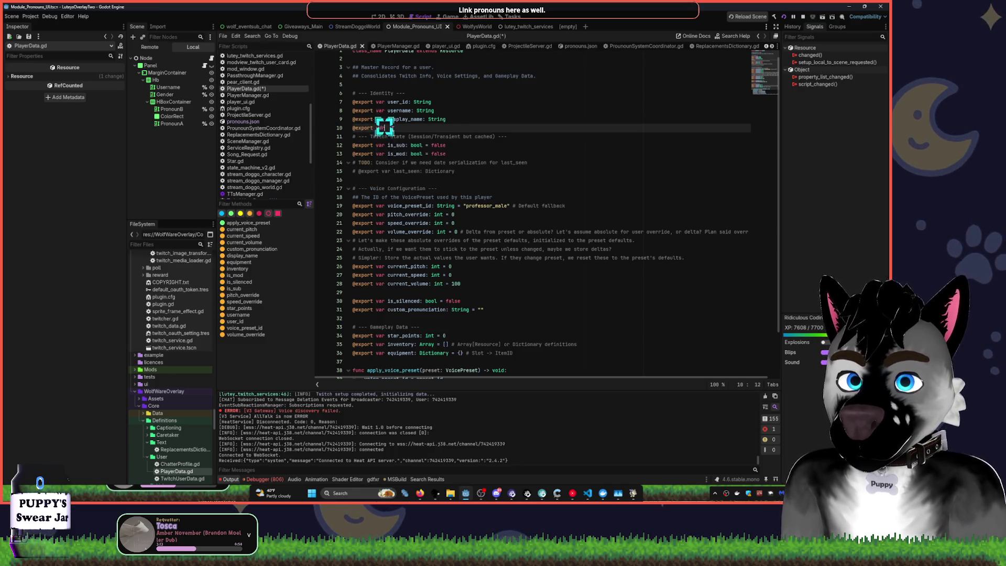
type("oun")
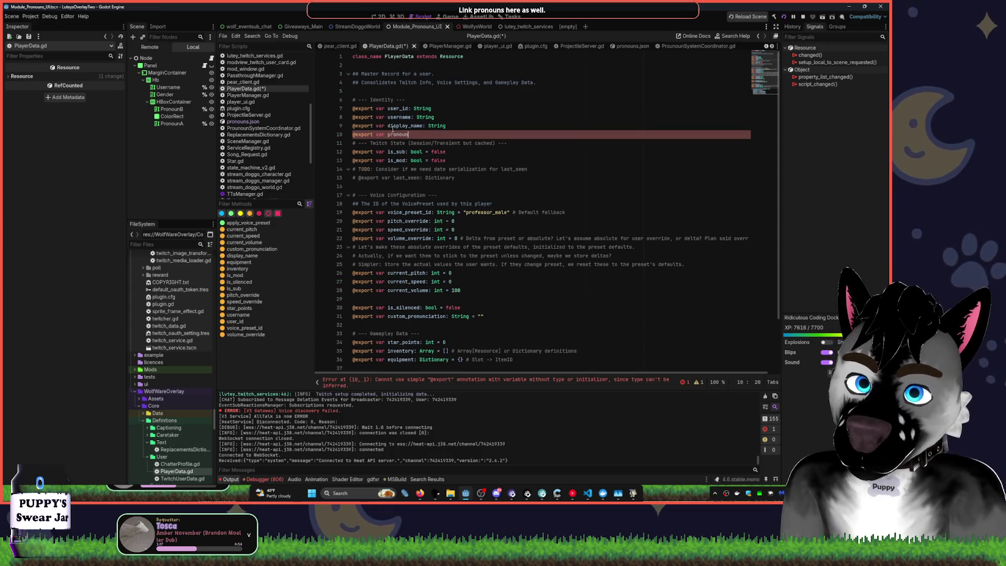
key("shift+Home")
key("BackSpace")
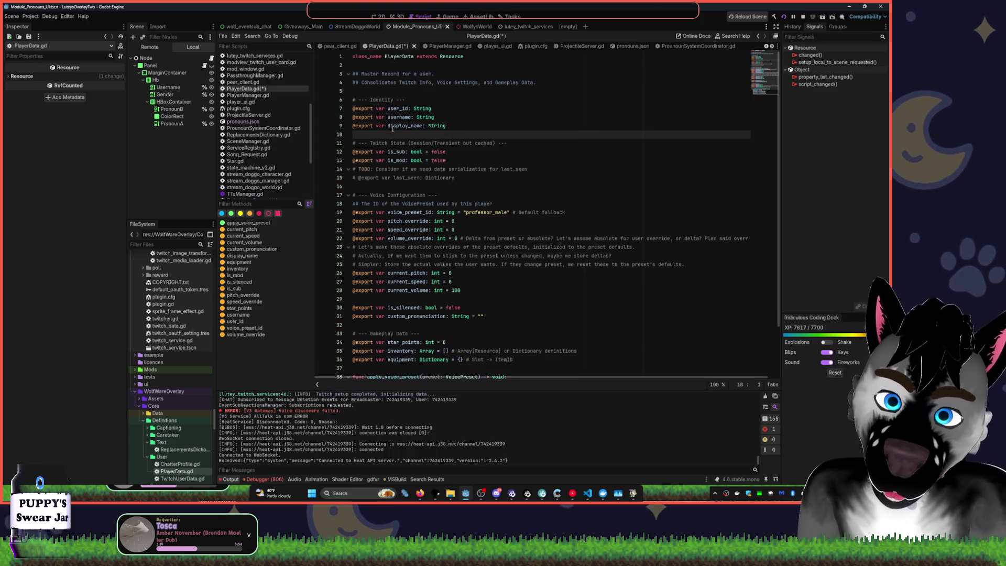
Look over the remaining PlayerData fields and go back to TwitchUserData.gd.
scroll(473, 155, "down", 2)
left_click(534, 187)
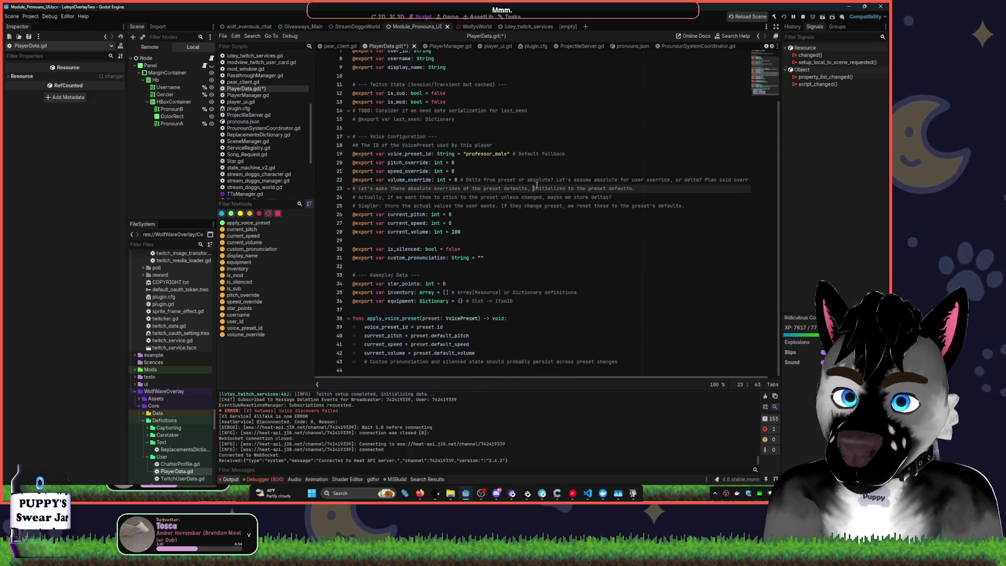
scroll(516, 314, "up", 2)
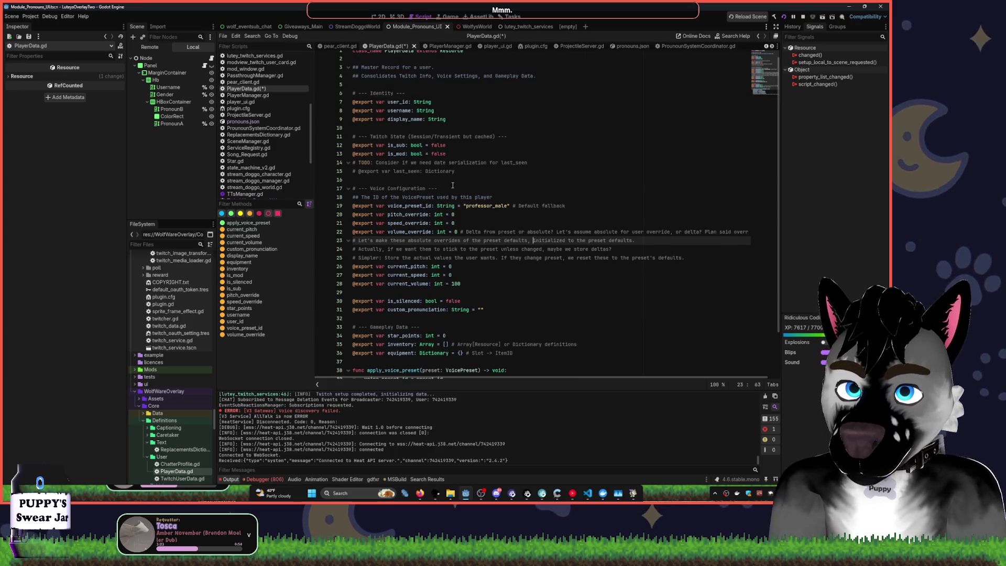
left_click(410, 127)
left_click(493, 182)
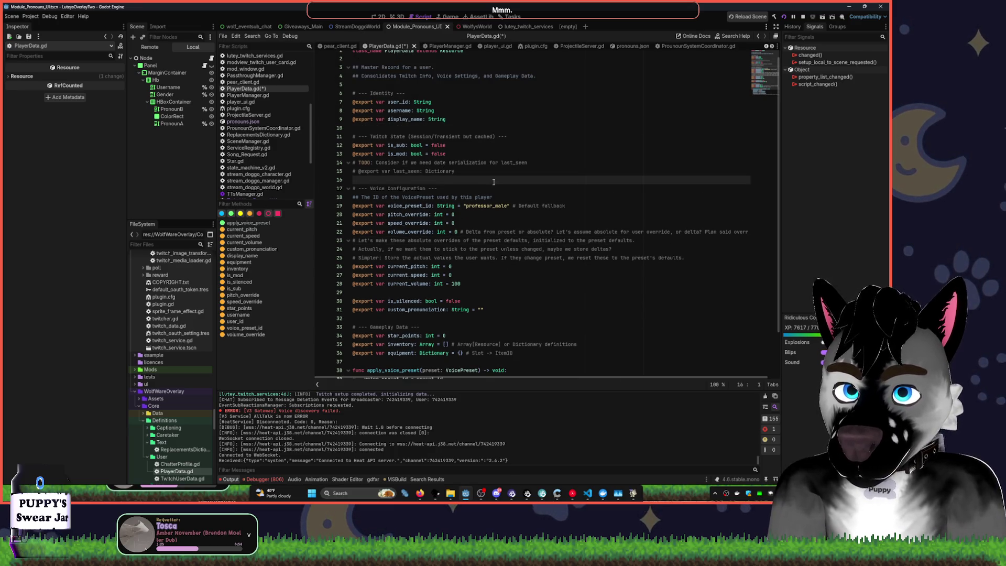
key("Down")
key("Down")
key("Down")
scroll(486, 186, "down", 1)
key("Up")
key("Up")
key("Up")
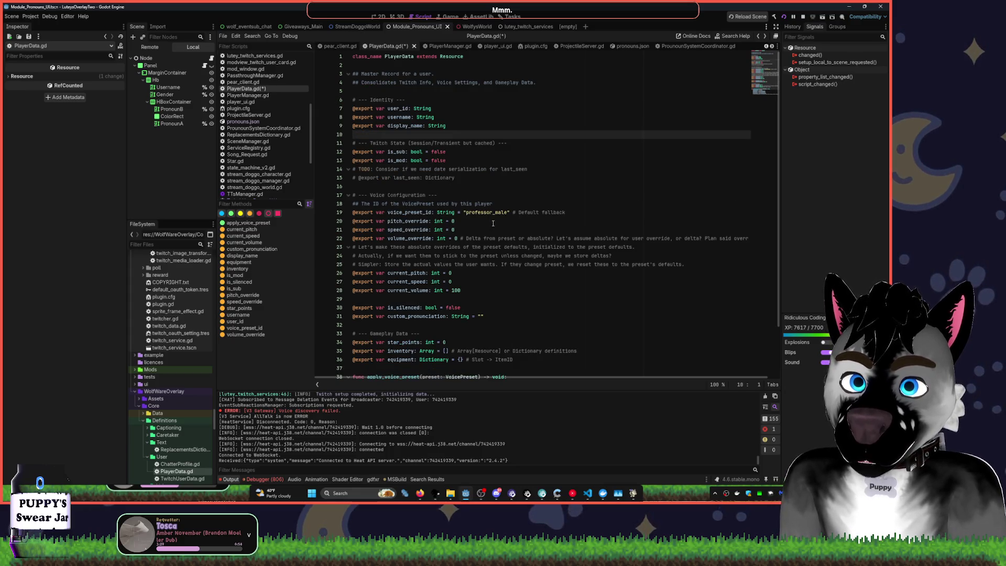
left_click(515, 168)
key("alt+Left")
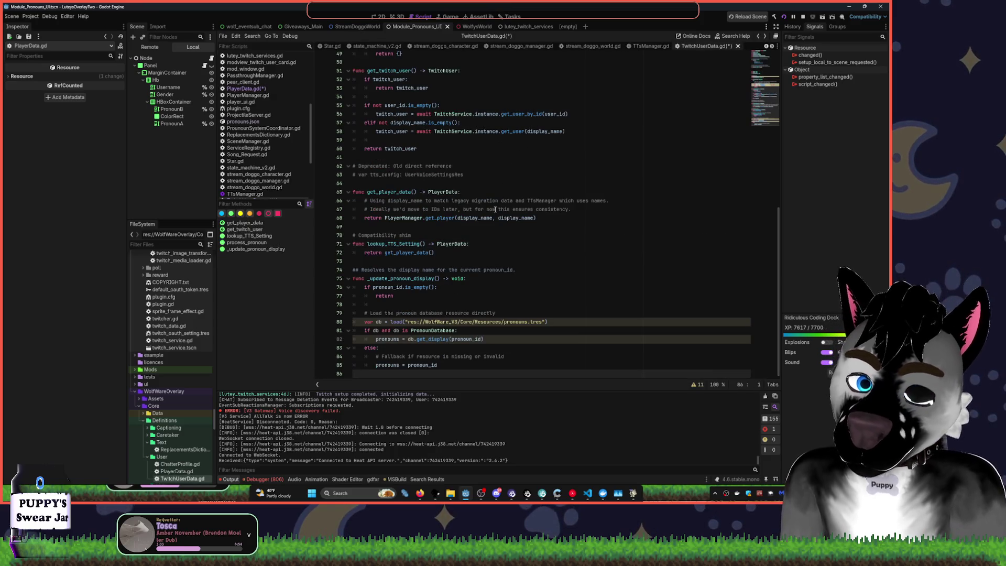
Fold lookup_TTS_Setting and locate the _update_pronoun_display function.
left_click(441, 224)
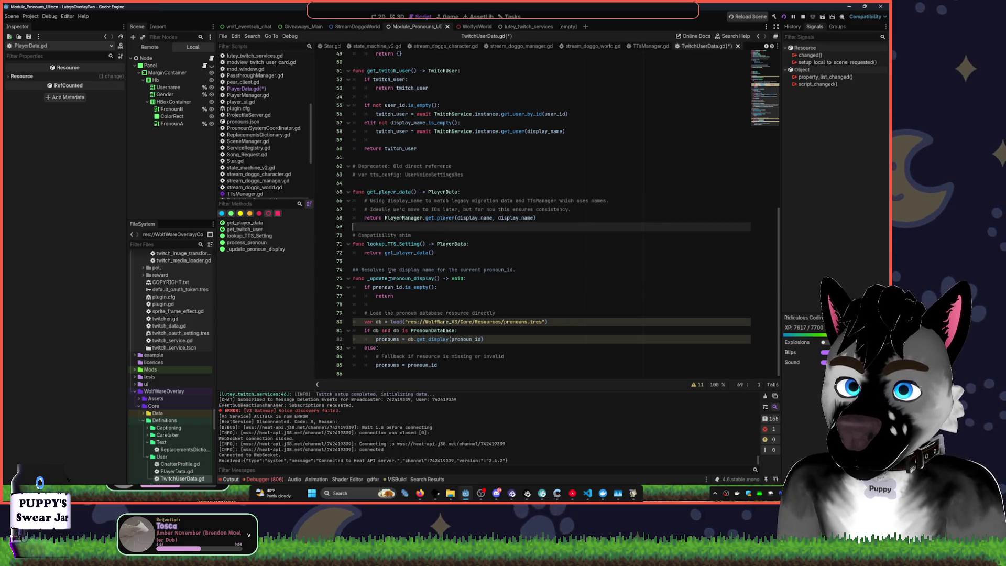
double_click(405, 279)
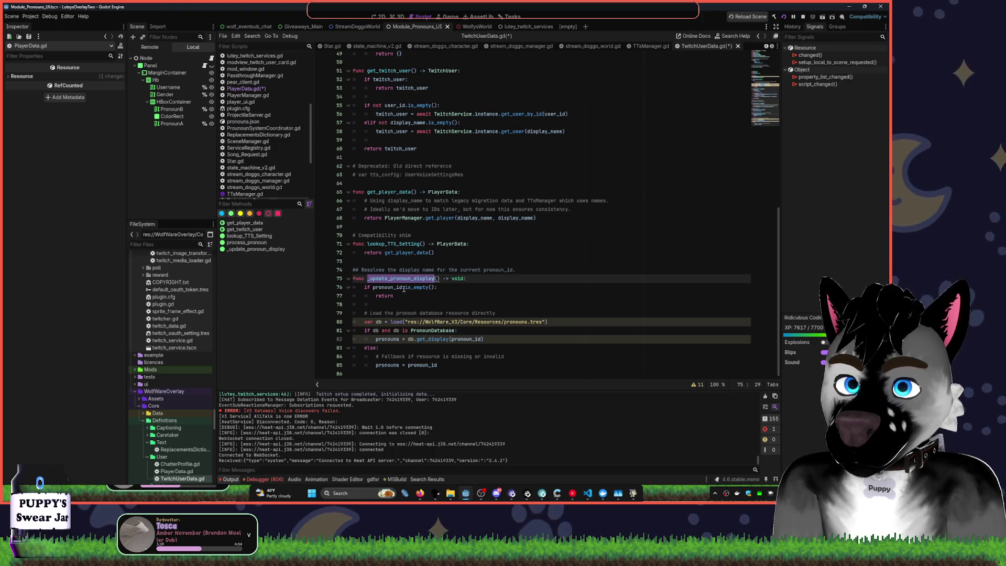
left_click(407, 253)
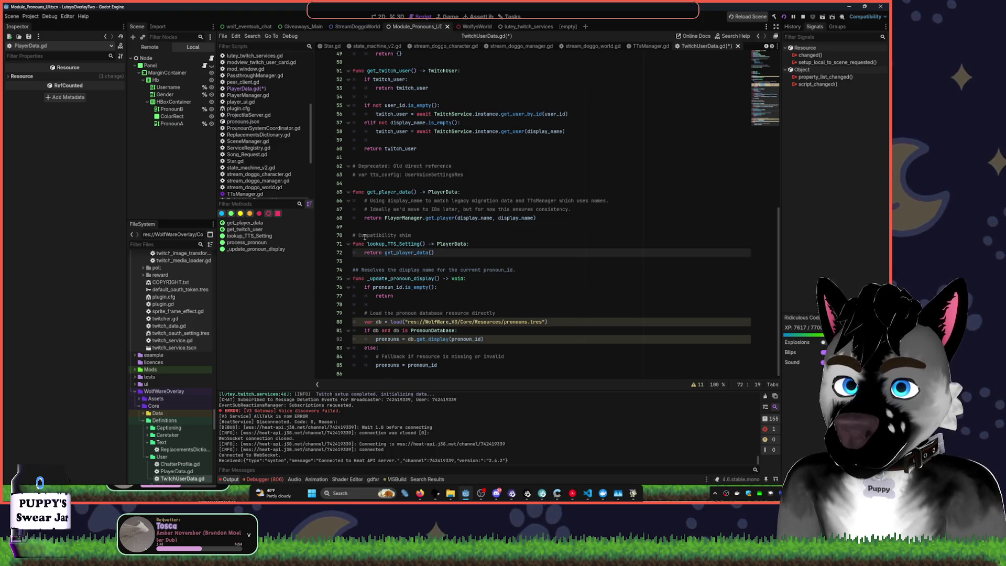
left_click(348, 244)
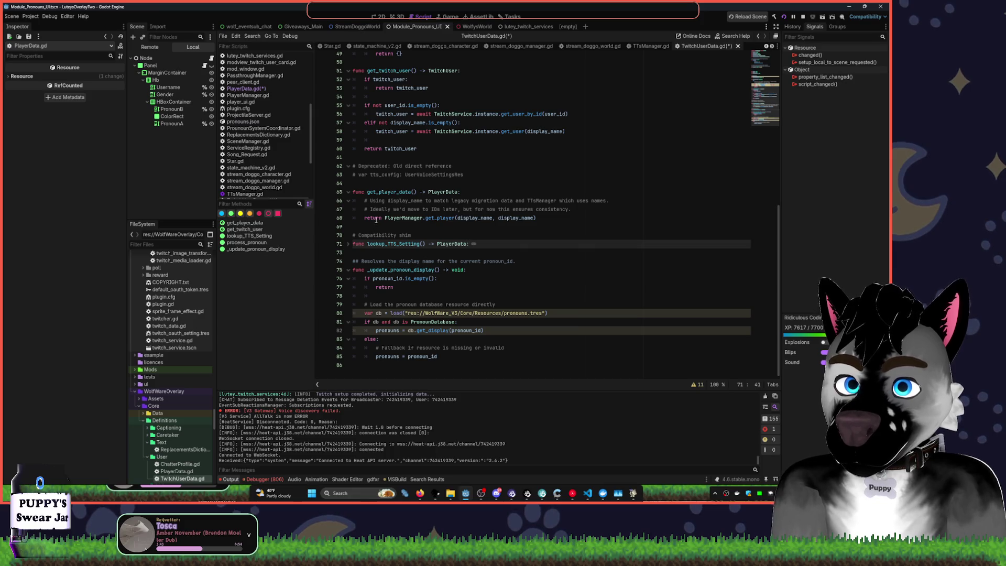
double_click(397, 271)
Join 'return' onto the empty pronoun_id check and add a blank line after the header.
left_click(366, 281)
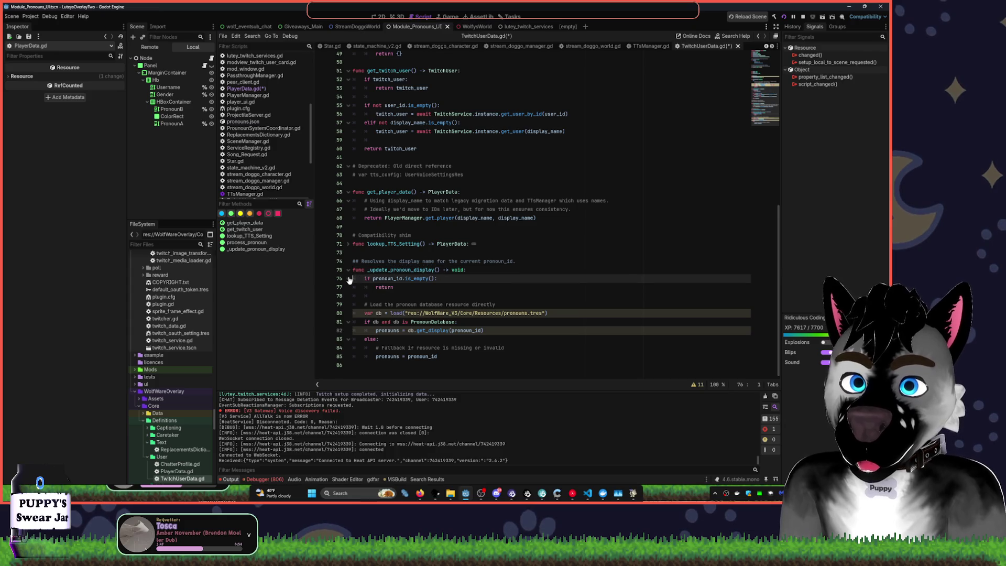
left_click(412, 288)
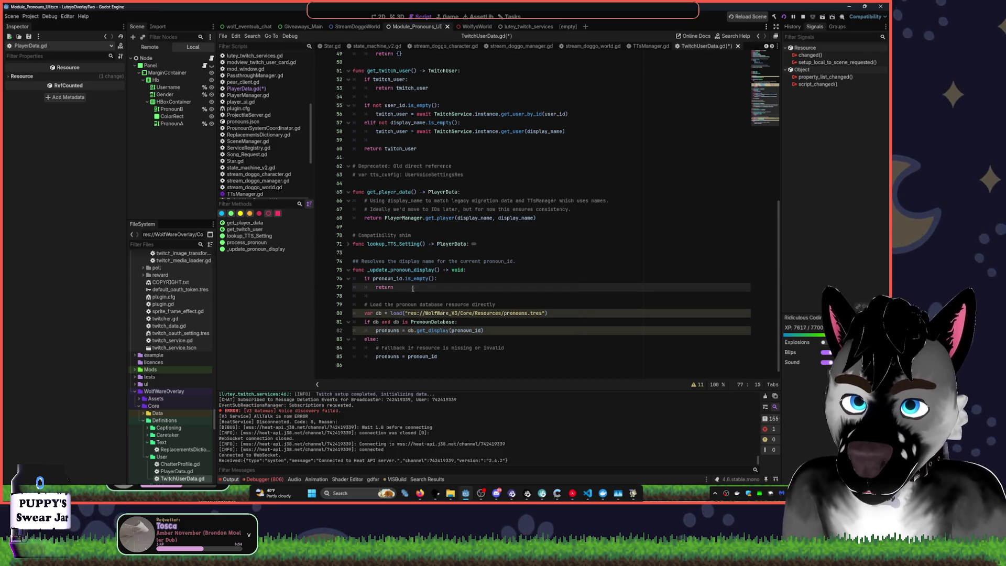
key("Delete")
key("BackSpace")
key("BackSpace")
key("BackSpace")
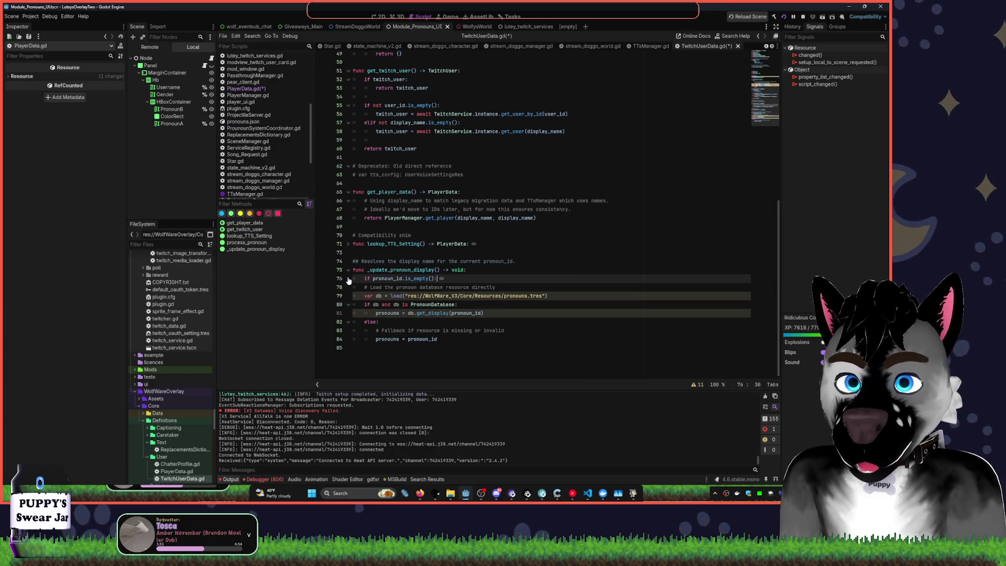
key("Delete")
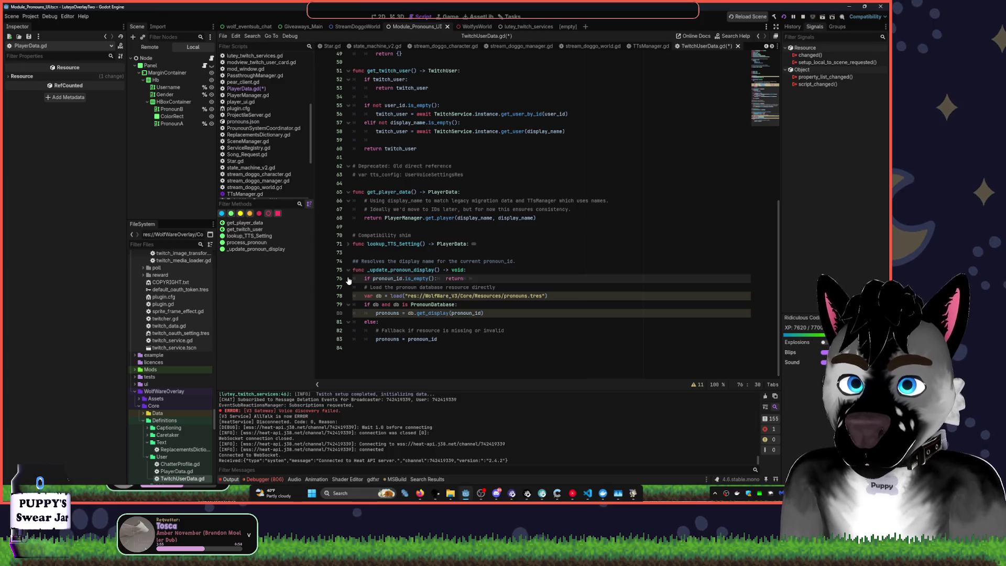
left_click(577, 346)
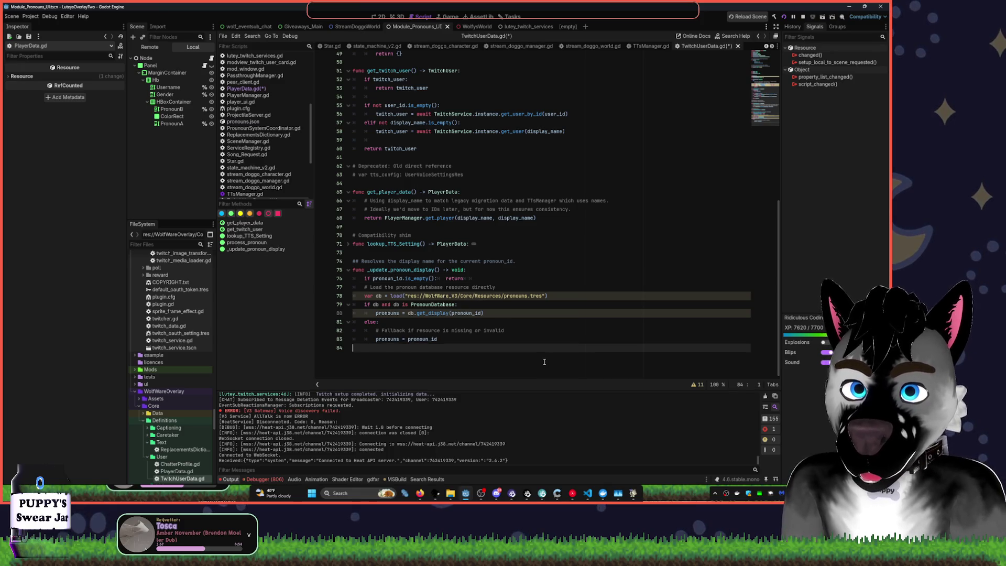
left_click(480, 268)
key("Return")
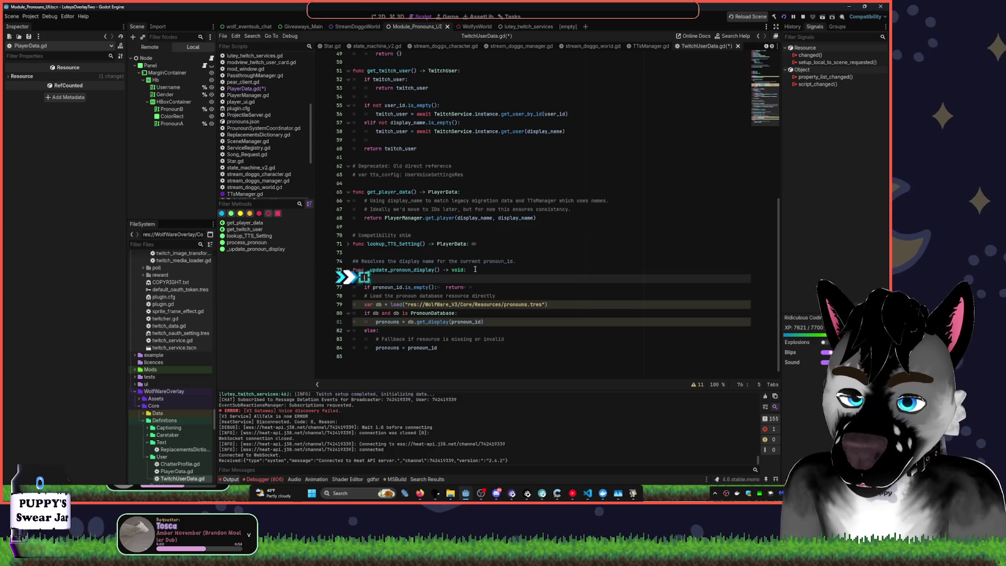
Check where pronouns is used, including its "He/Him" default assignment.
scroll(516, 284, "up", 1)
left_click(545, 310)
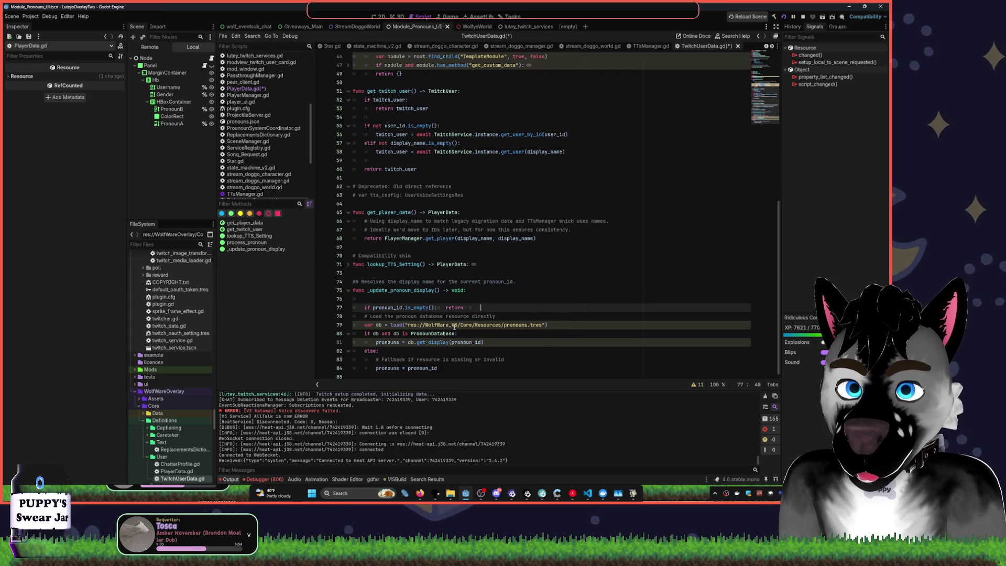
double_click(388, 342)
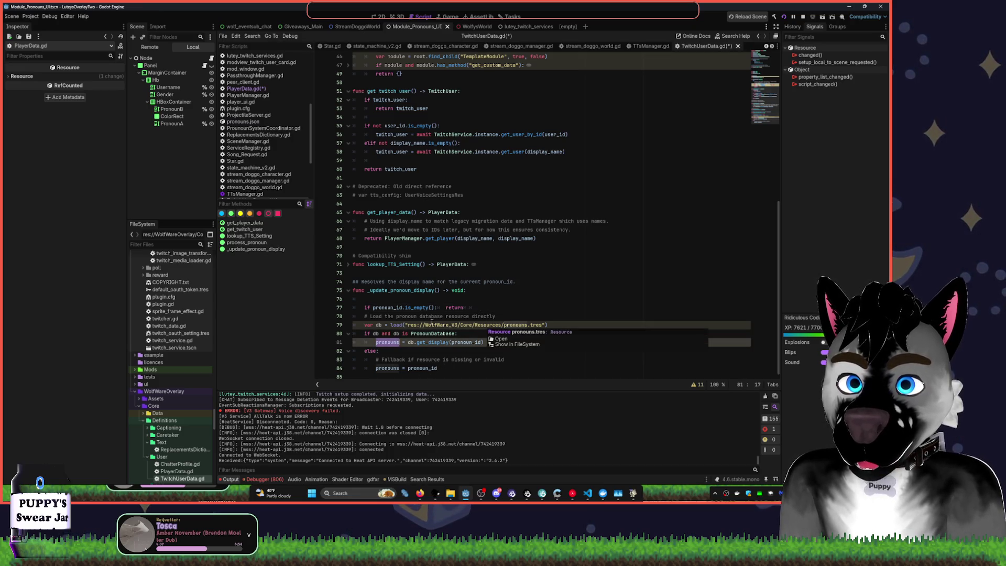
double_click(414, 291)
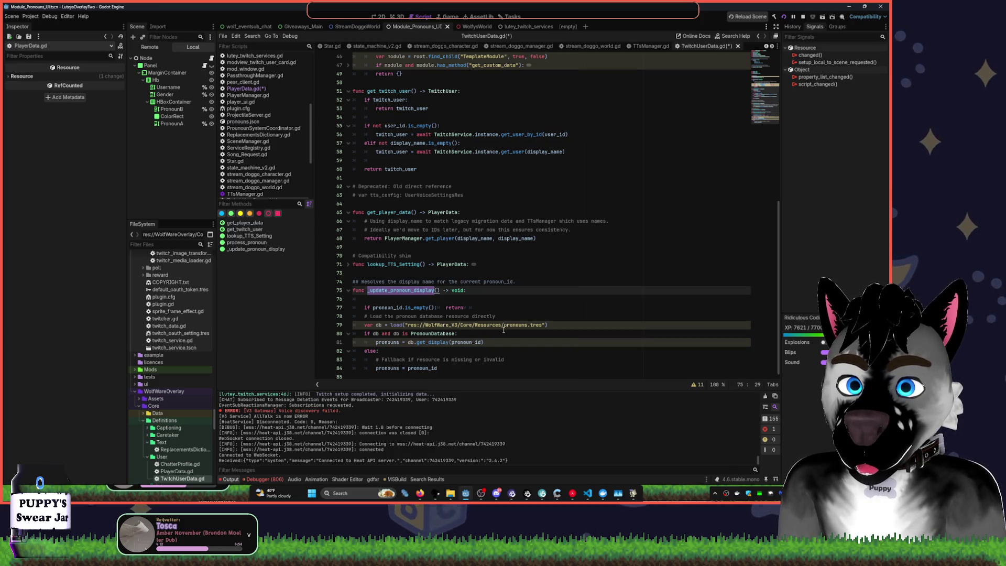
mouse_move(389, 343)
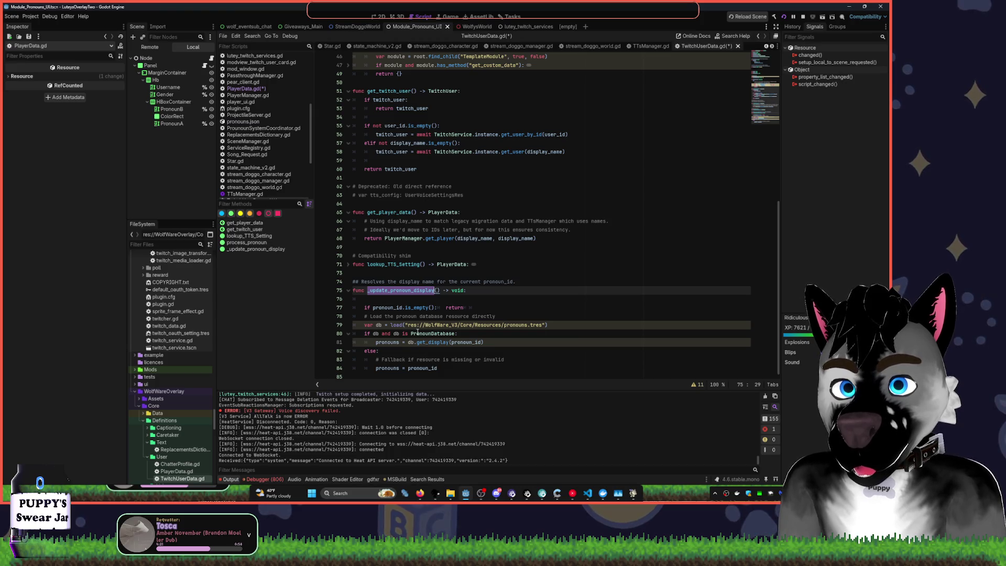
left_click(402, 342)
scroll(426, 250, "up", 8)
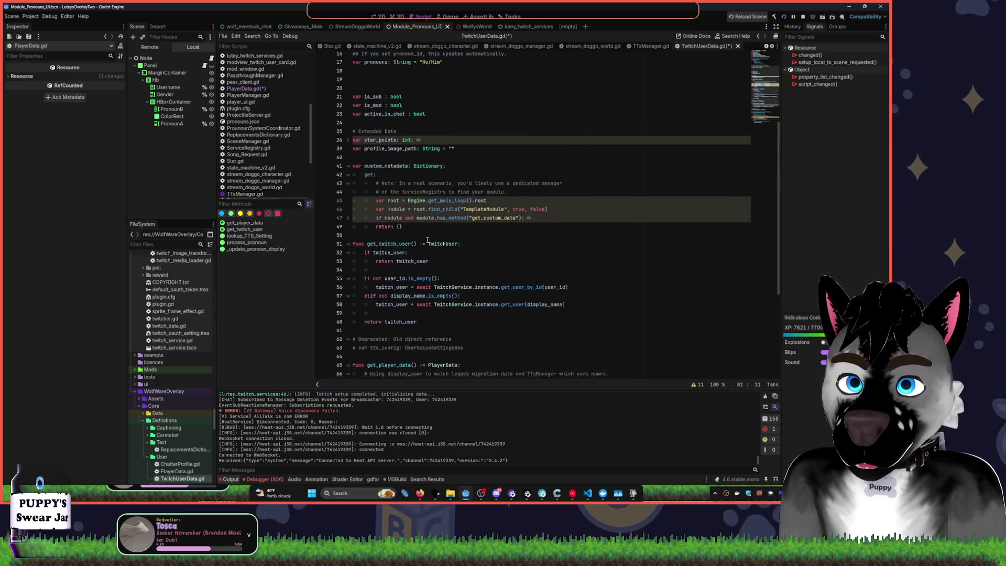
scroll(425, 260, "up", 3)
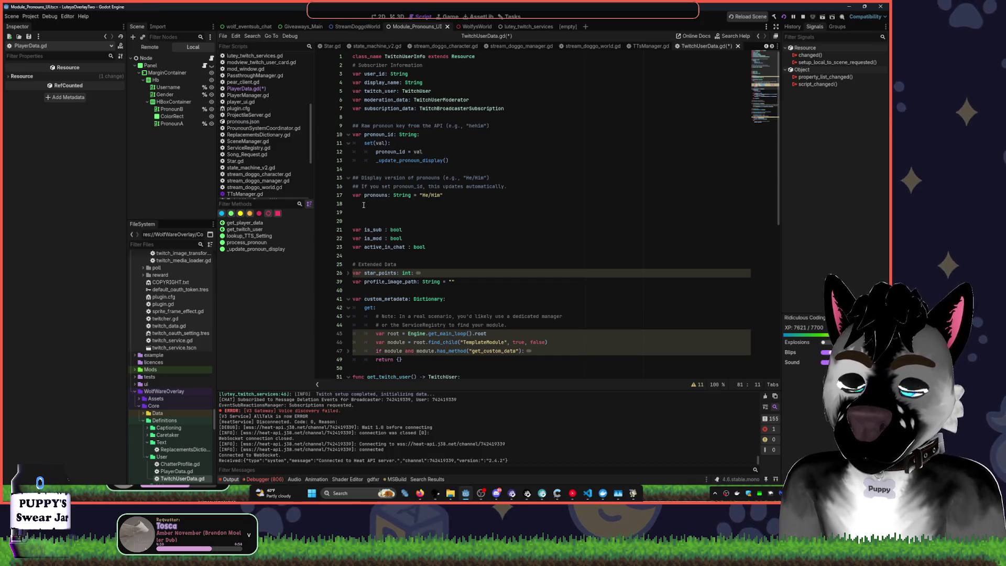
scroll(363, 204, "down", 10)
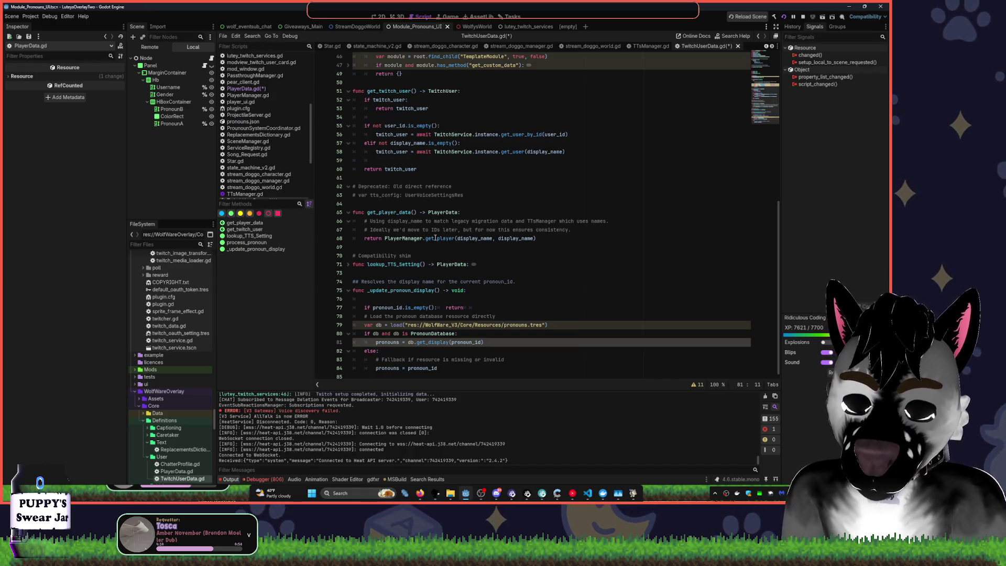
mouse_move(435, 238)
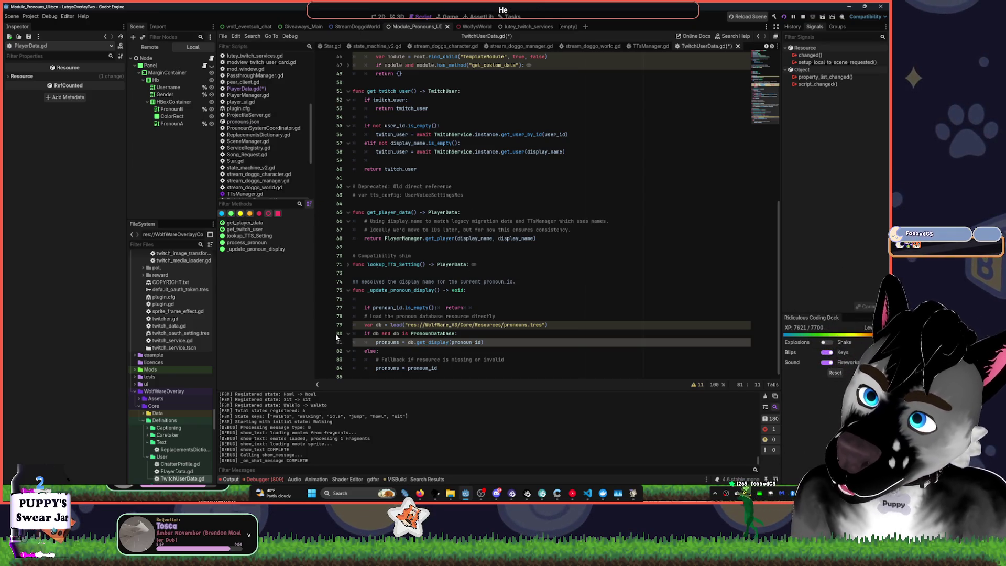
Show the running game's Remote scene tree next to the _update_pronoun_display code.
left_click(470, 307)
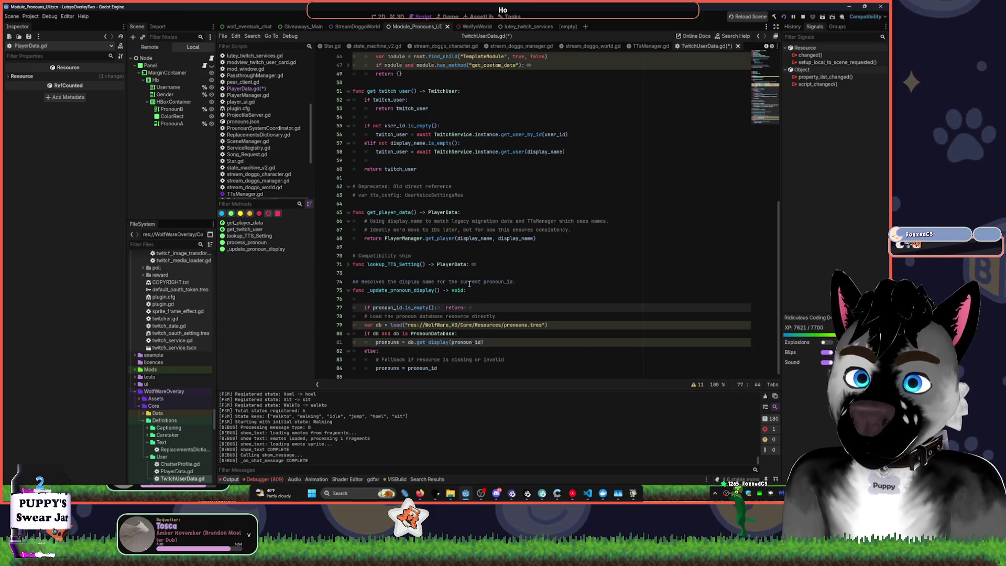
left_click(487, 316)
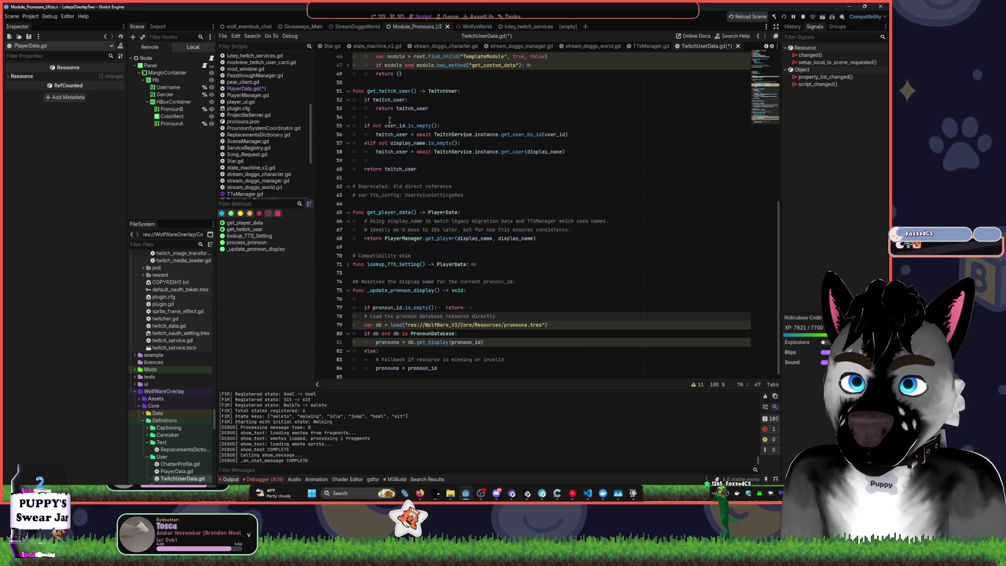
left_click(149, 47)
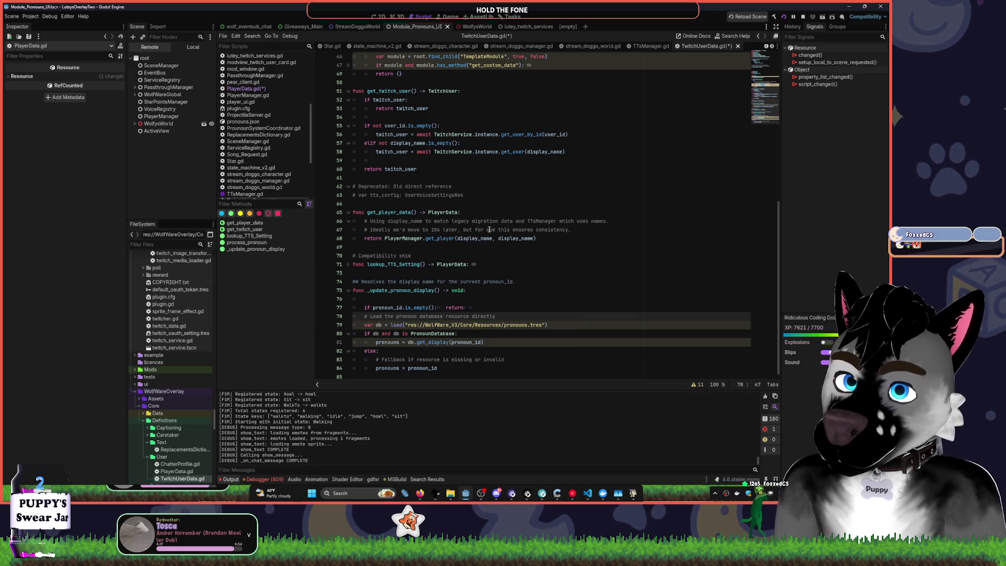
Float and re-dock the script list, then return the FileSystem dock to the top.
left_click(489, 238)
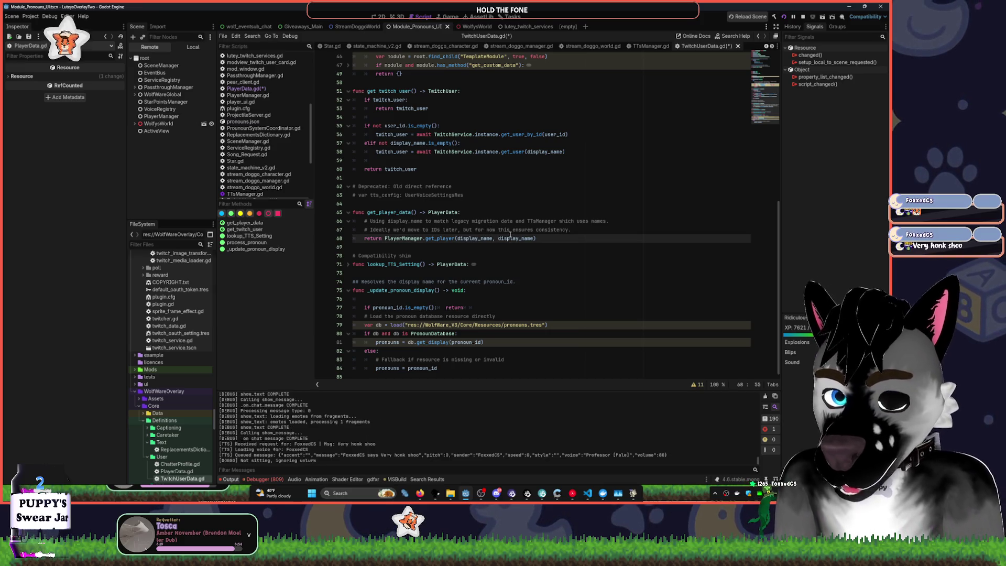
key("ctrl+backslash")
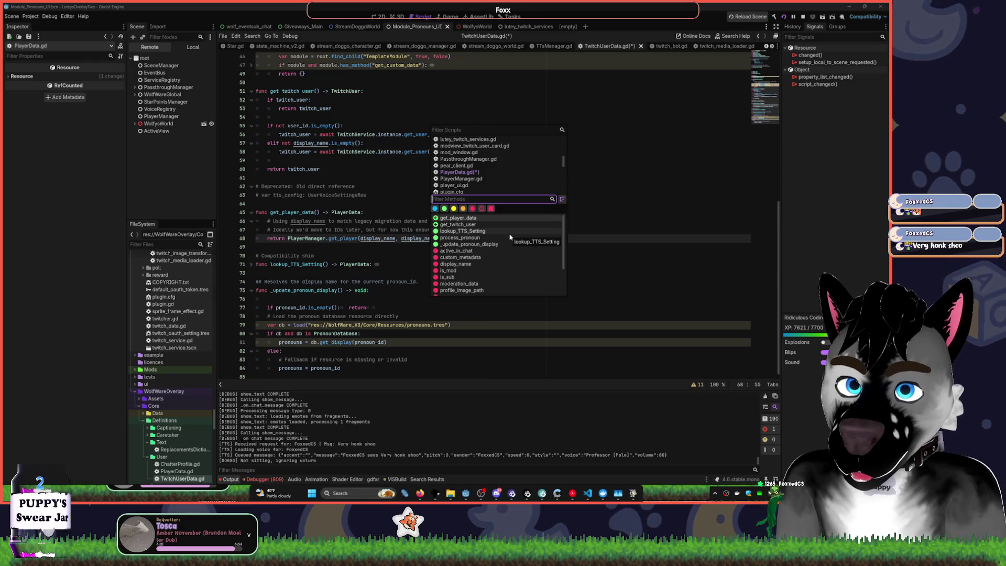
key("ctrl+backslash")
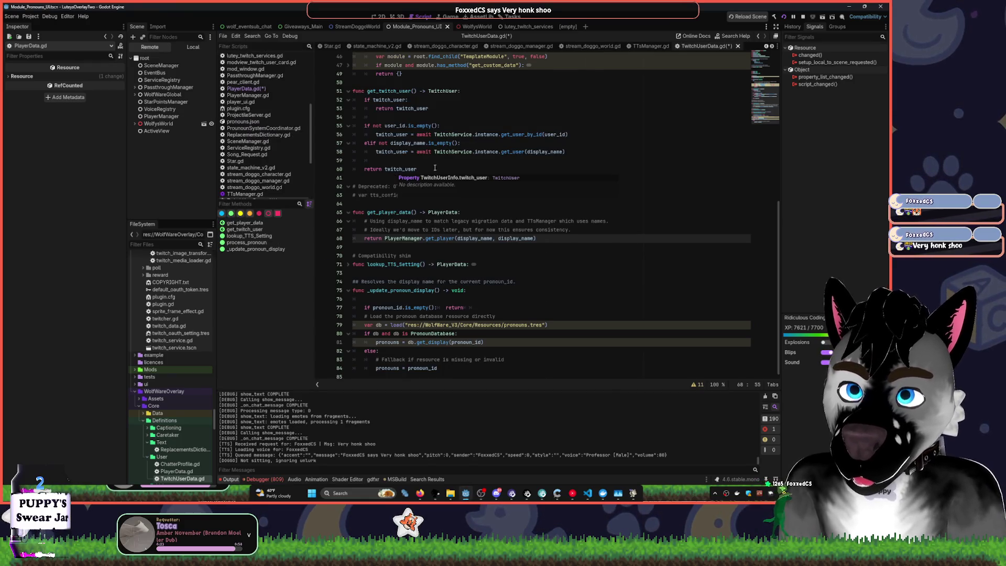
scroll(158, 335, "down", 10)
left_click(138, 238)
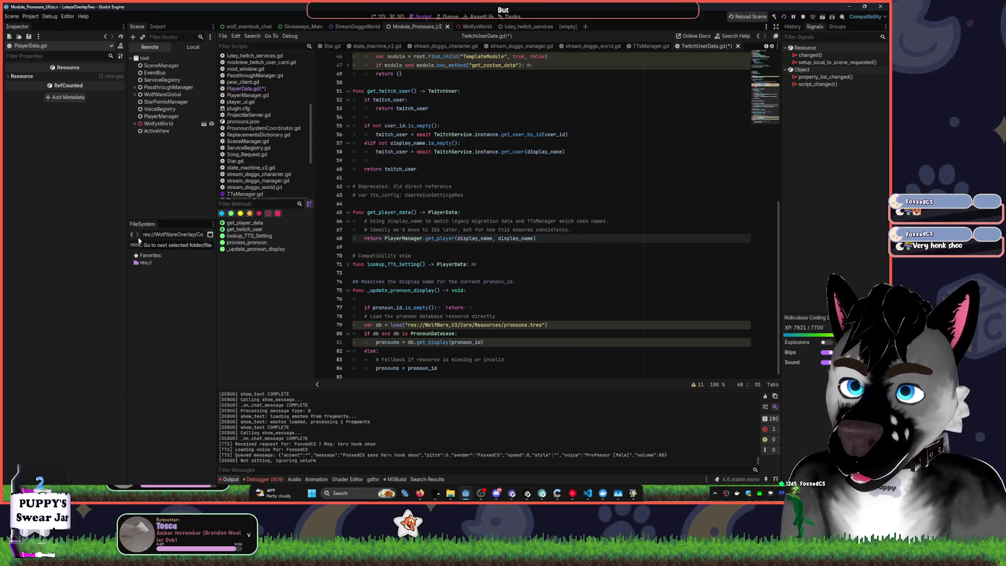
Filter the FileSystem dock for 'mod' entries and open the ModWindow scene.
type("od")
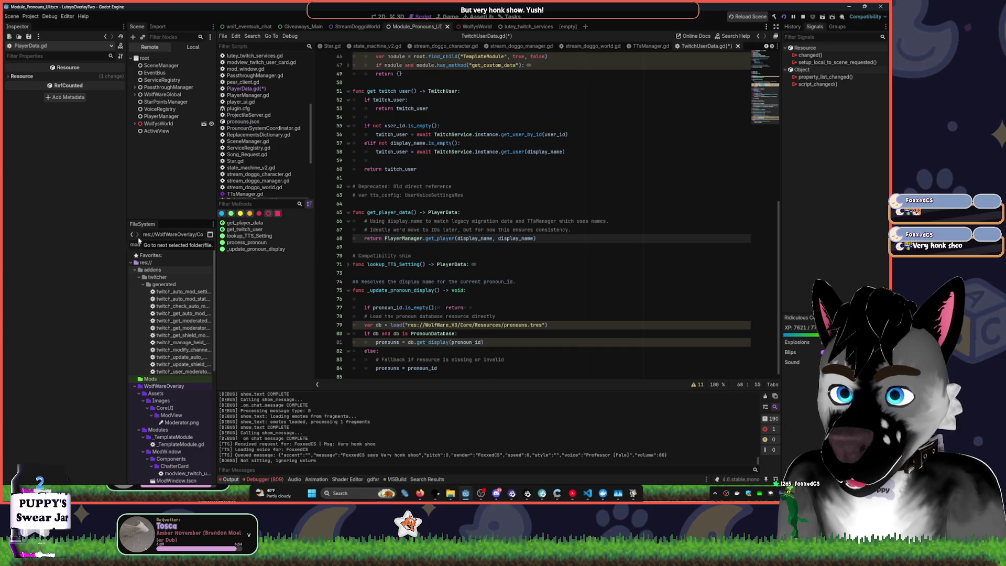
type("v")
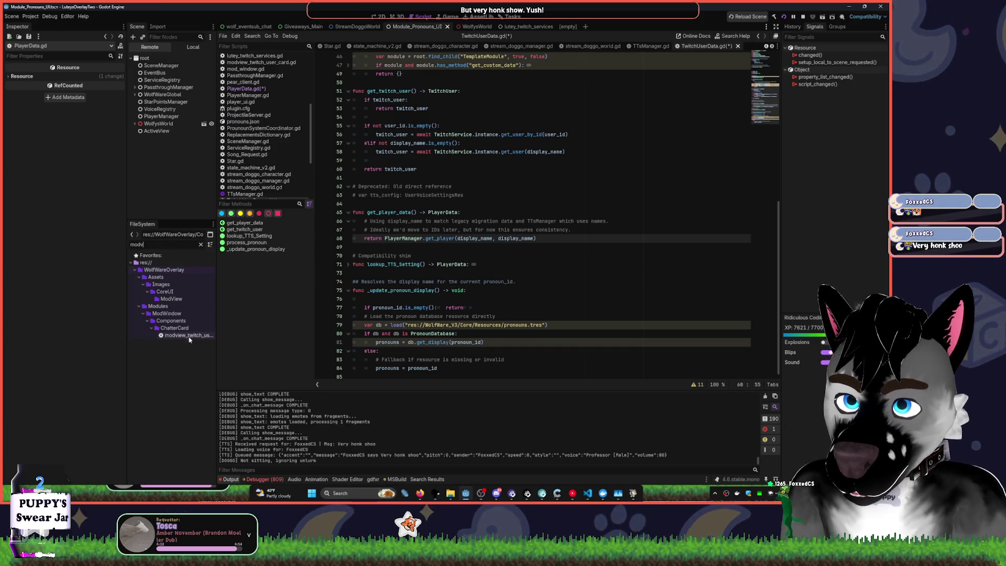
left_click(170, 299)
left_click(200, 245)
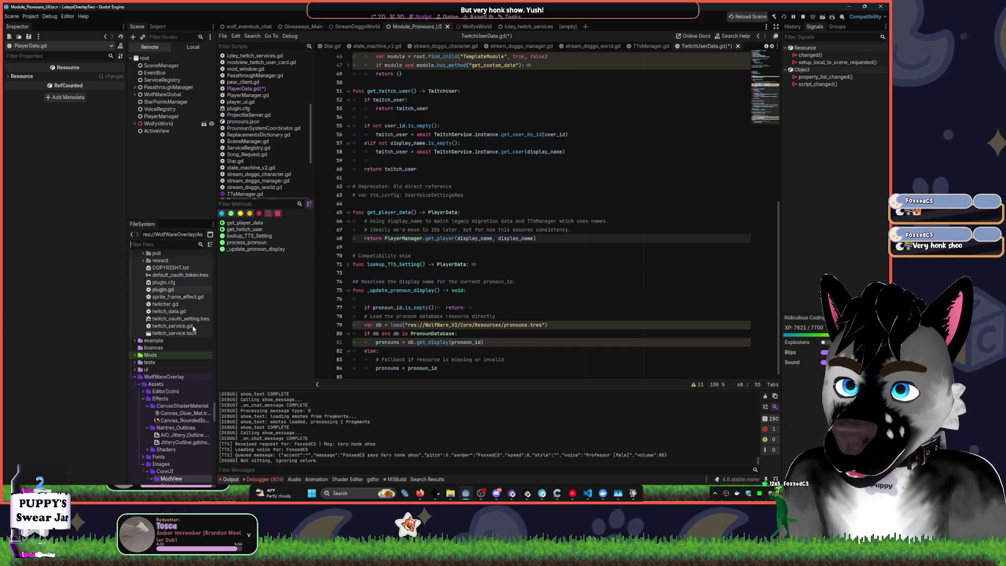
scroll(187, 435, "down", 2)
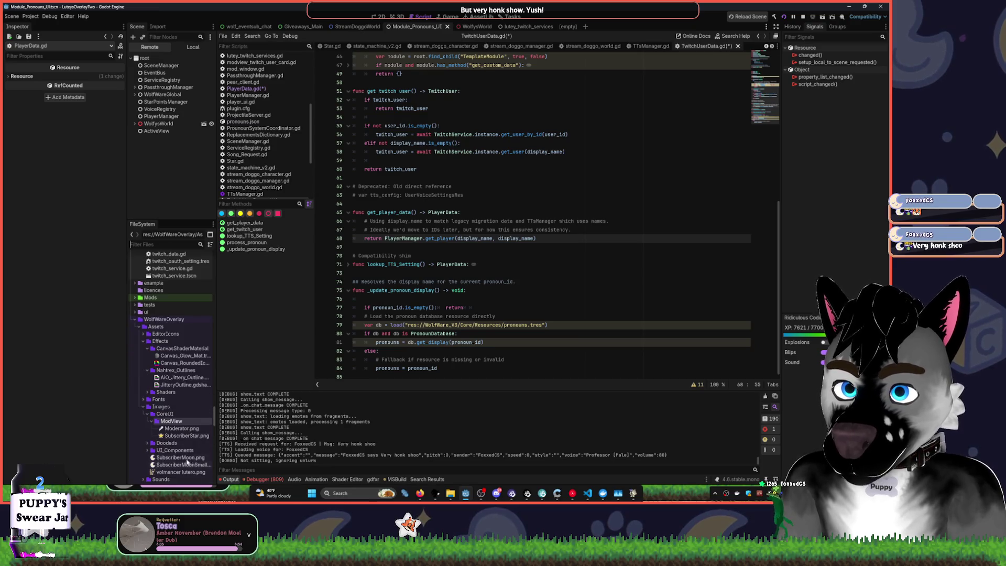
left_click(150, 245)
type("mod")
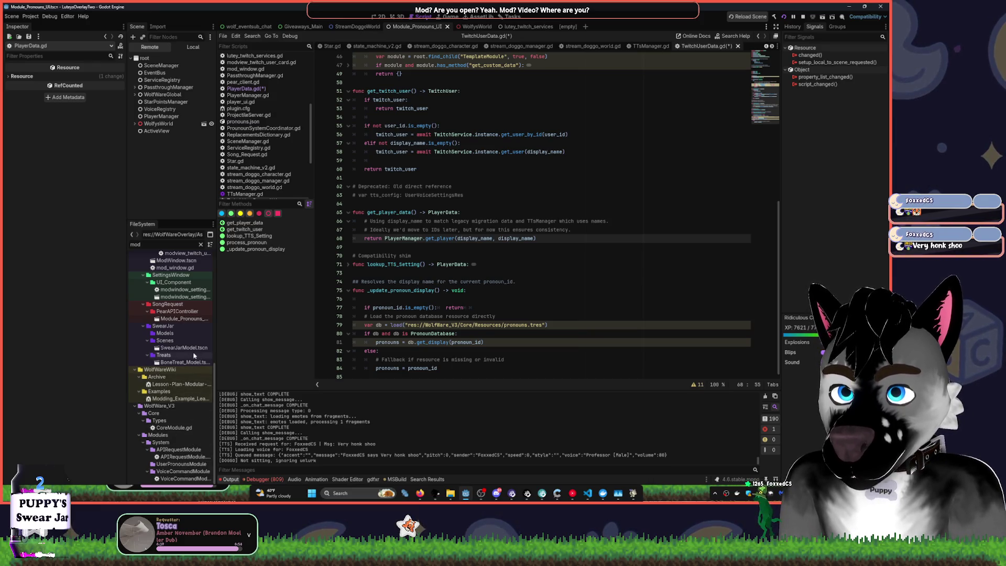
scroll(190, 320, "up", 2)
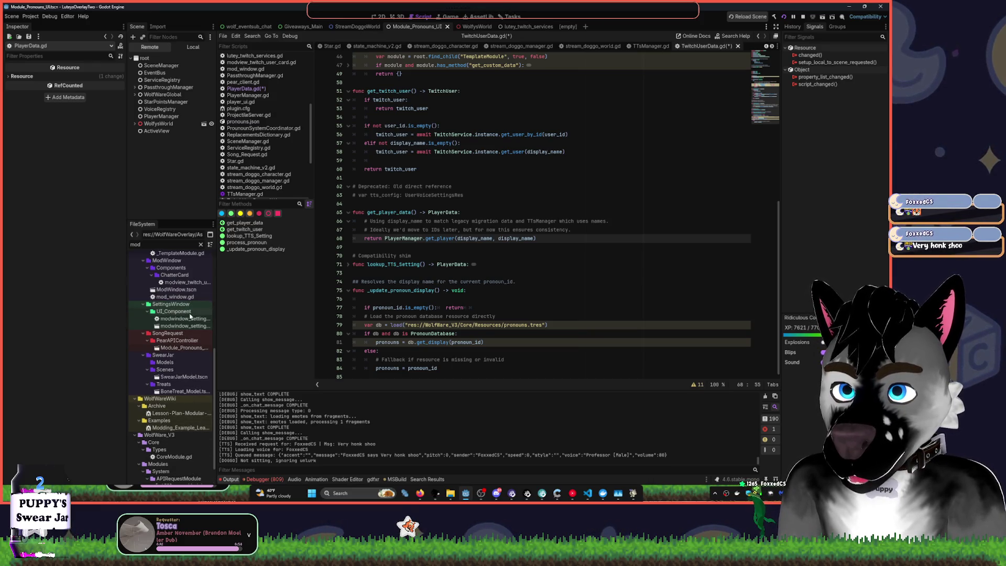
double_click(176, 289)
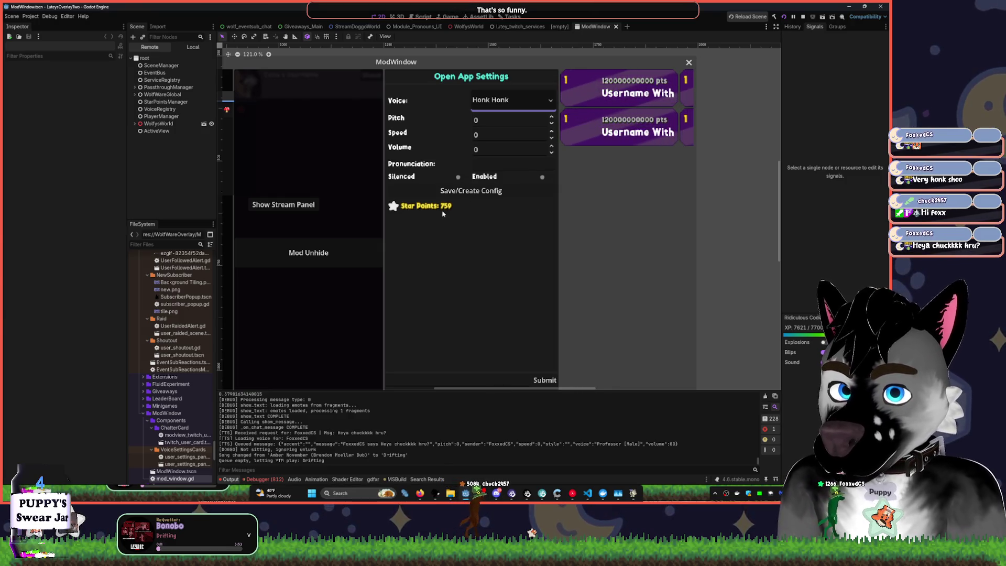
Select UserSettingsPanel in the 2D viewport to view its properties.
left_click(451, 199)
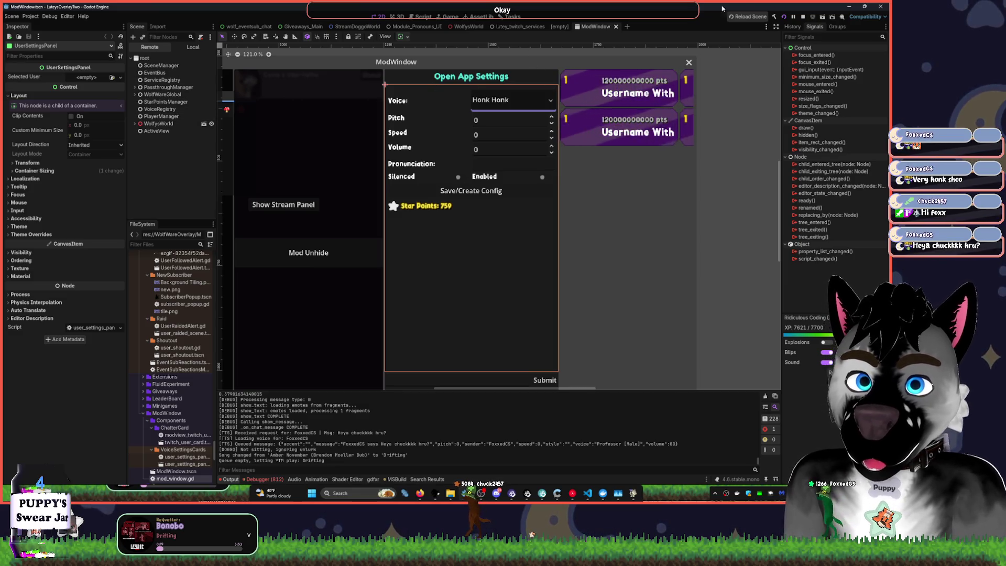
left_click(193, 47)
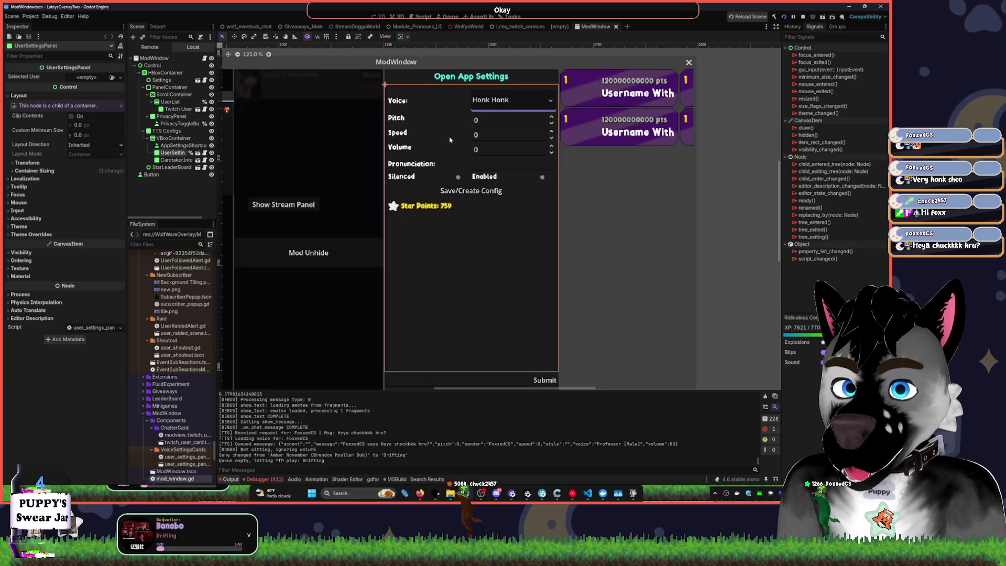
left_click(176, 160)
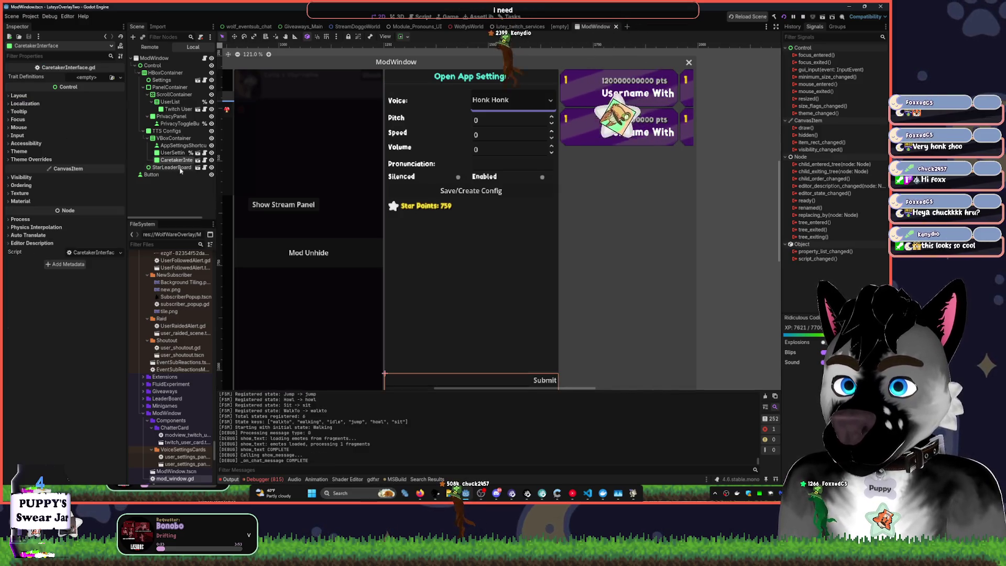
left_click(205, 57)
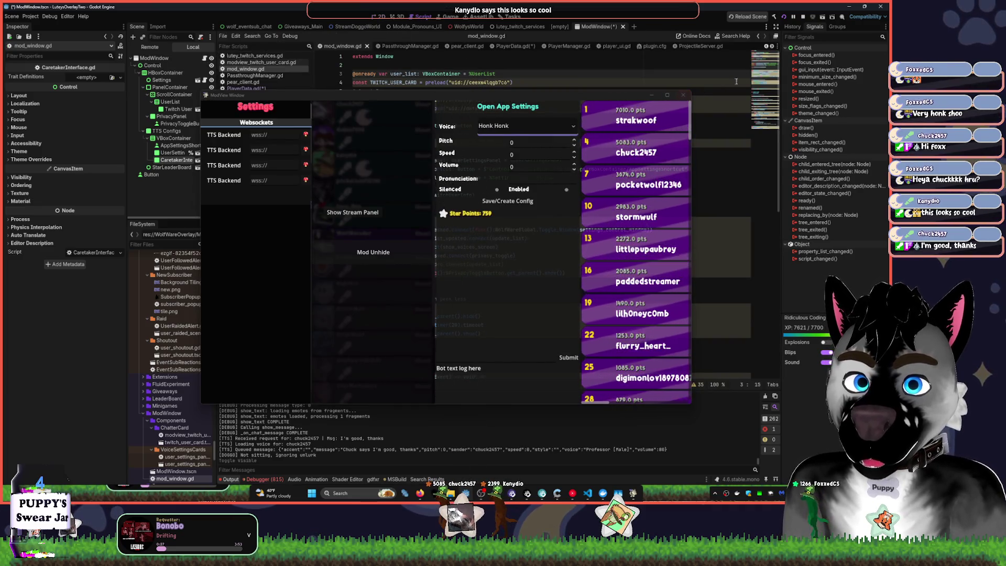
left_click(801, 17)
left_click(784, 17)
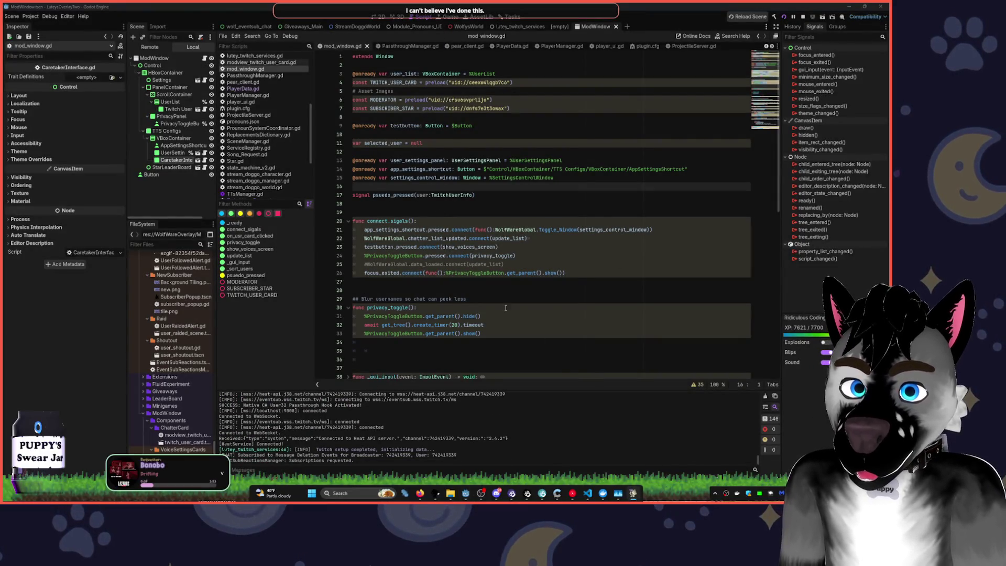
left_click(405, 108)
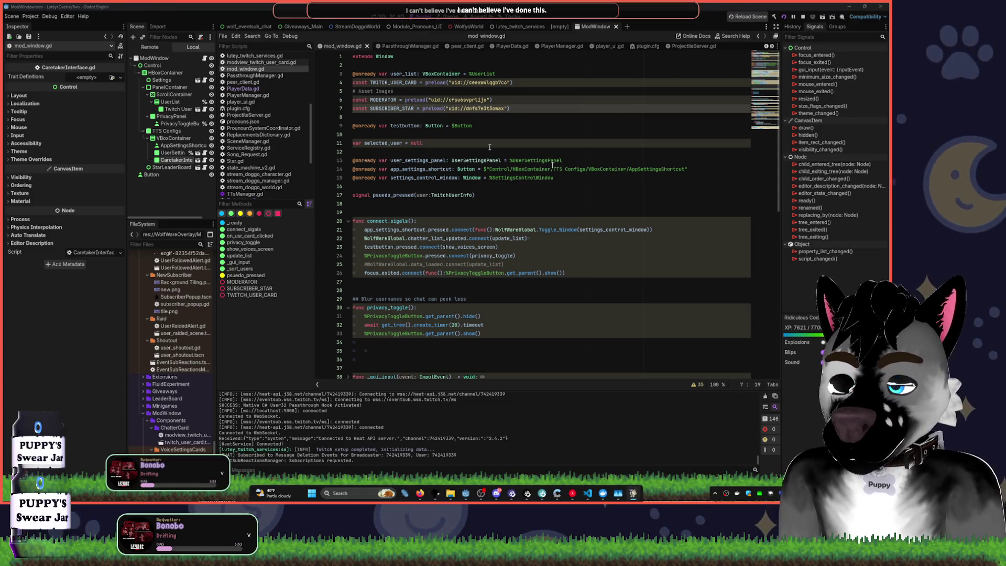
left_click(551, 143)
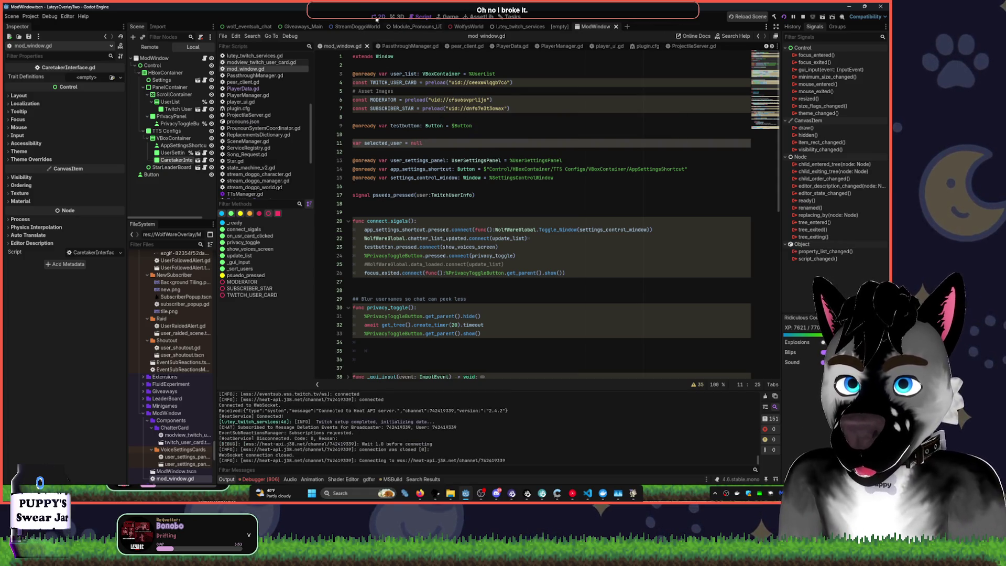
key("ctrl+F1")
left_click(450, 213)
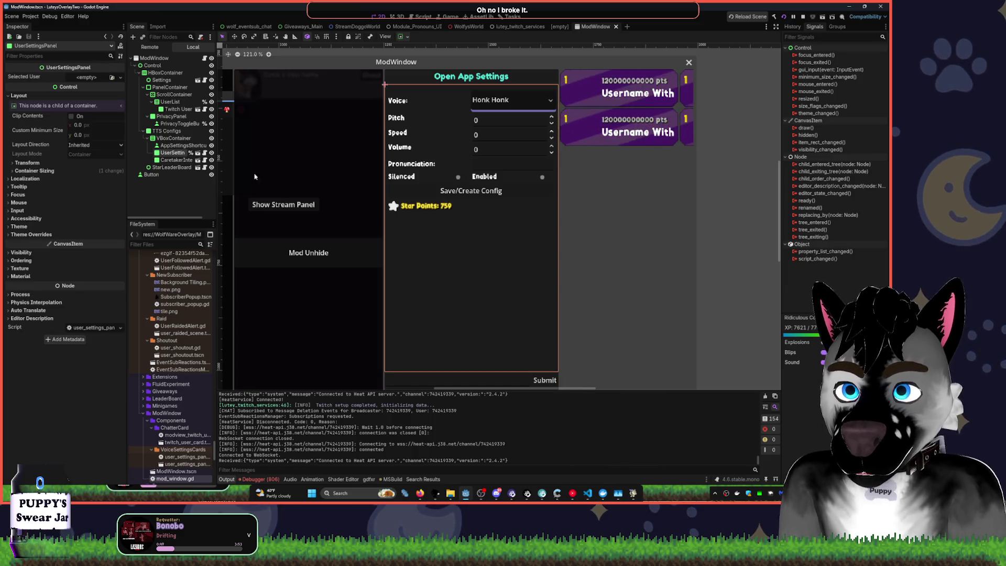
left_click(198, 152)
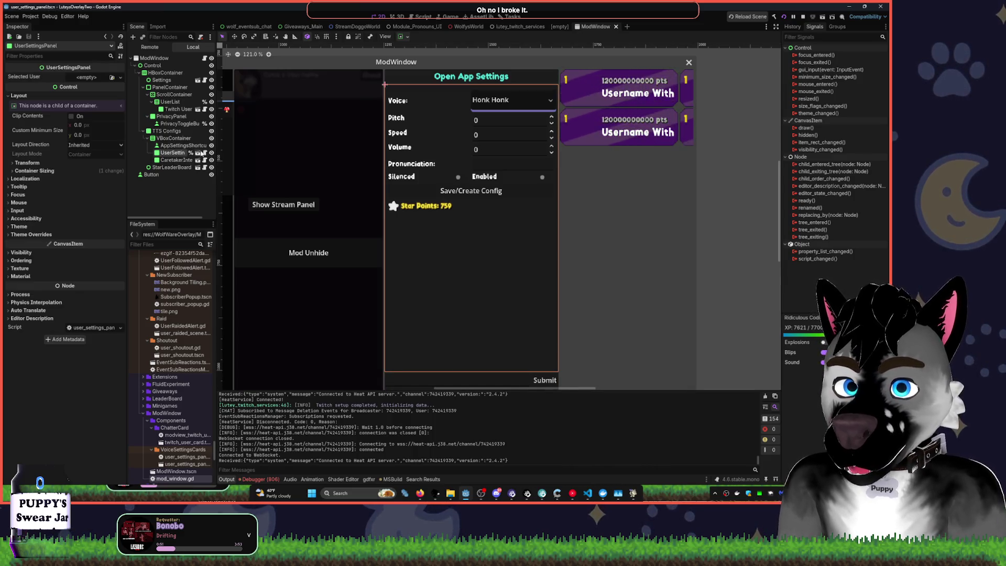
Check the panel script's TwitchUserInfo type, then return to the 2D view with StarPointsLabel selected.
left_click(408, 280)
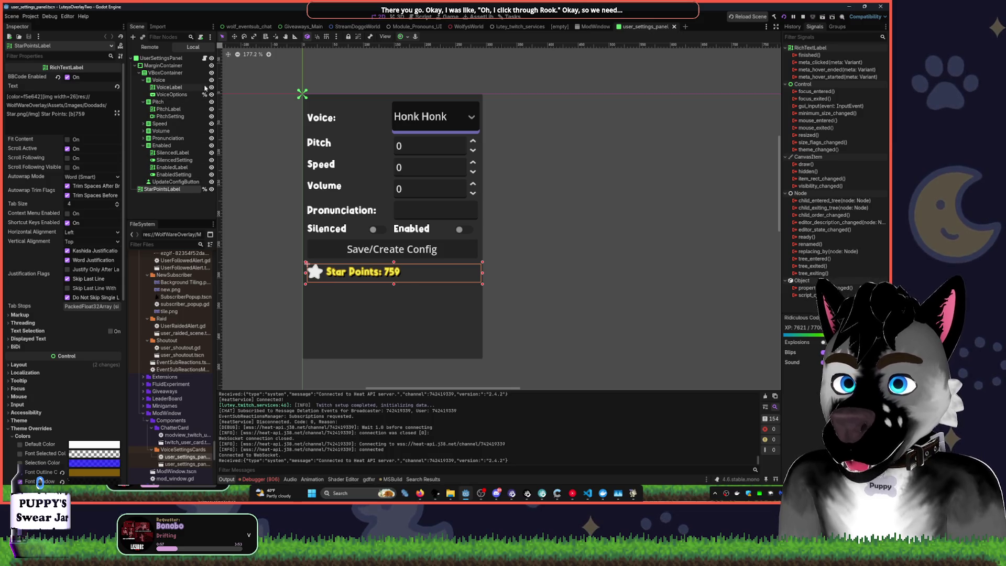
left_click(205, 59)
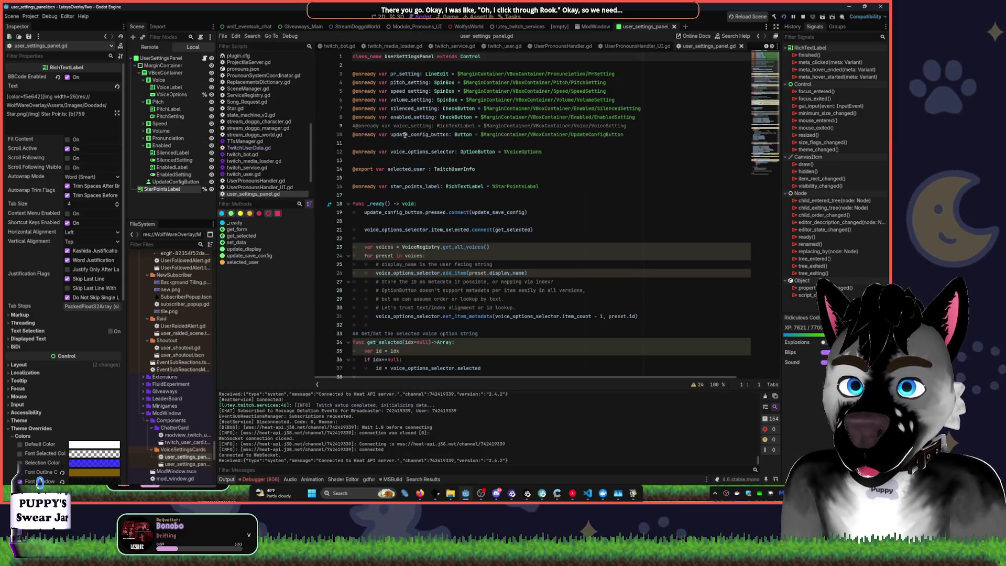
left_click(455, 169)
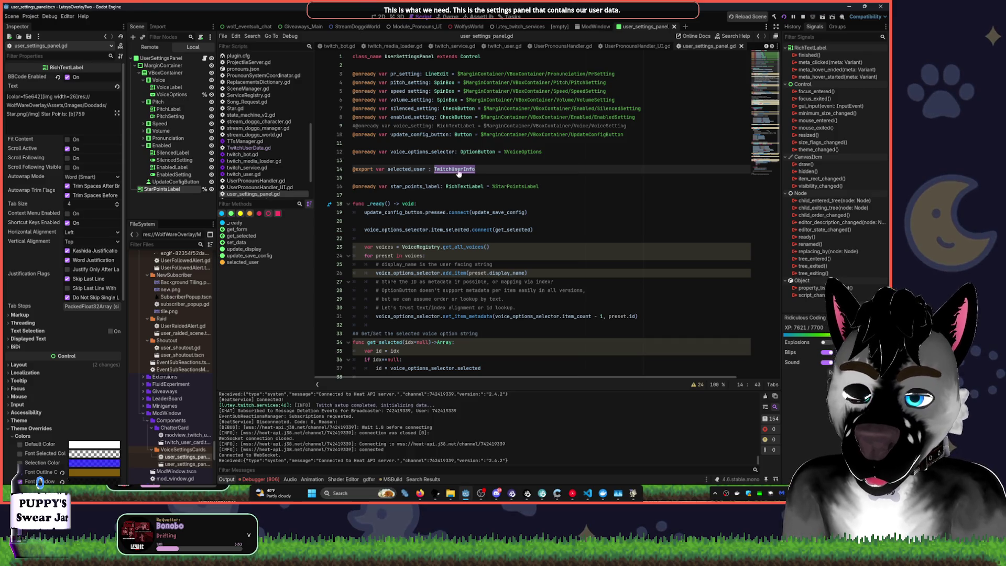
left_click(455, 168, "ctrl")
scroll(422, 160, "up", 10)
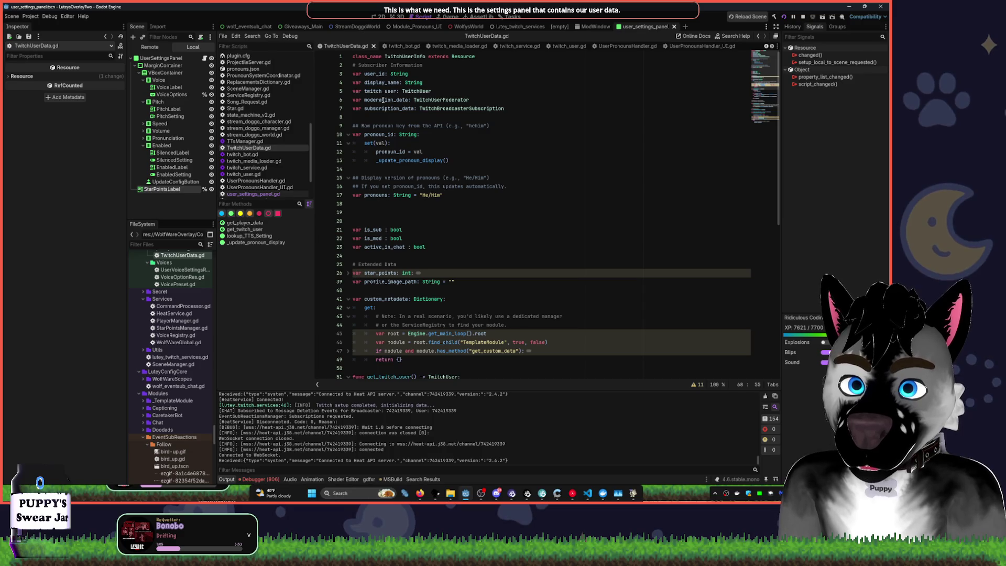
key("ctrl+w")
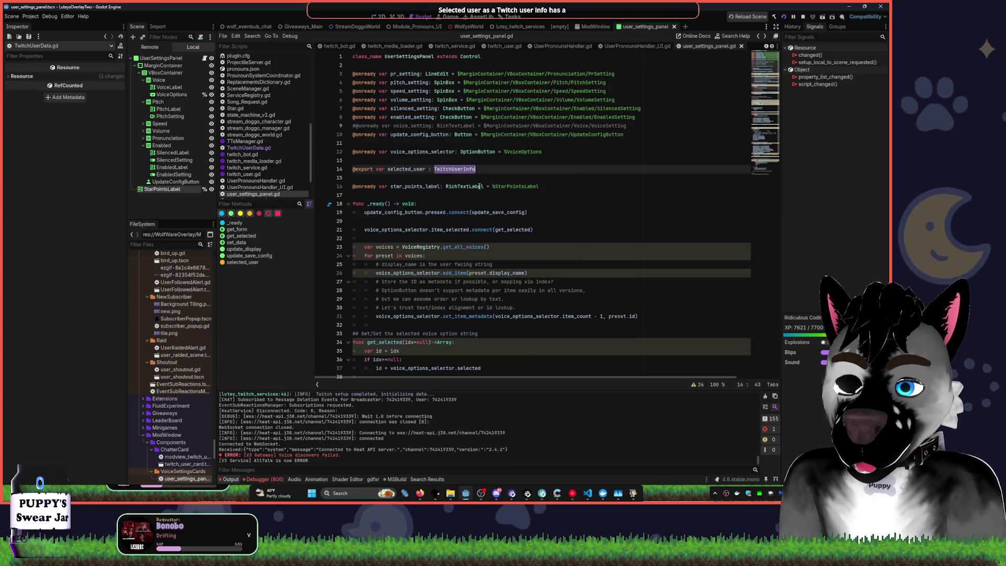
scroll(479, 186, "down", 6)
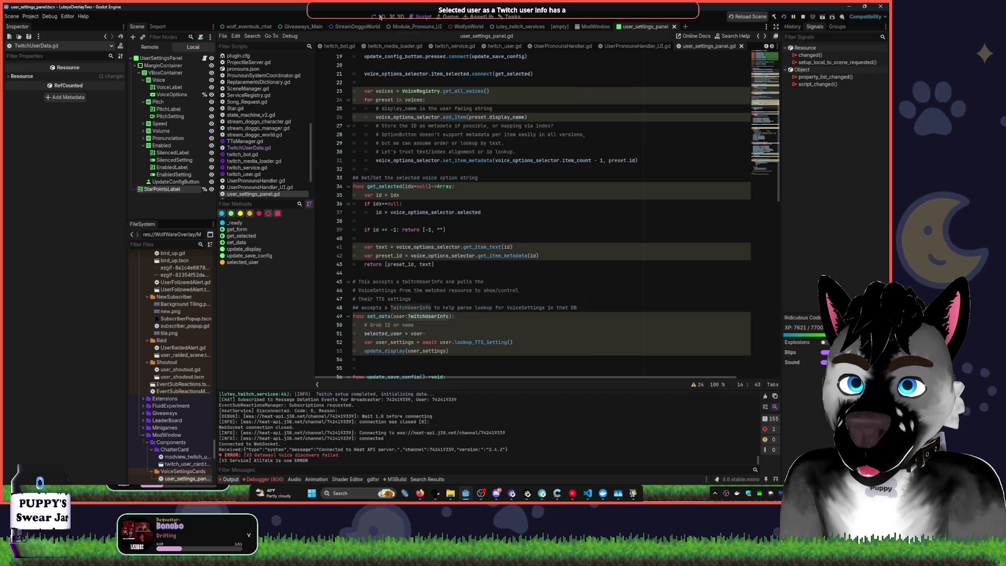
left_click(380, 17)
left_click(178, 189)
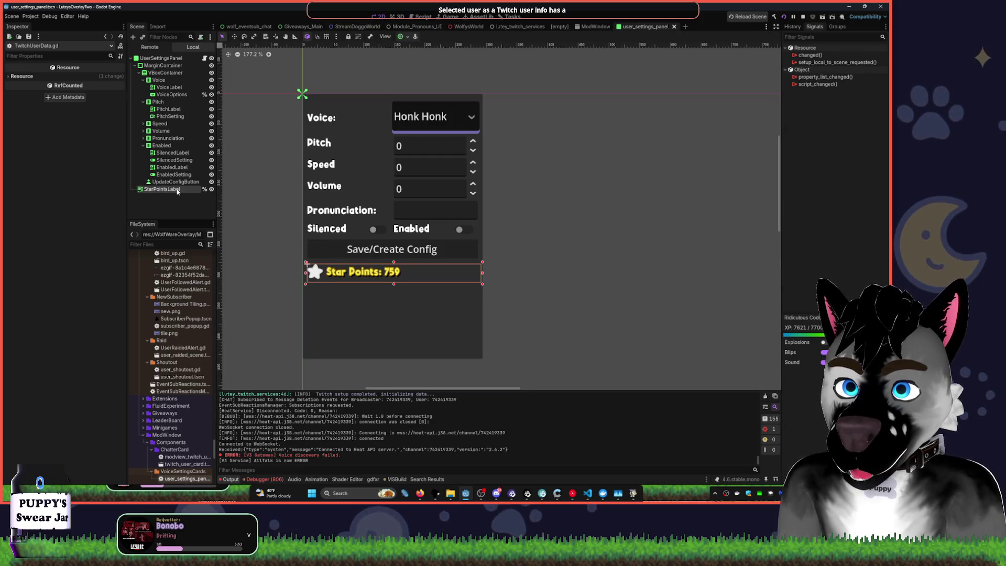
Duplicate StarPointsLabel and wrap both labels in a new vertically expanding VBoxContainer.
key("ctrl+d")
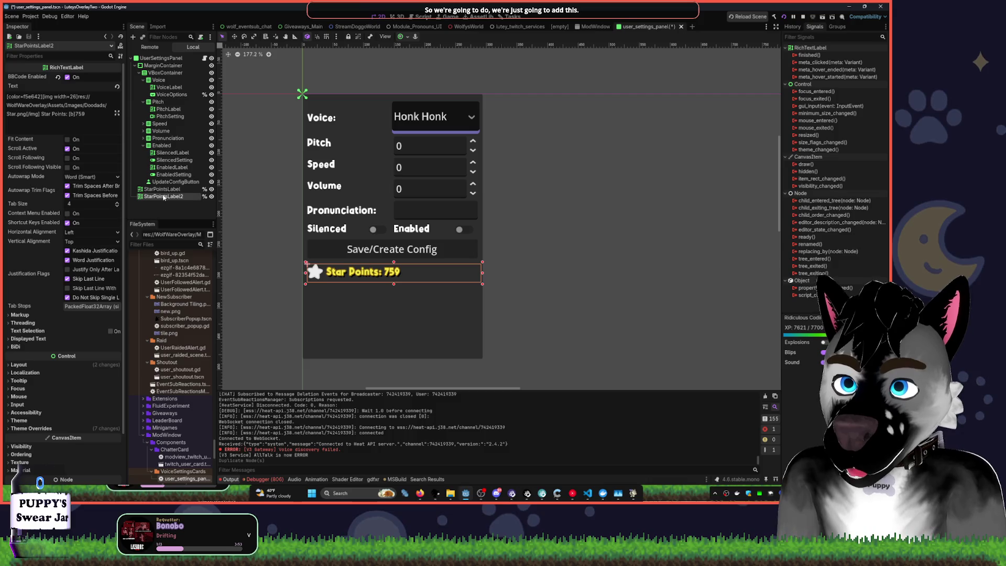
left_click(169, 214)
left_click(163, 189)
left_click(164, 196, "shift")
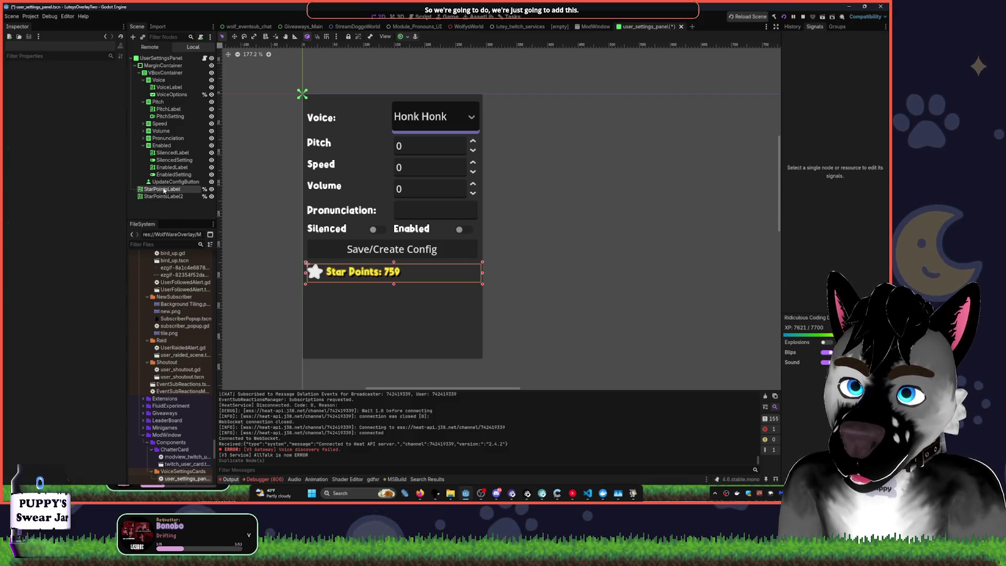
key("ctrl+a")
type("vbox")
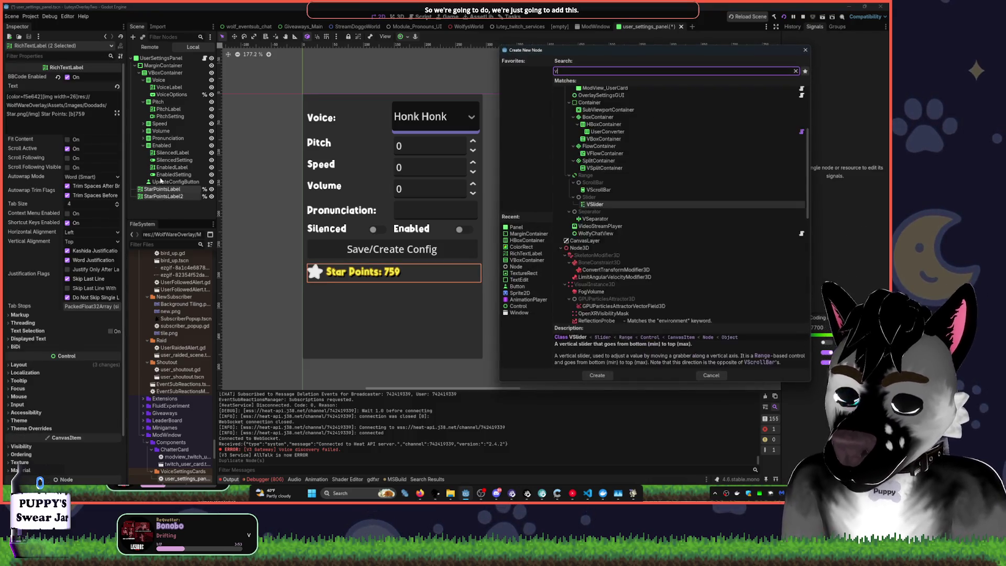
key("Return")
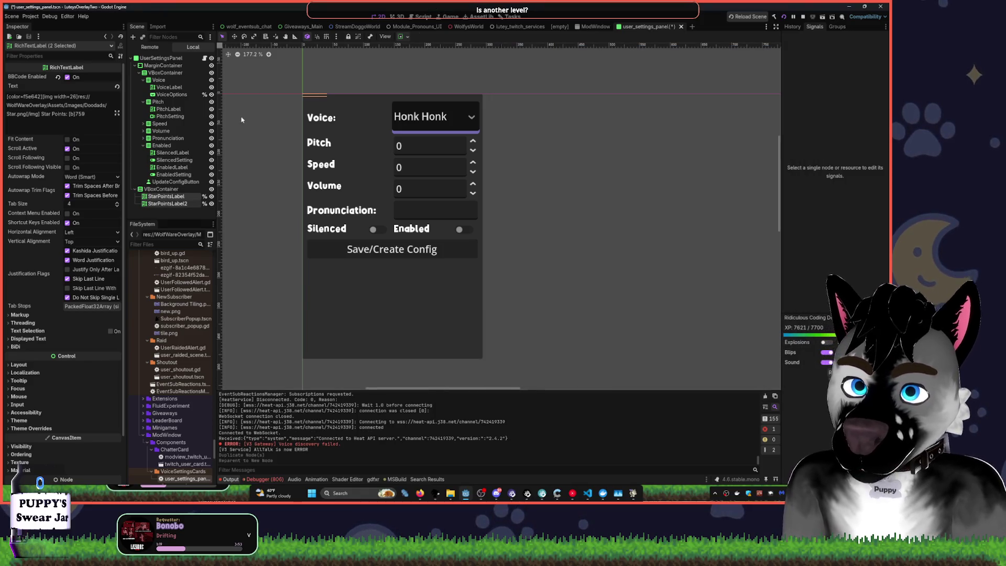
left_click(402, 36)
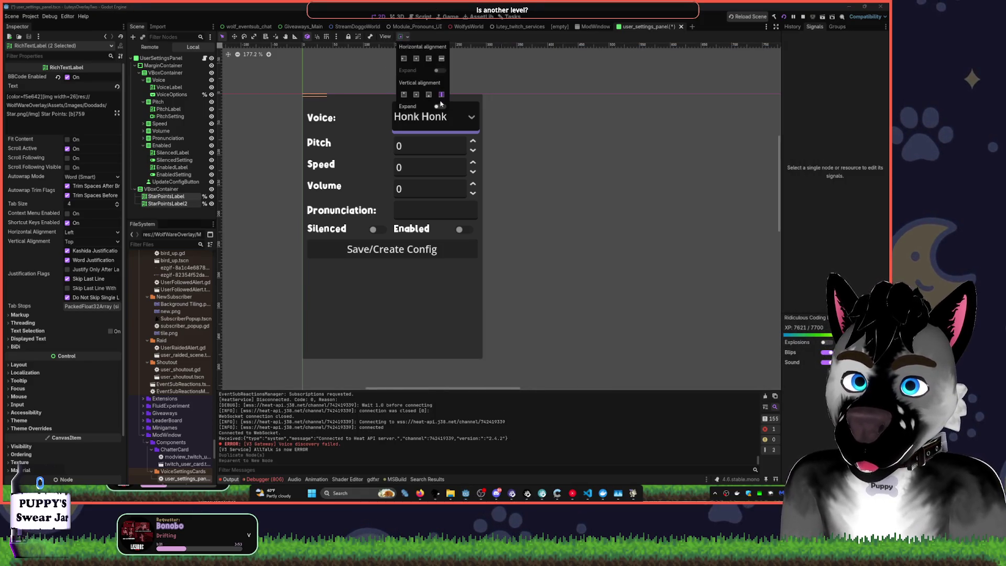
left_click(439, 106)
left_click(441, 58)
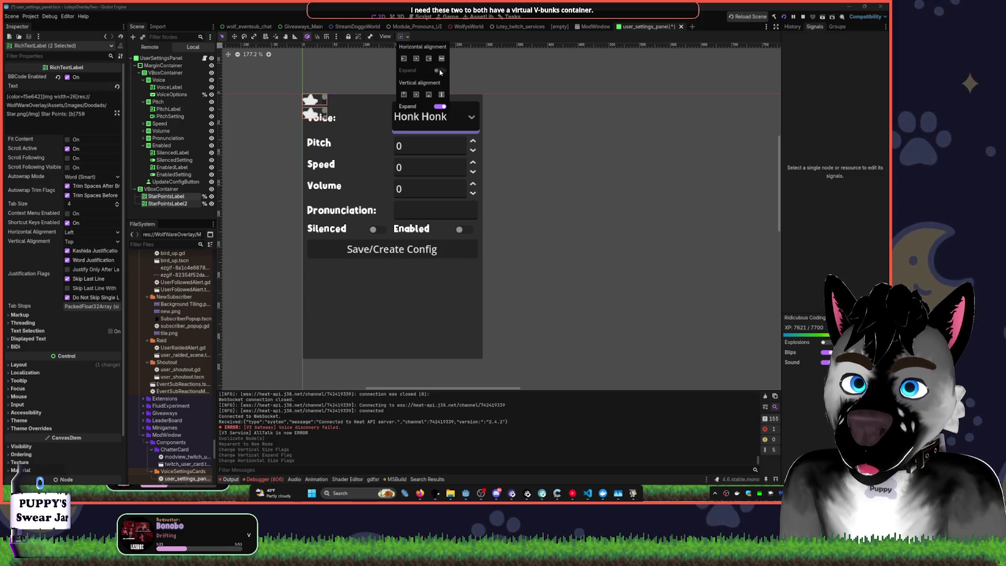
Move the VBoxContainer into MarginContainer below Save/Create Config, filling the remaining height.
left_click(161, 188)
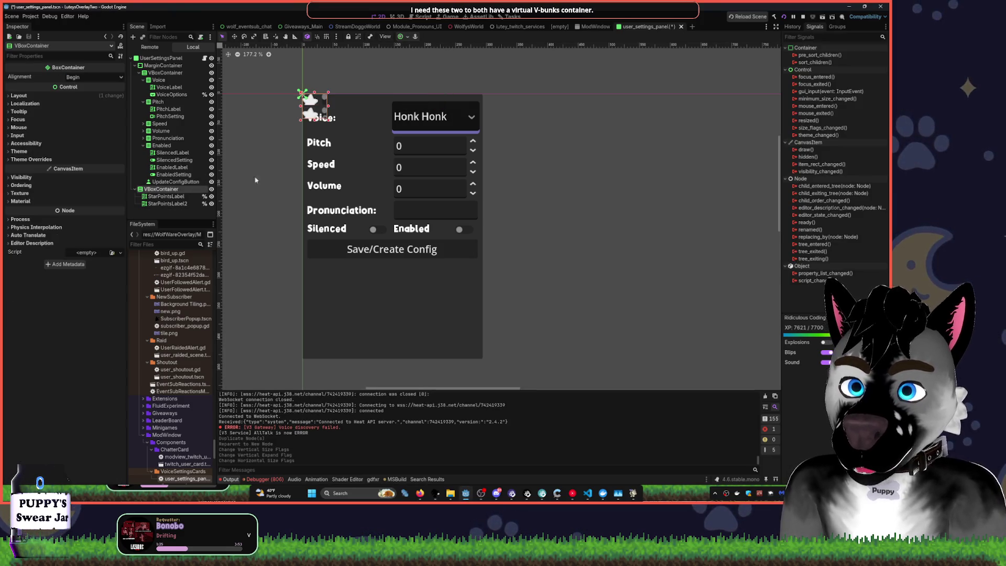
left_click(402, 36)
left_click(441, 96)
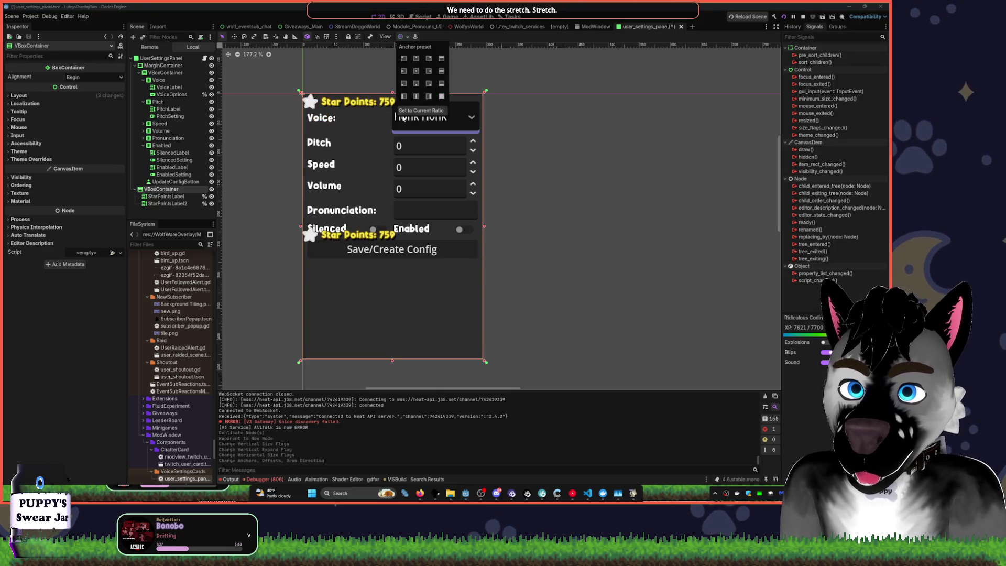
left_click(144, 173)
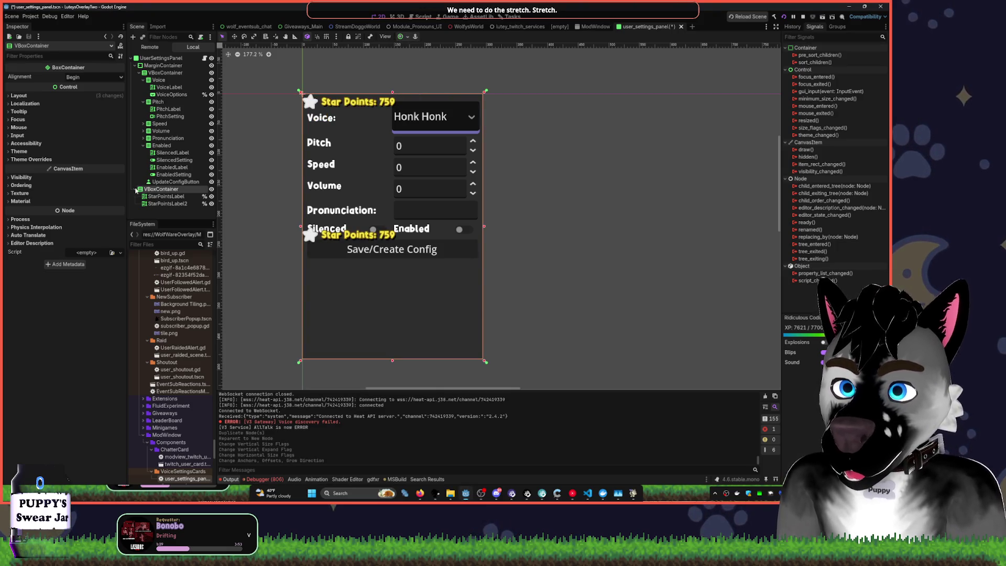
left_click(137, 66)
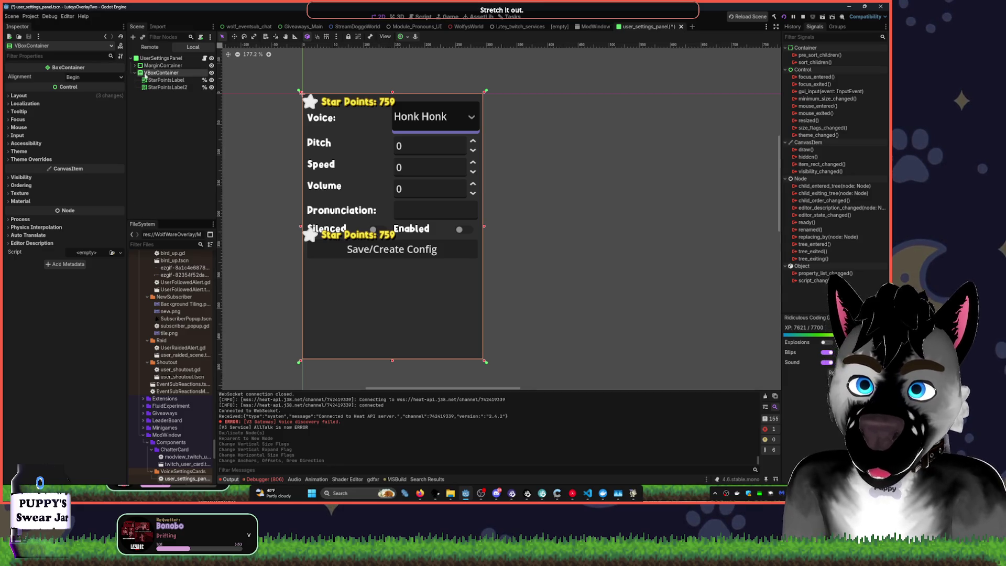
left_click_drag(149, 75, 163, 67)
left_click(140, 73)
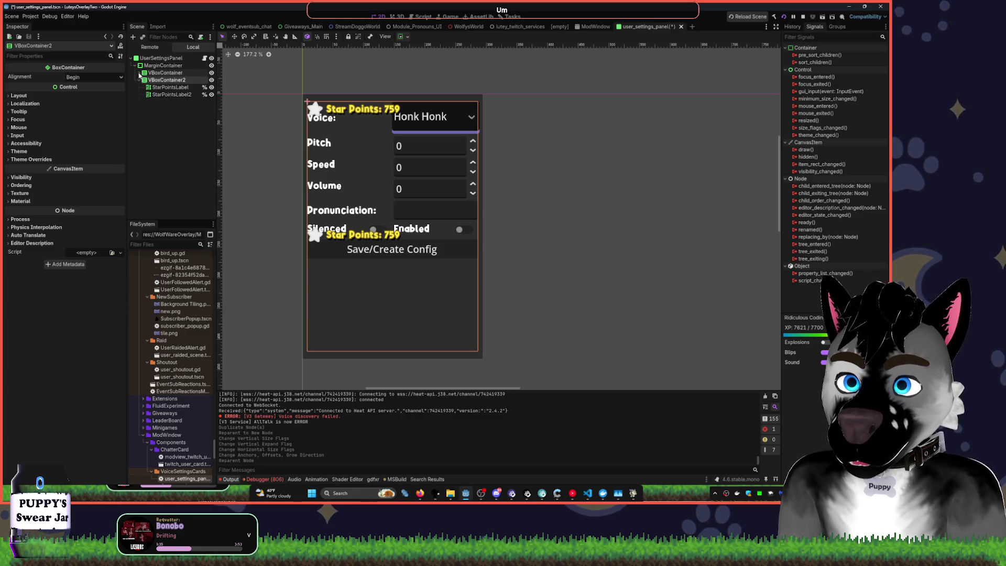
left_click(150, 87)
left_click_drag(149, 87, 157, 75)
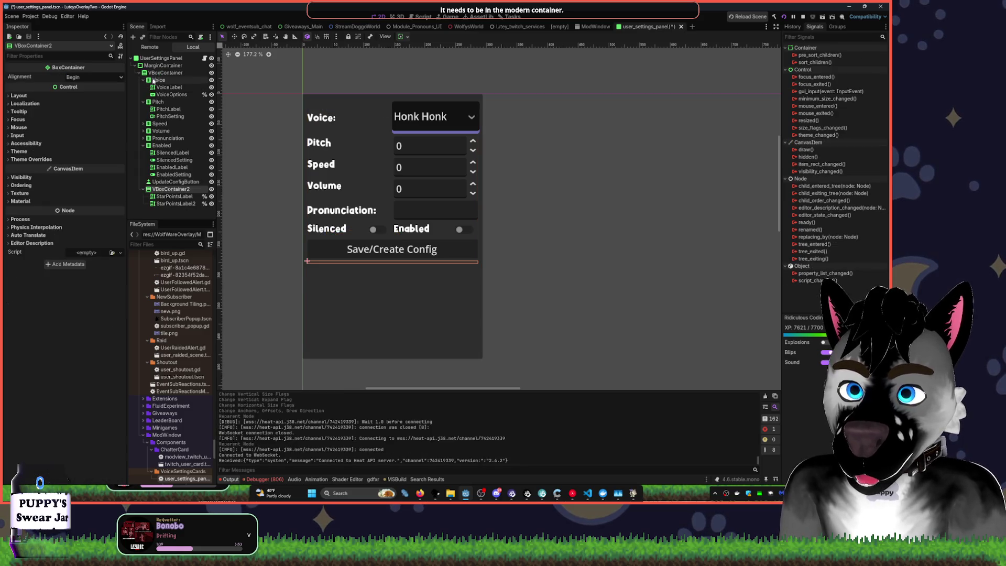
left_click(401, 37)
left_click(442, 94)
left_click(438, 106)
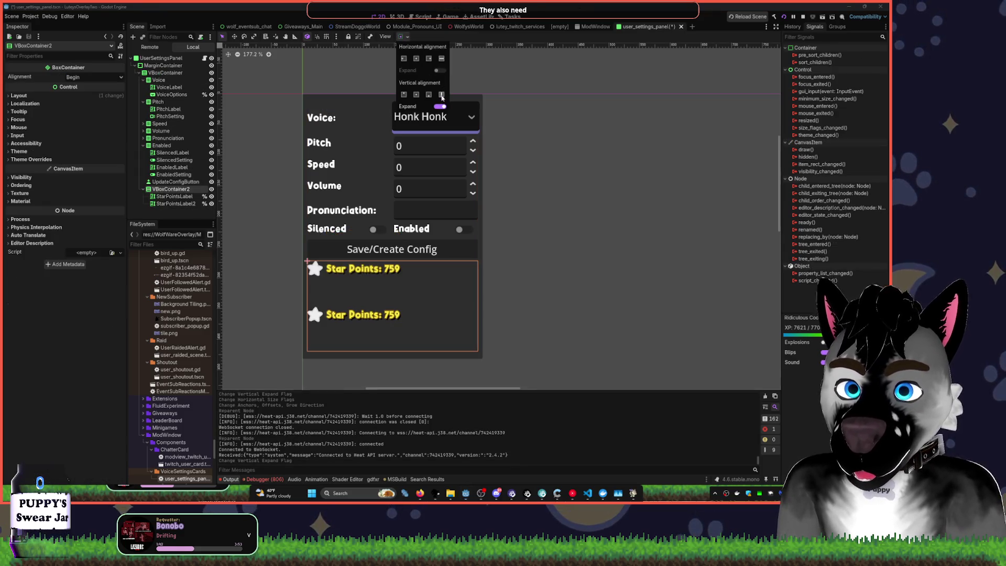
left_click(173, 207)
Rename StarPointsLabel2 to PronounLabel.
double_click(175, 207)
type("Pronoun")
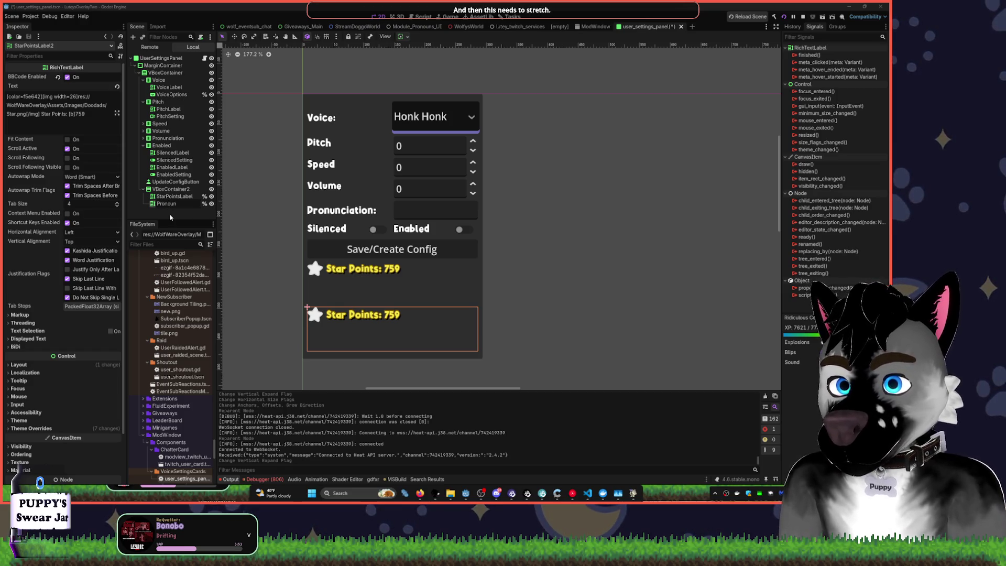
type("Label")
key("Return")
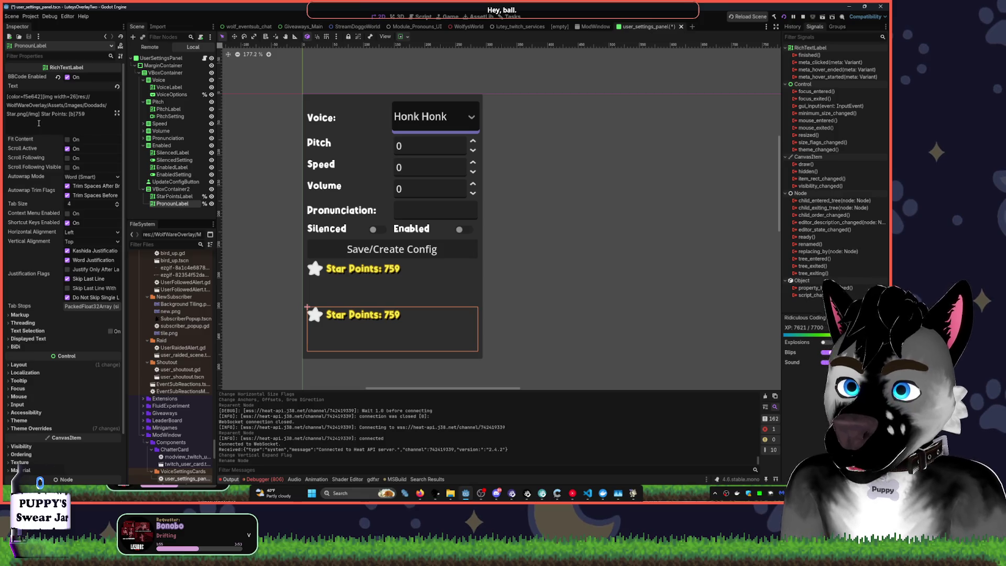
Replace 'Star Points' with 'Pronouns' in the label text and delete the star image tag.
mouse_move(41, 114)
left_mouse_down()
mouse_move(79, 115)
mouse_move(67, 117)
left_mouse_up()
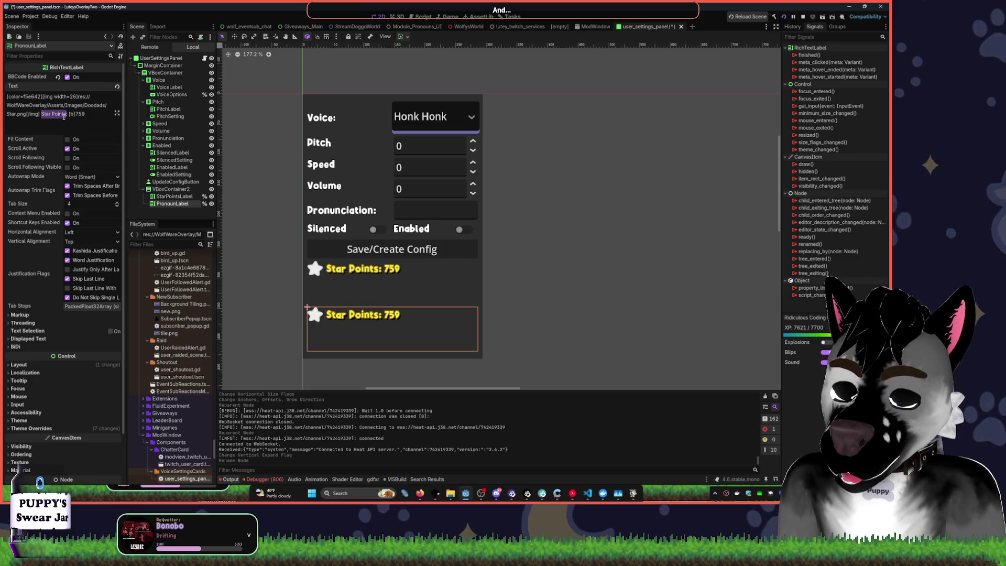
type("D")
type("ronouns")
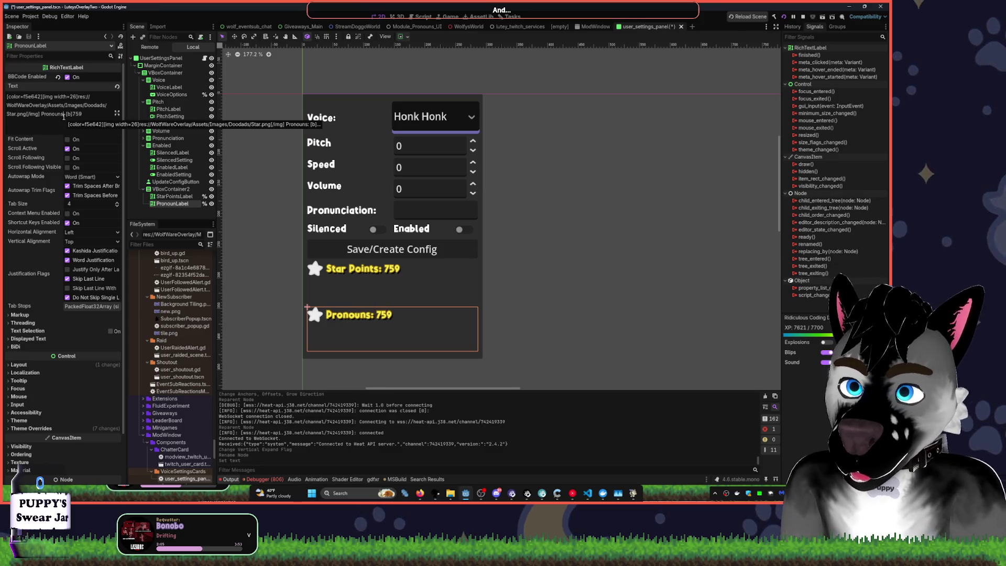
mouse_move(39, 115)
left_mouse_down()
mouse_move(16, 97)
mouse_move(43, 97)
left_mouse_up()
key("Delete")
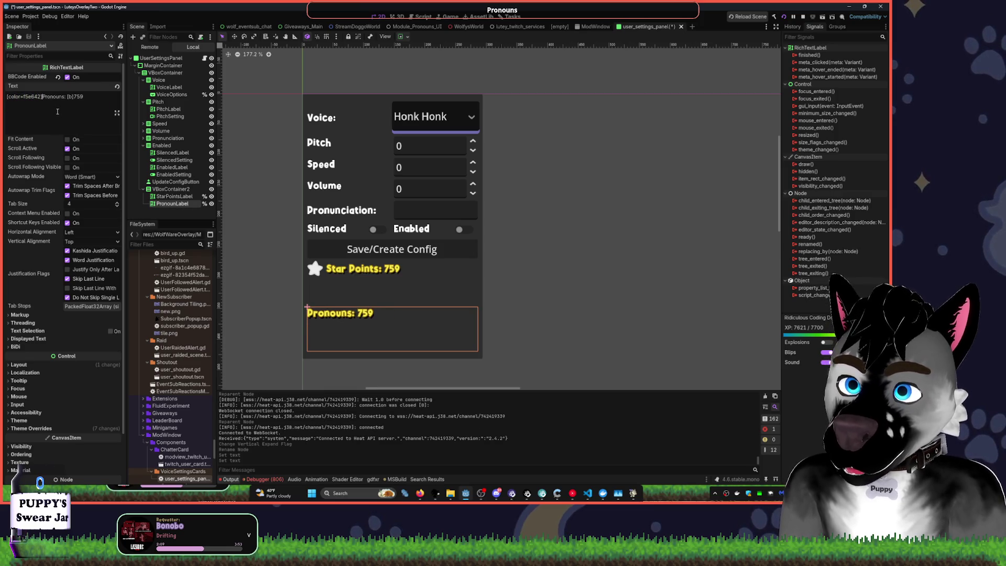
key("ctrl+shift+Left")
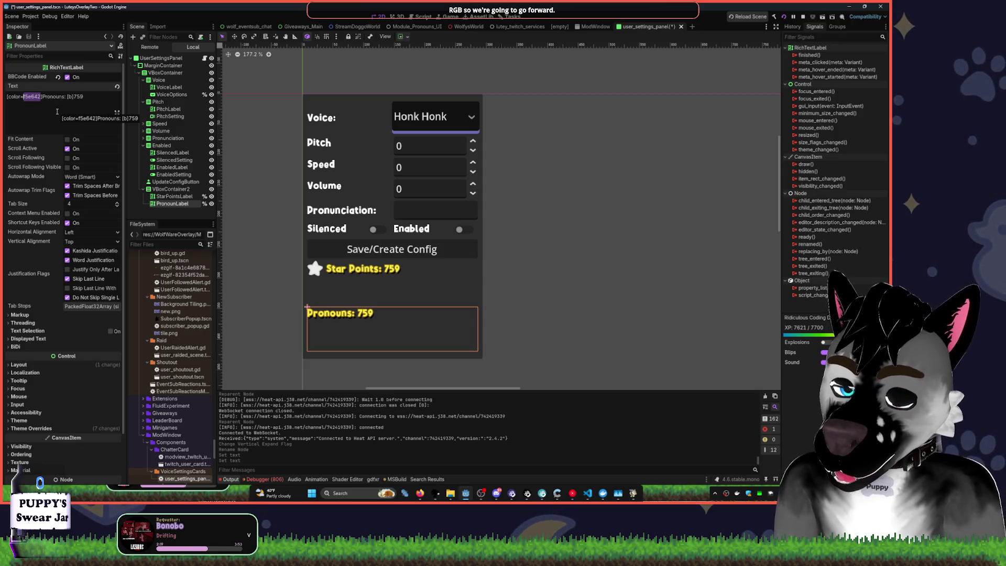
Change the Pronouns label's BBCode colour from f5e642 to a8035e.
type("65")
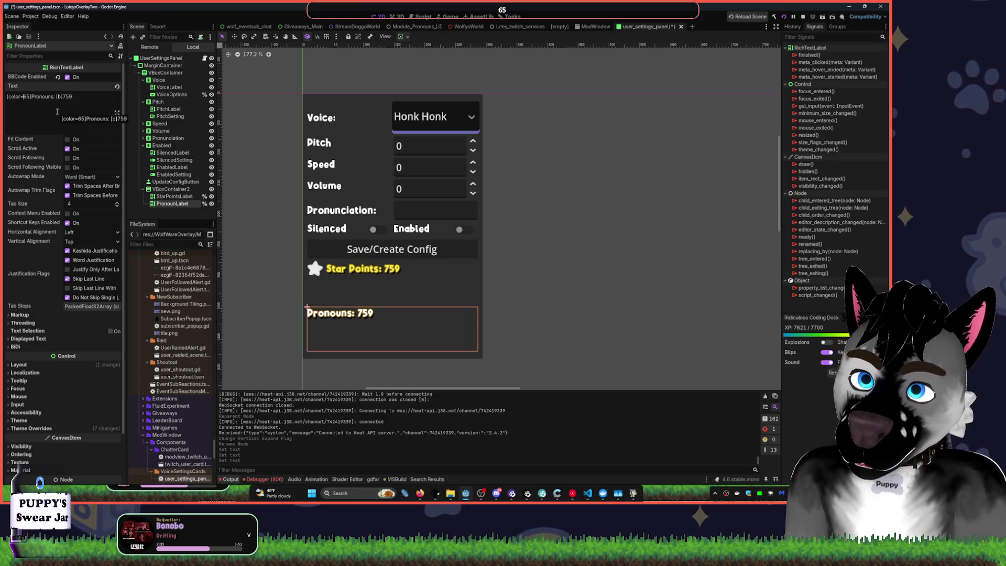
key("BackSpace")
type("ae")
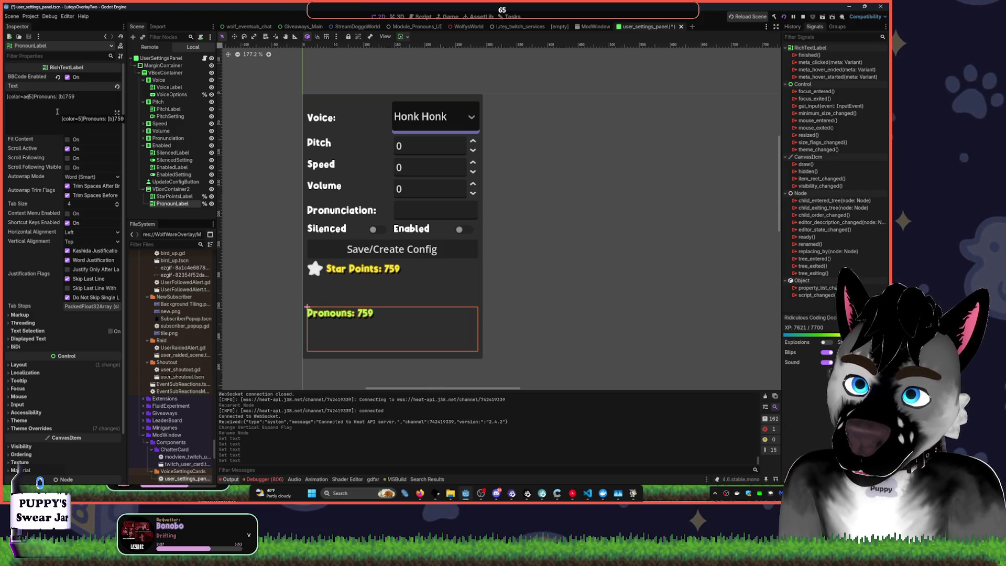
key("Delete")
type("2")
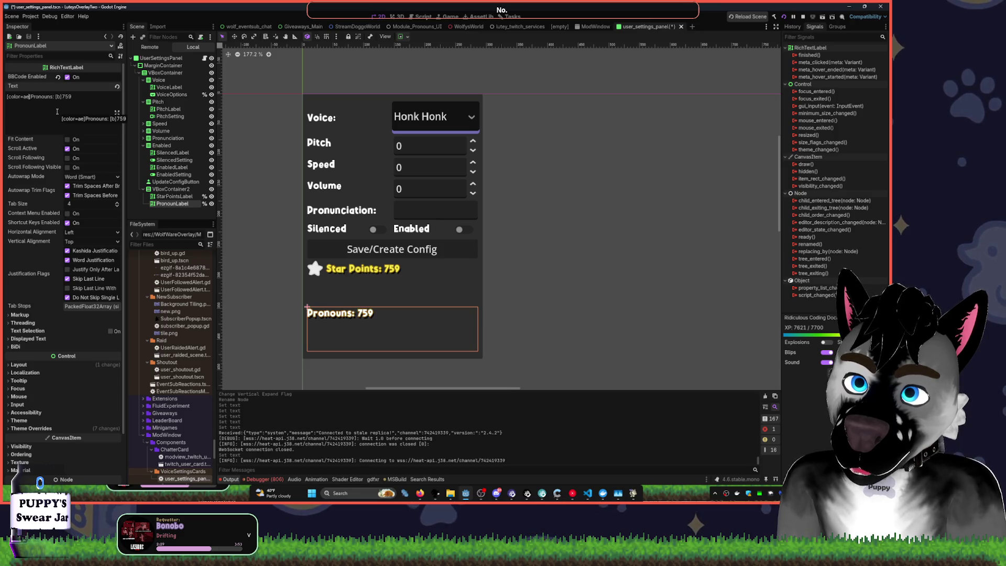
type("3")
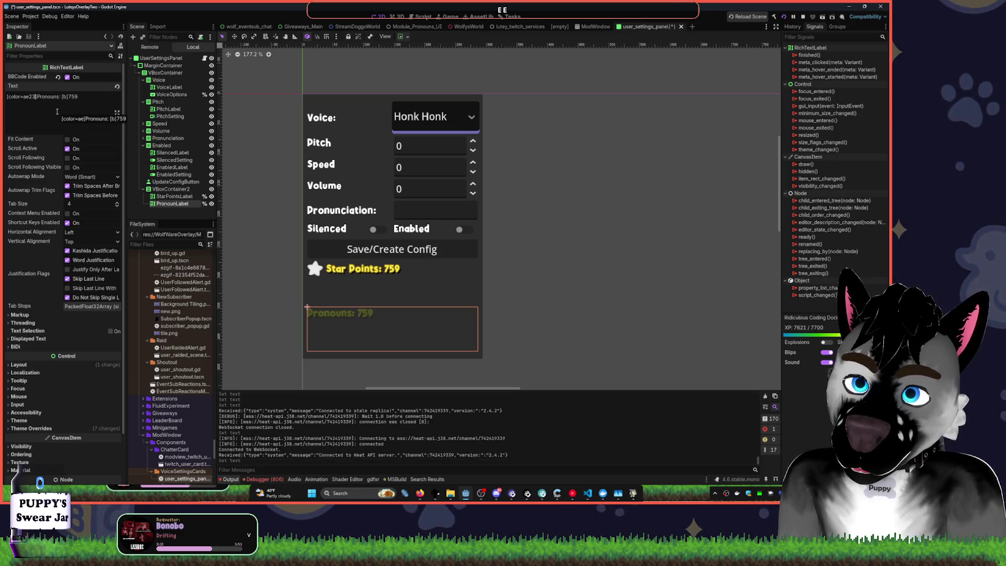
type("ae")
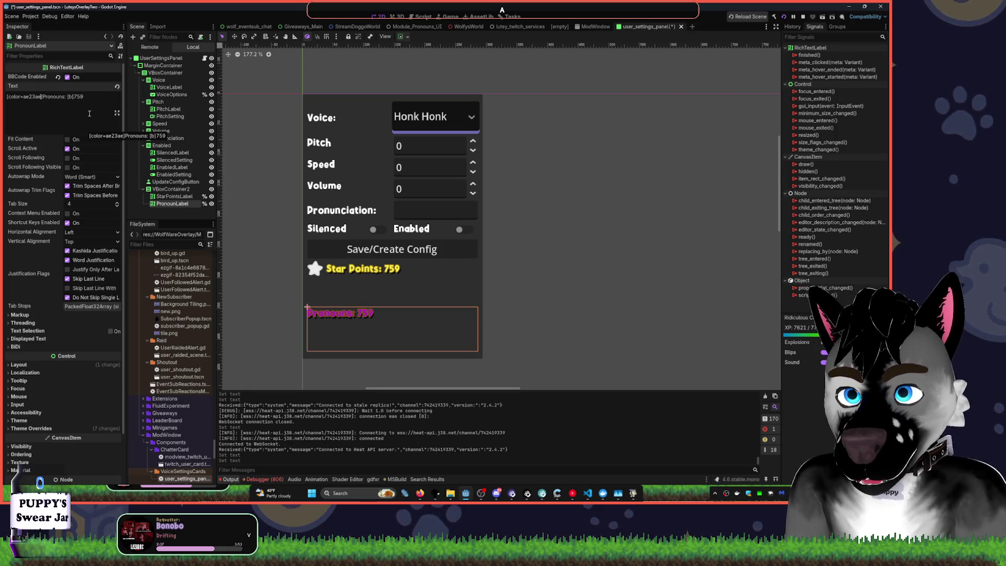
scroll(69, 179, "down", 2)
scroll(62, 309, "up", 2)
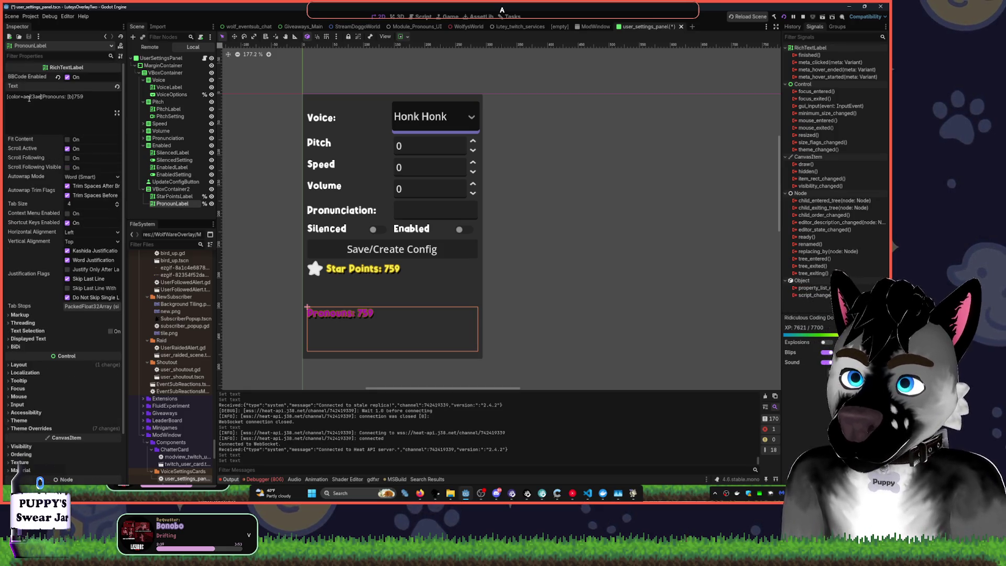
mouse_move(57, 192)
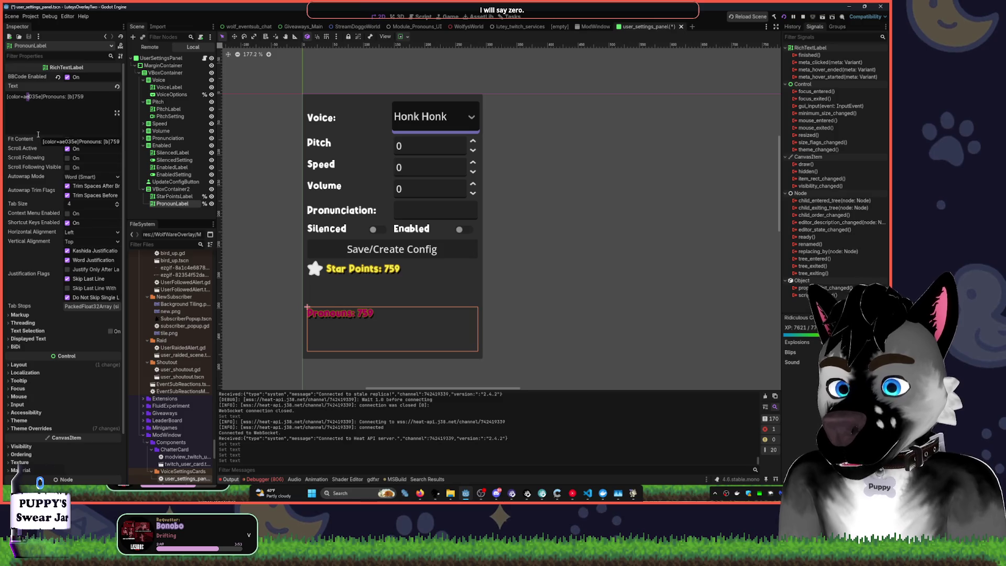
left_click(59, 132)
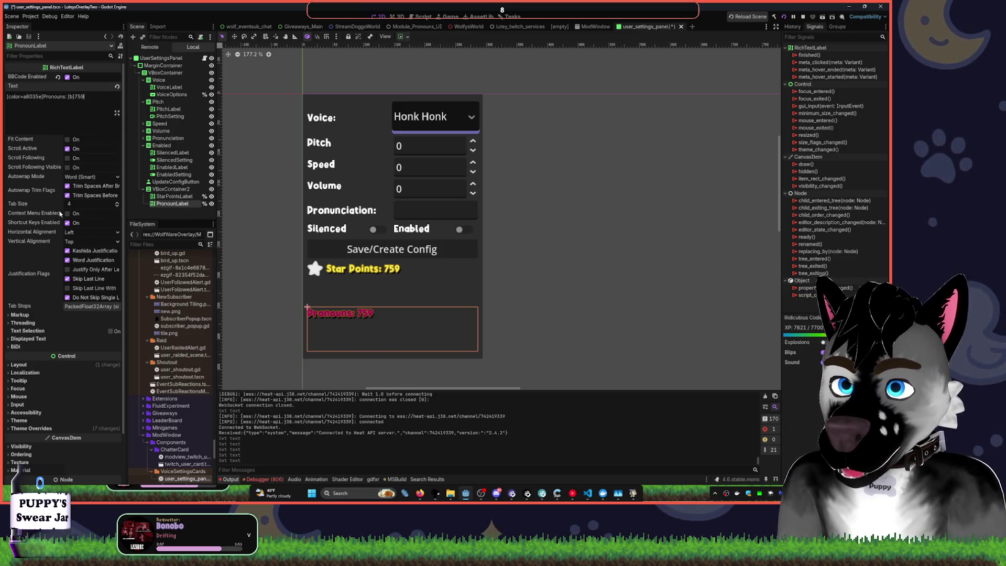
Make the label's embedded sub-resources unique and confirm.
left_click(120, 47)
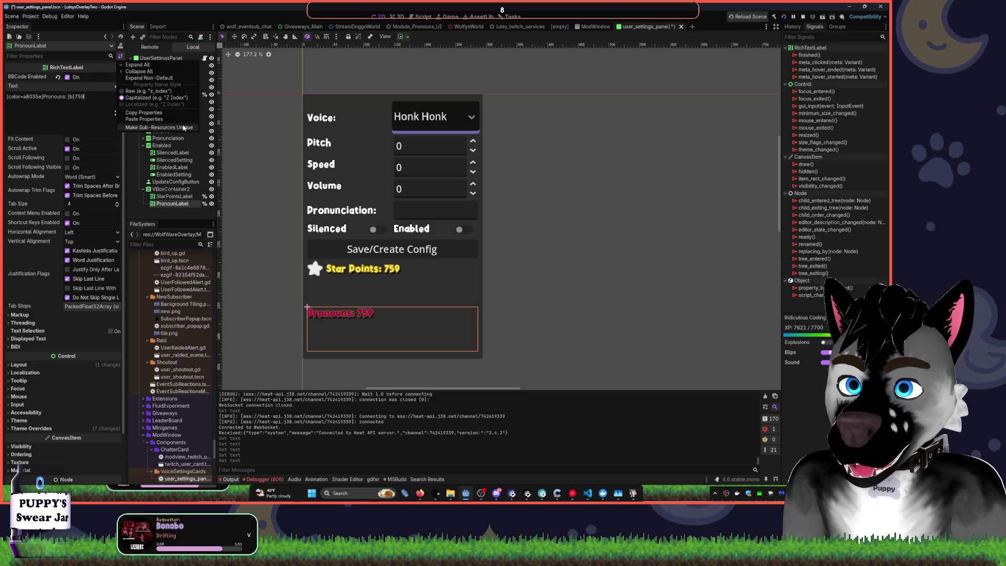
left_click(157, 128)
left_click(406, 297)
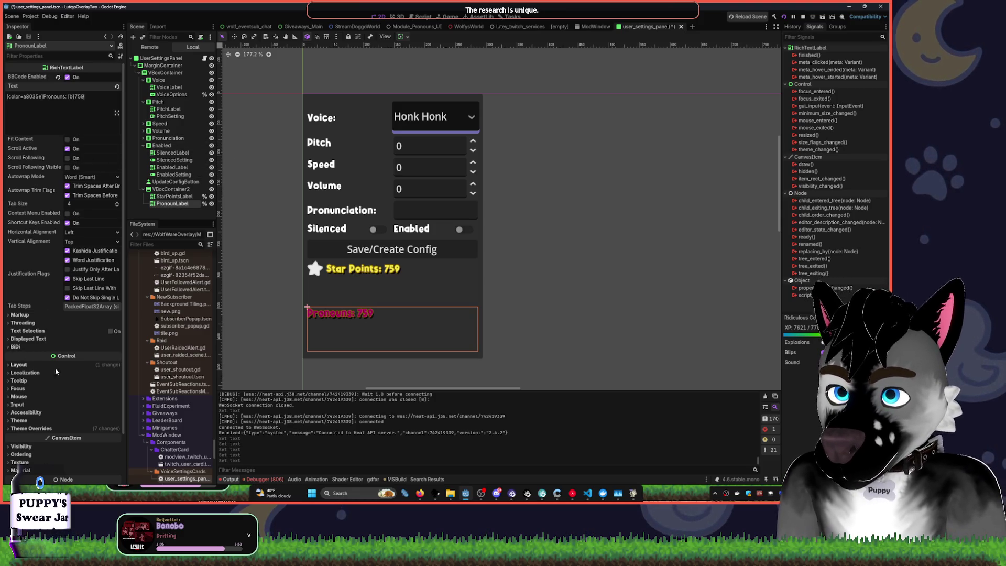
left_click(57, 429)
Expand the label's theme overrides and set Font Outline Color to purple (ab1be5).
scroll(32, 409, "down", 3)
left_click(30, 347)
left_click(29, 341)
left_click(30, 334)
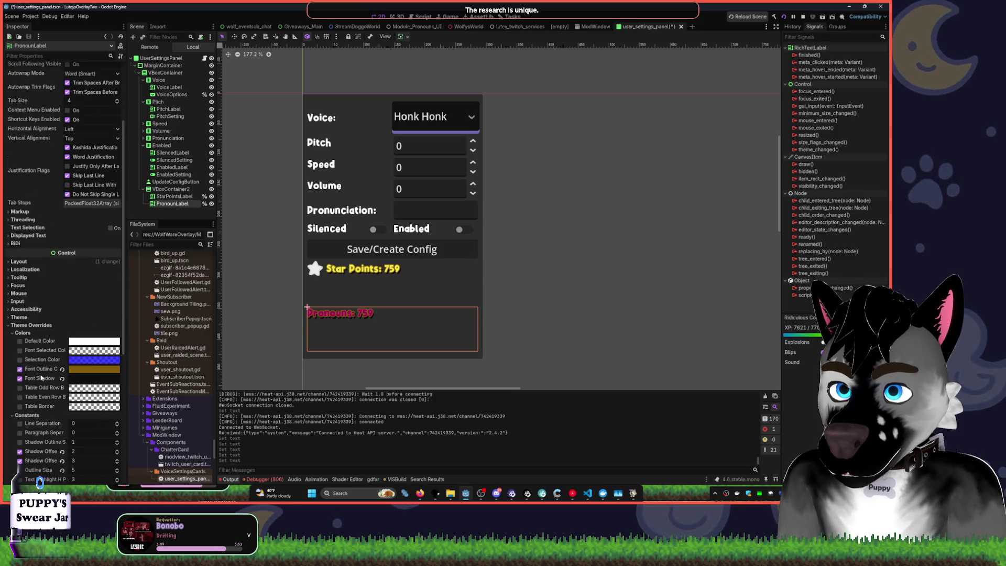
left_click(79, 372)
left_click(135, 210)
mouse_move(136, 209)
left_mouse_down()
mouse_move(136, 198)
mouse_move(145, 285)
left_mouse_up()
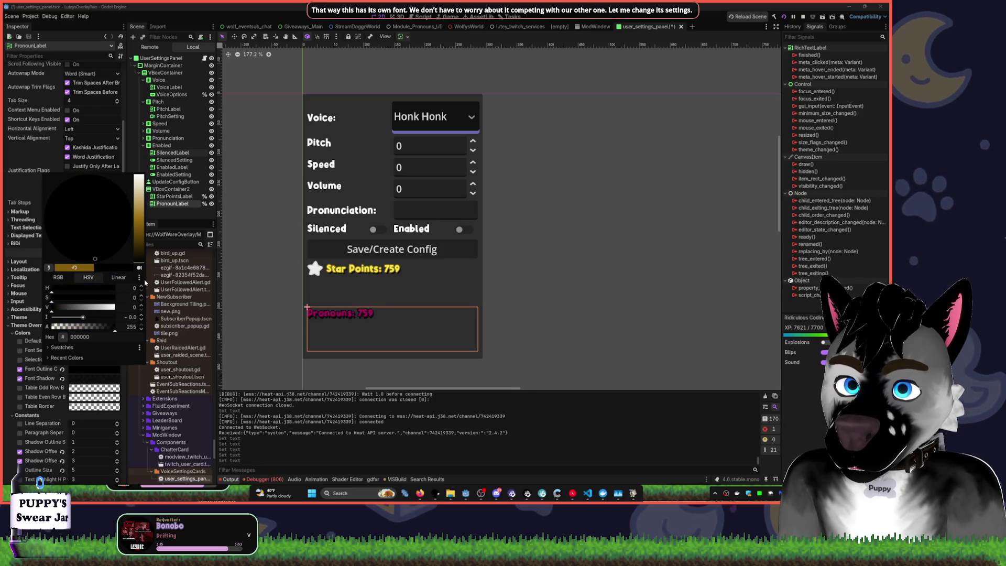
mouse_move(137, 246)
left_mouse_down()
mouse_move(138, 181)
mouse_move(116, 192)
mouse_move(140, 181)
mouse_move(141, 265)
mouse_move(140, 250)
left_mouse_up()
Try shadow offsets 1/2 and outline size 6, then revert them, keeping the purple outline.
scroll(310, 337, "up", 6)
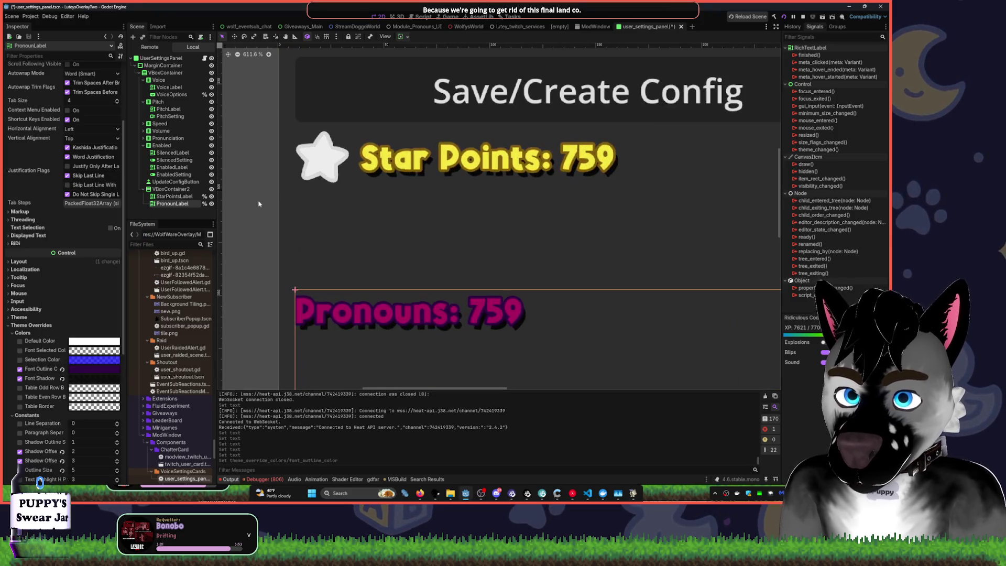
scroll(44, 315, "down", 5)
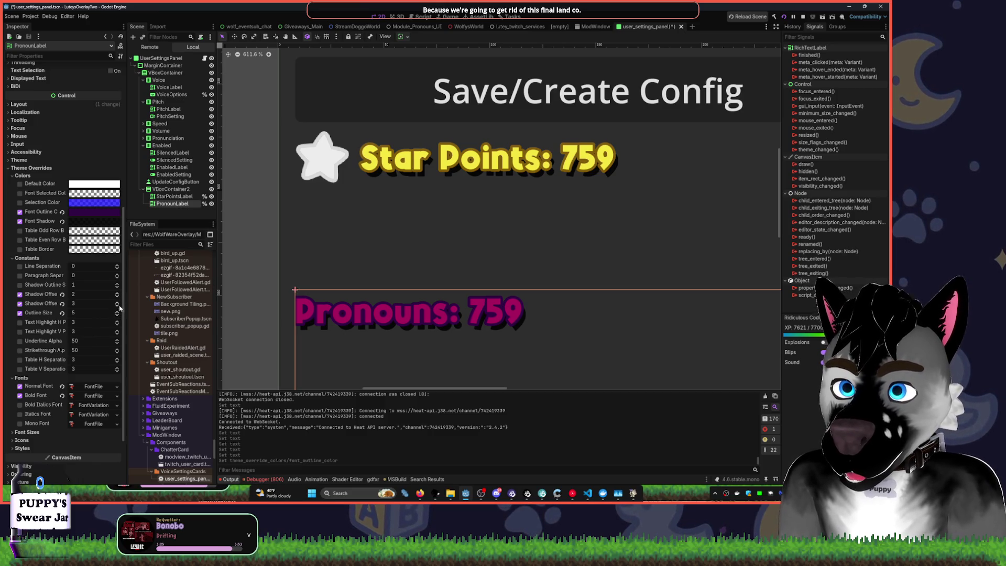
left_click(117, 297)
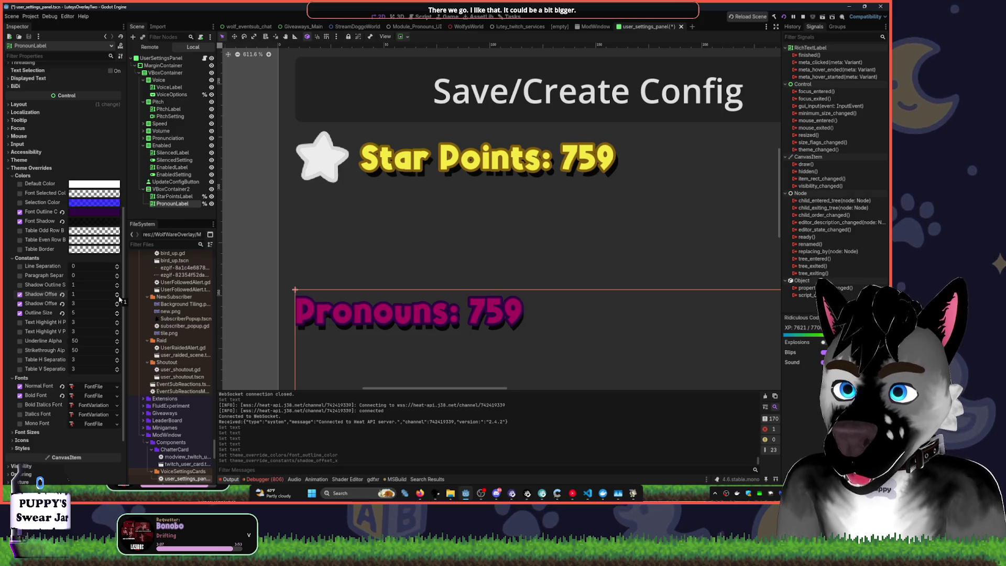
left_click(117, 306)
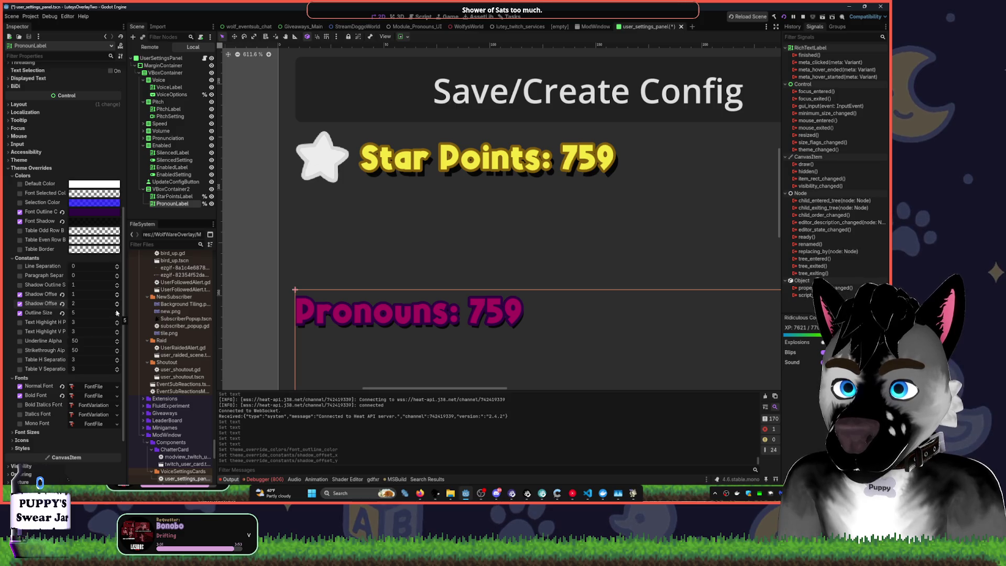
left_click(117, 311)
left_click(118, 315)
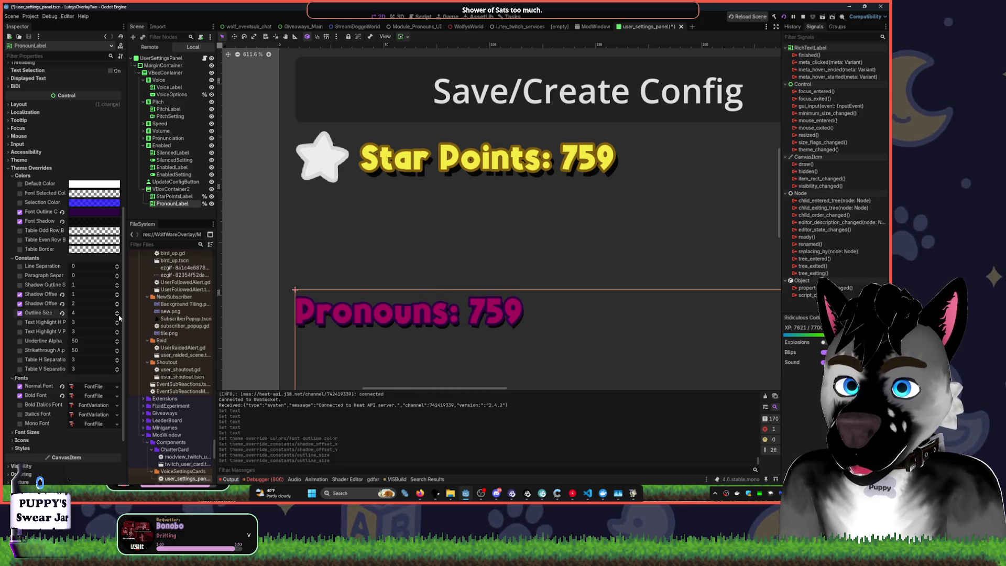
key("ctrl+z")
key("ctrl+z")
key("ctrl+z")
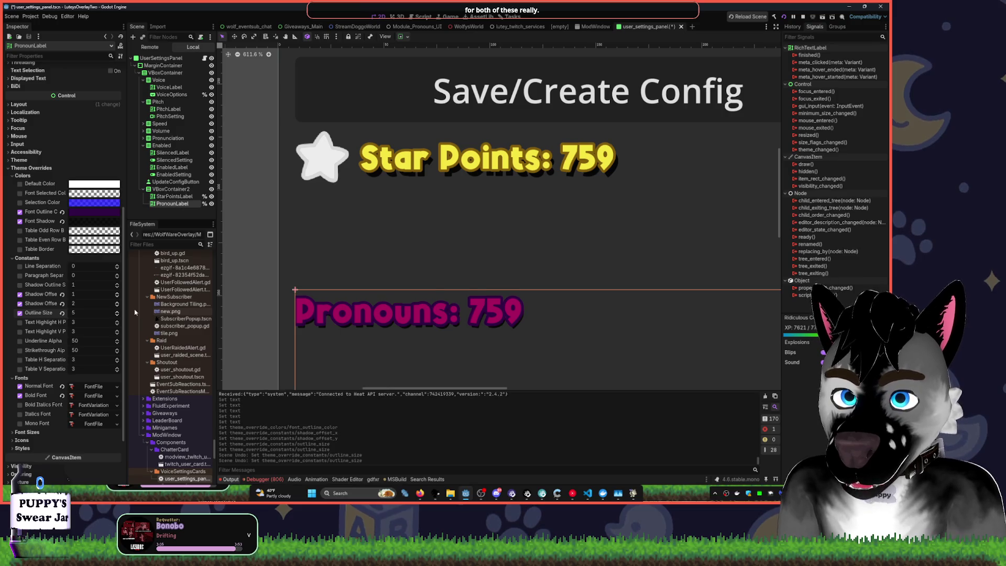
key("ctrl+z")
key("ctrl+shift+z")
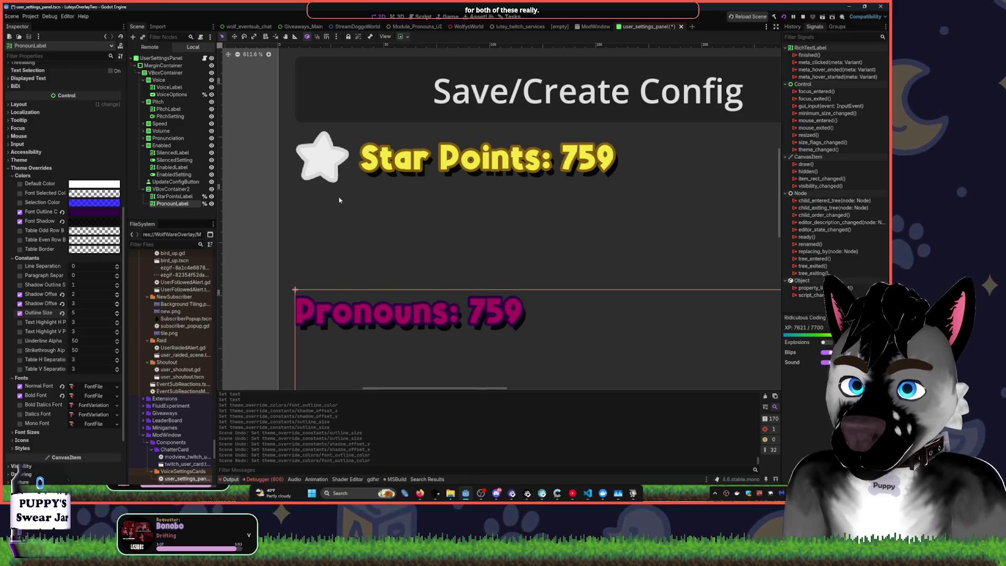
scroll(173, 367, "down", 5)
scroll(332, 279, "down", 4)
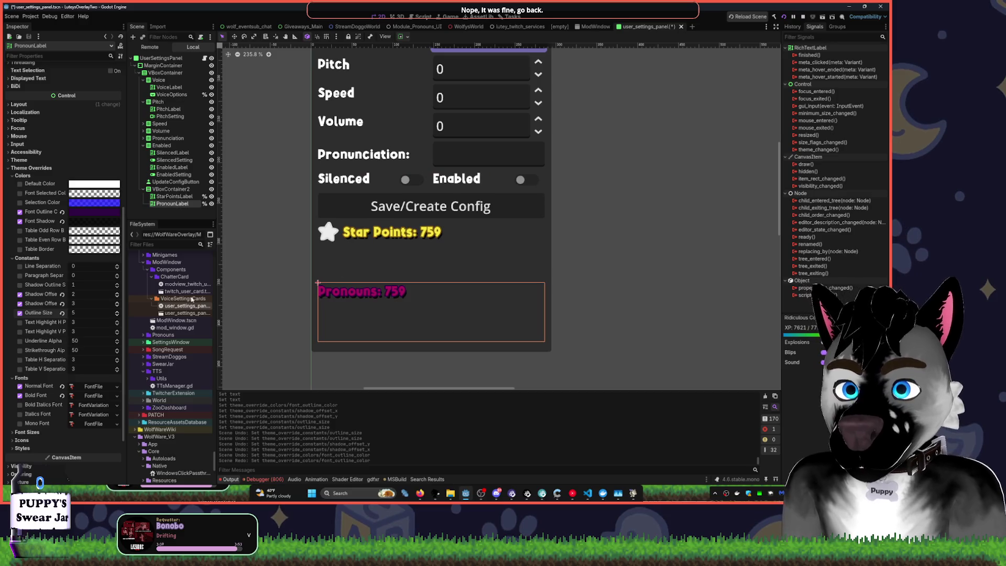
Replace '759' in the Pronouns label text with 'borgar' and save the scene.
scroll(95, 110, "up", 5)
double_click(79, 97)
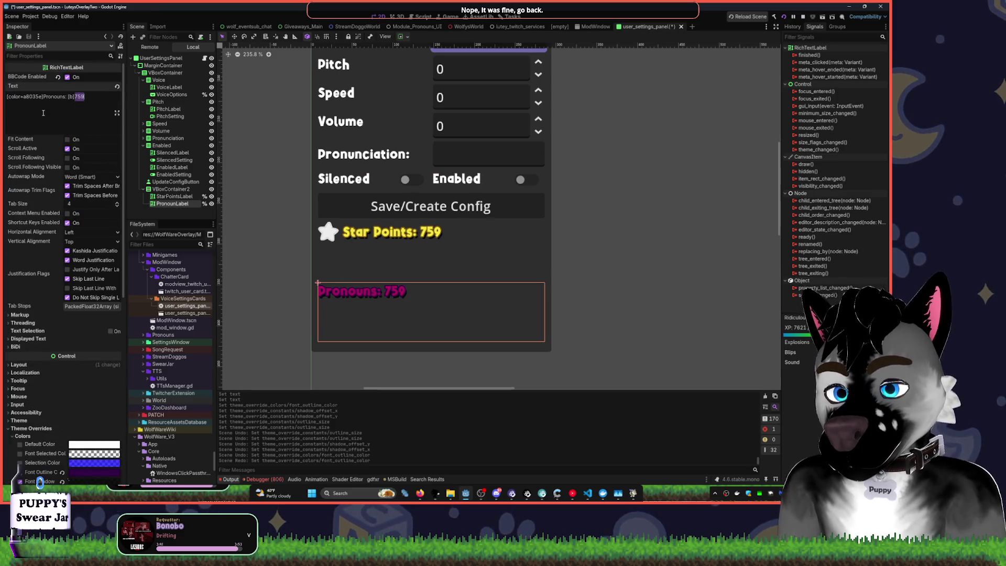
type("borgar")
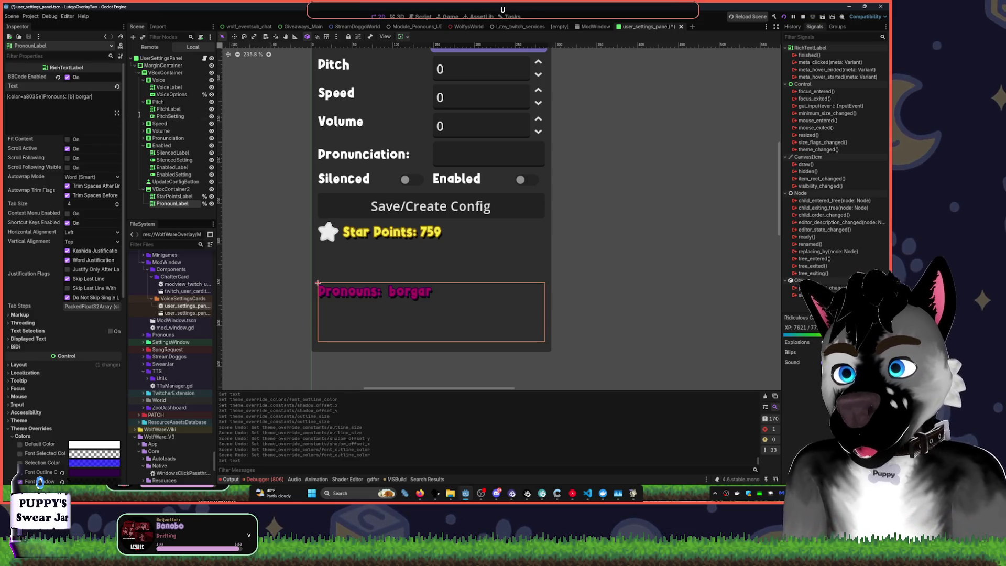
key("ctrl+s")
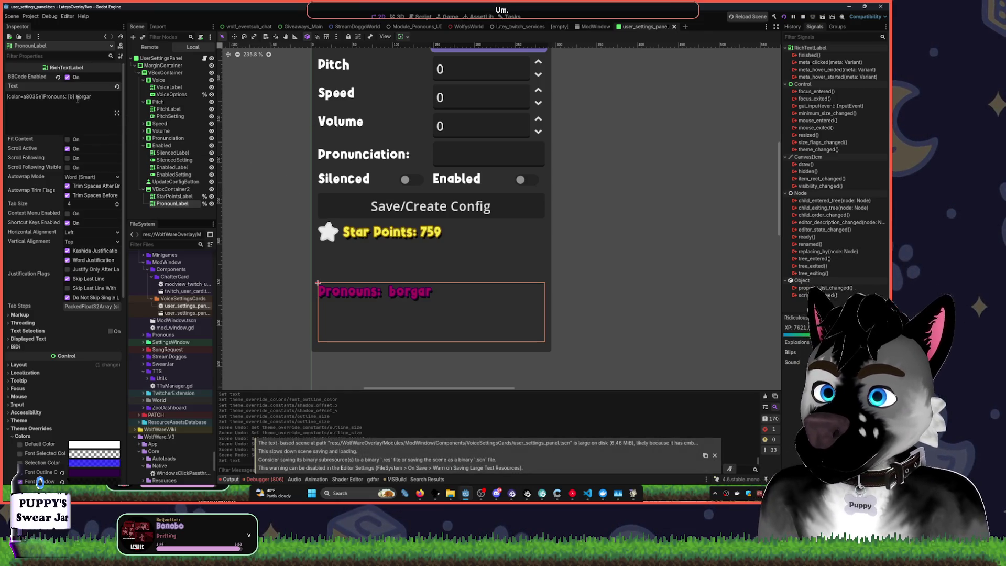
Insert a cheese emoji before 'borgar' and save the scene again.
key("super+period")
type("che")
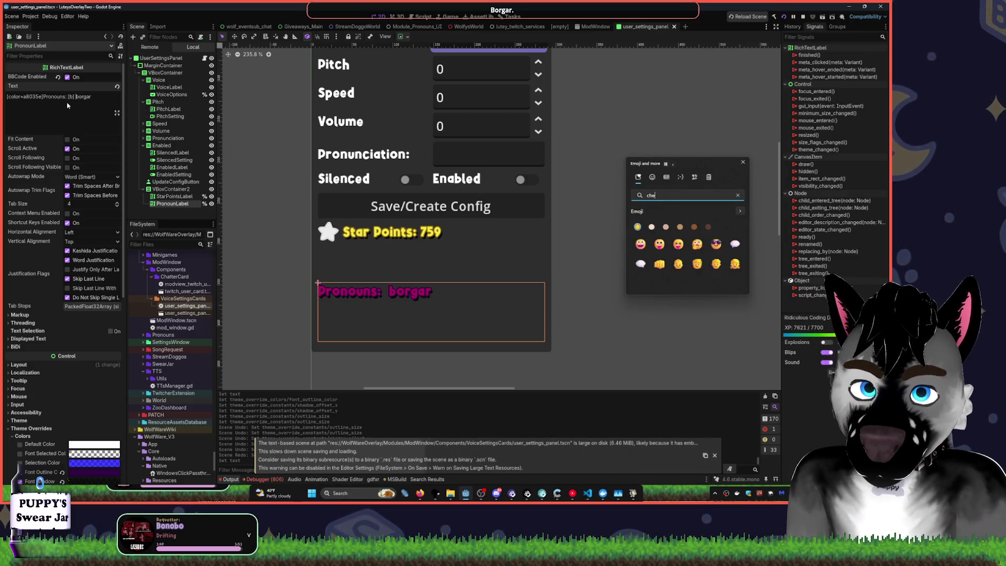
type("ese")
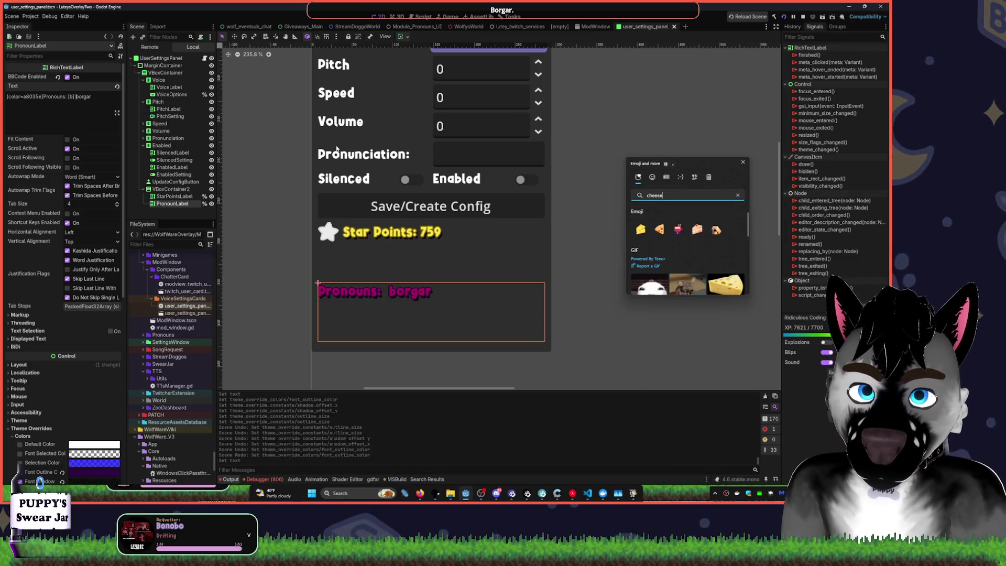
key("Down")
key("Return")
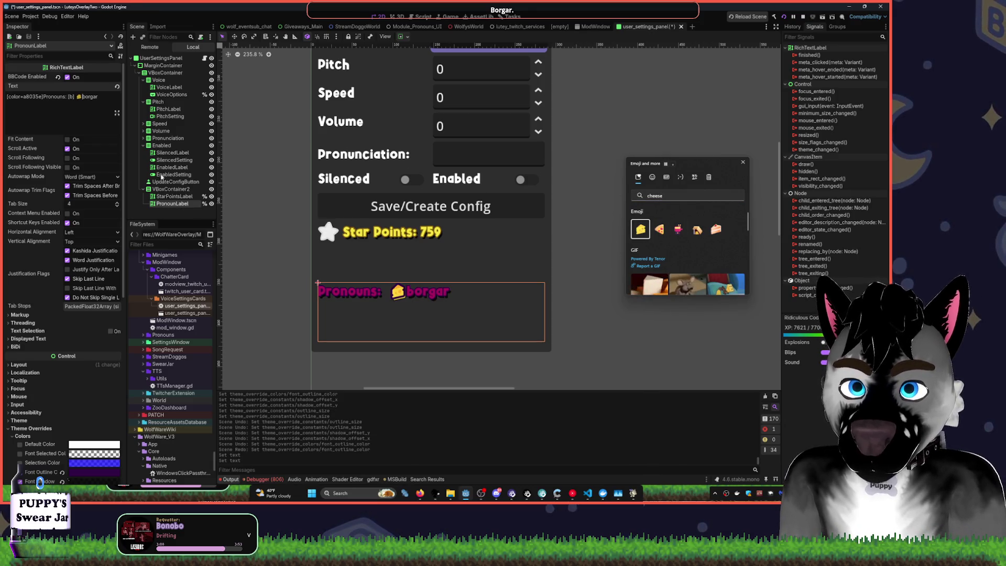
key("Escape")
key("ctrl+s")
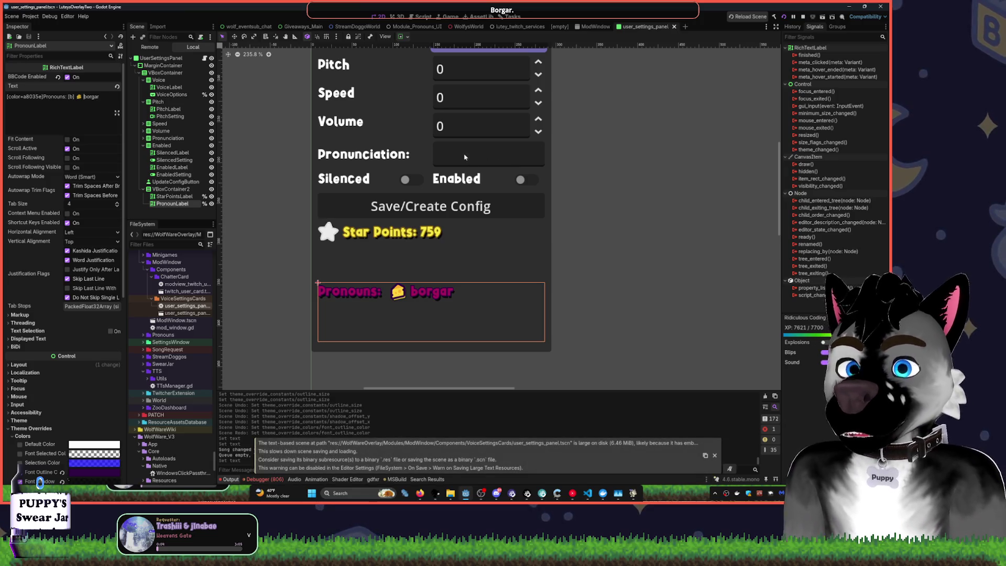
left_click(81, 107)
type("[col")
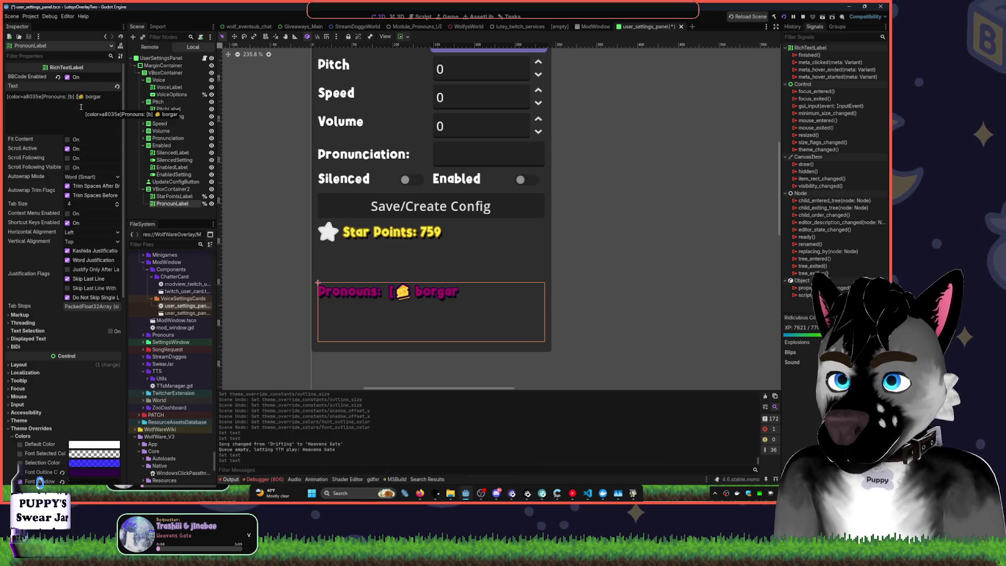
type("or=")
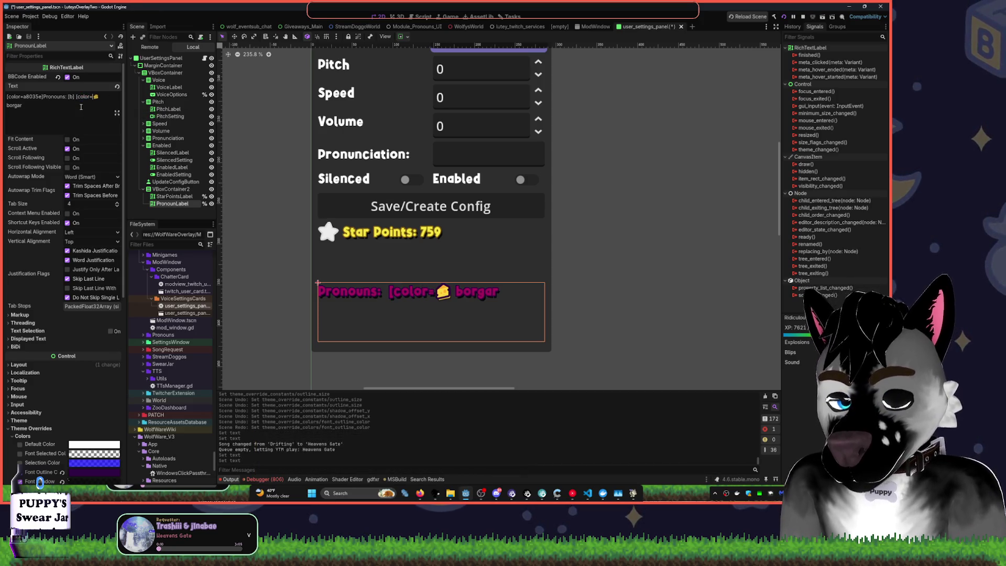
type("]")
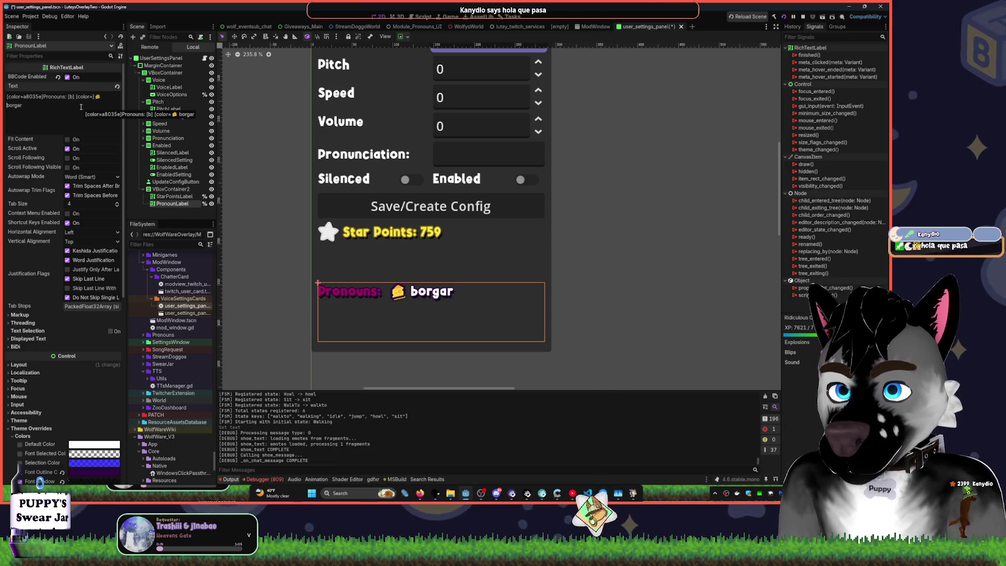
type("[/c ")
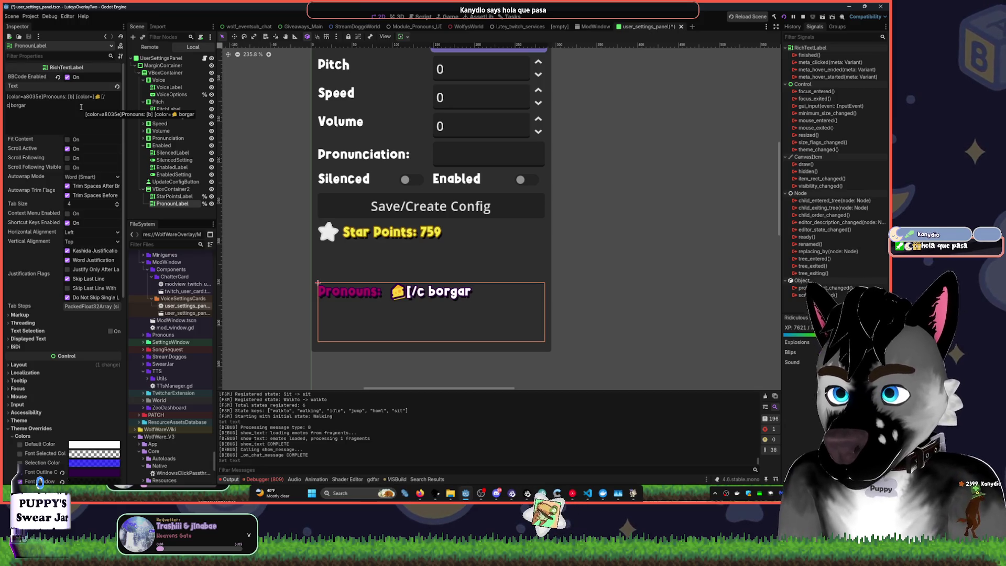
type("olor]")
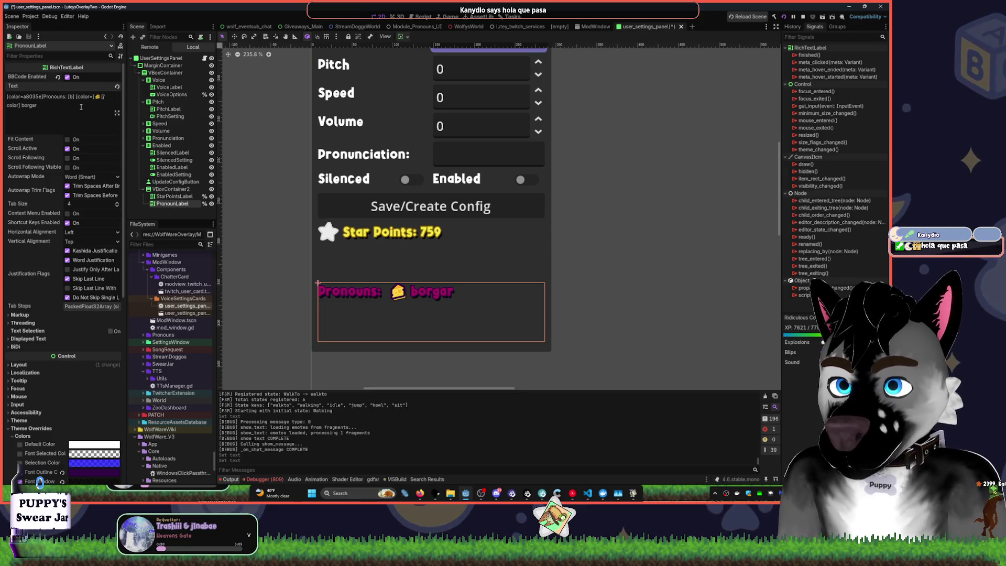
type(" wh")
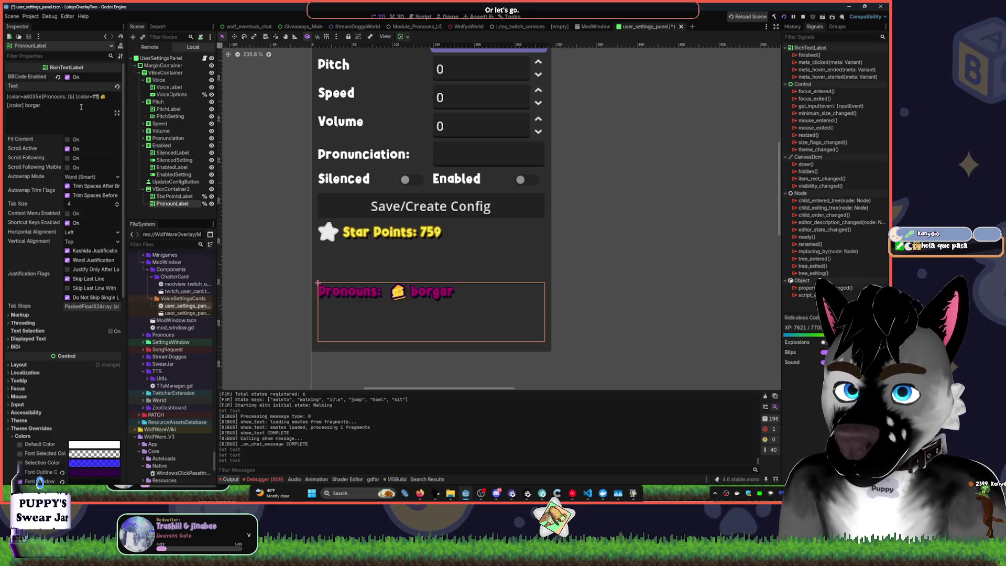
type("ite")
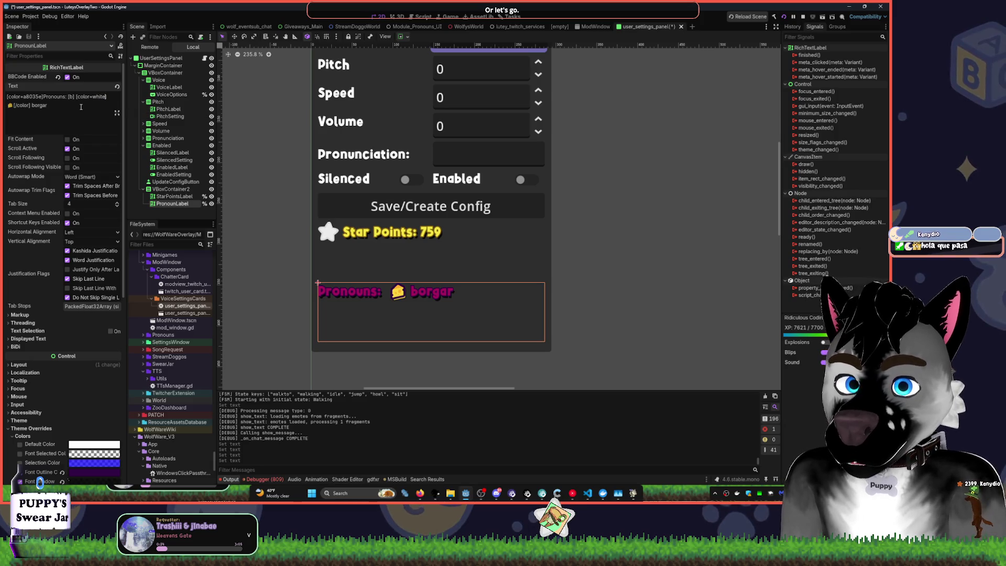
key("BackSpace")
key("BackSpace")
key("BackSpace")
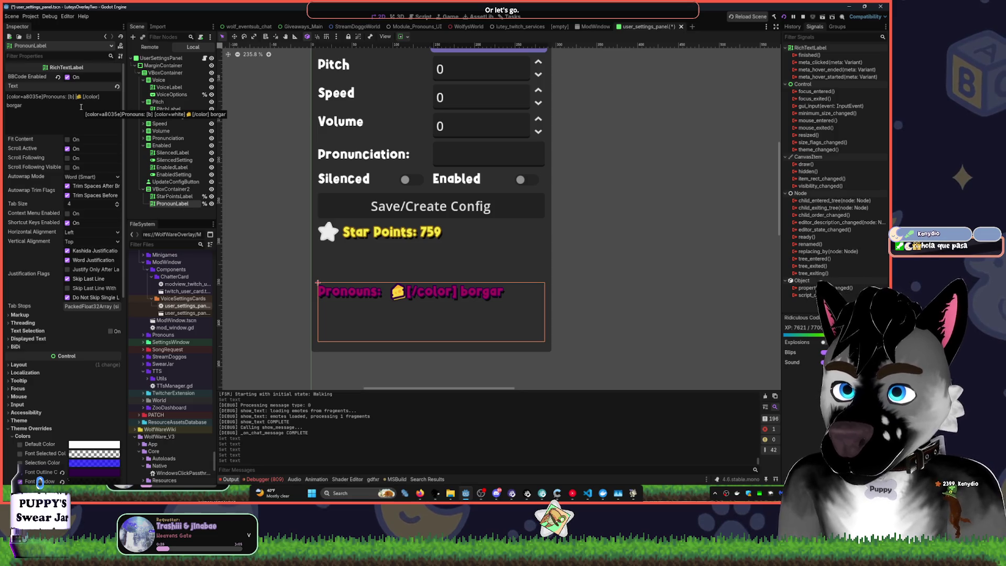
key("Delete")
key("Delete")
key("Delete")
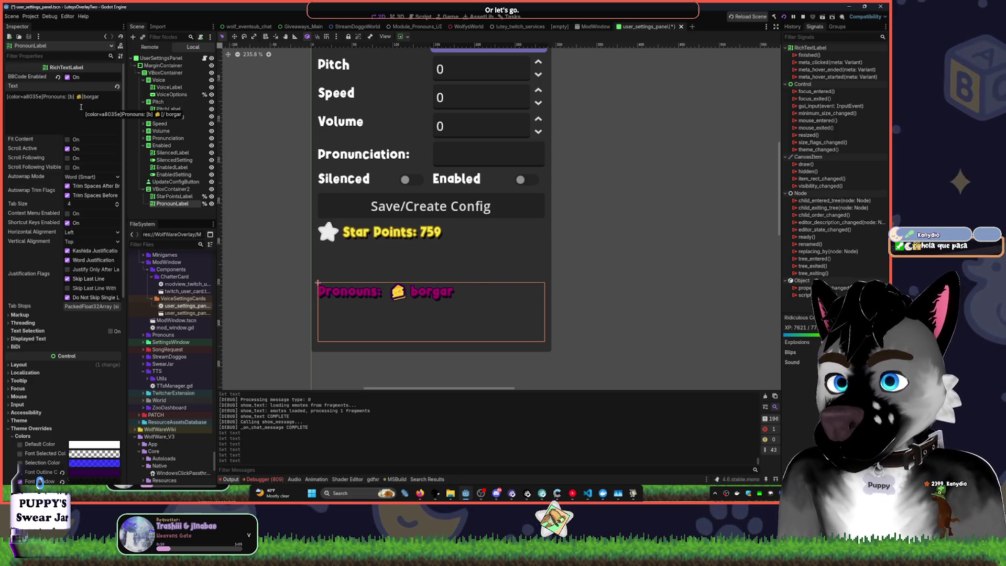
key("BackSpace")
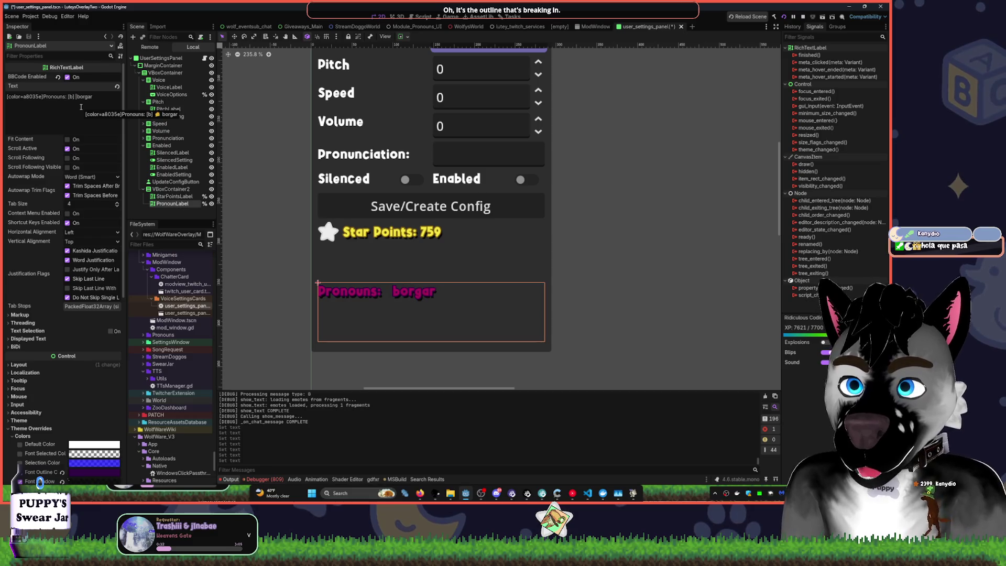
key("ctrl+z")
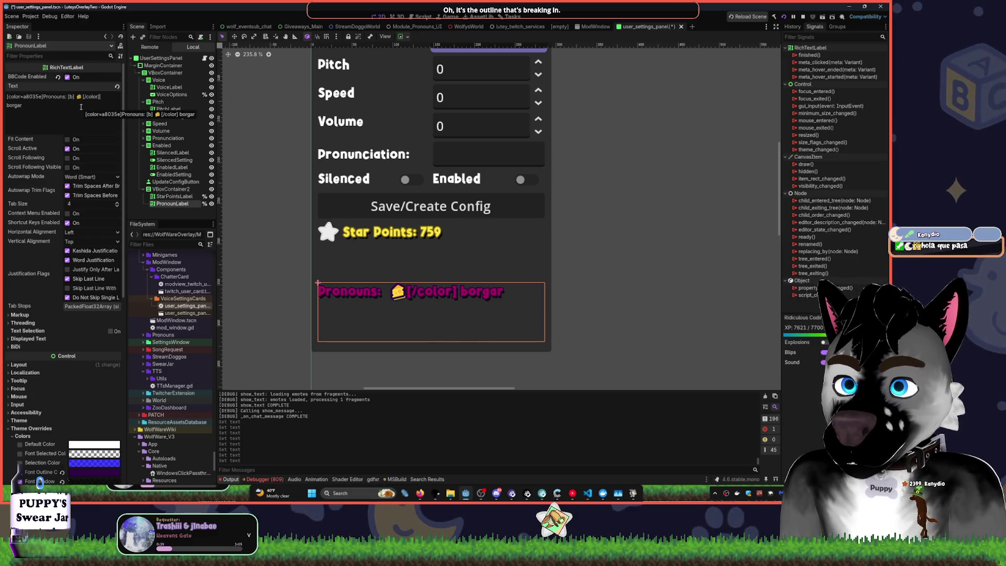
left_click_drag(82, 97, 98, 95)
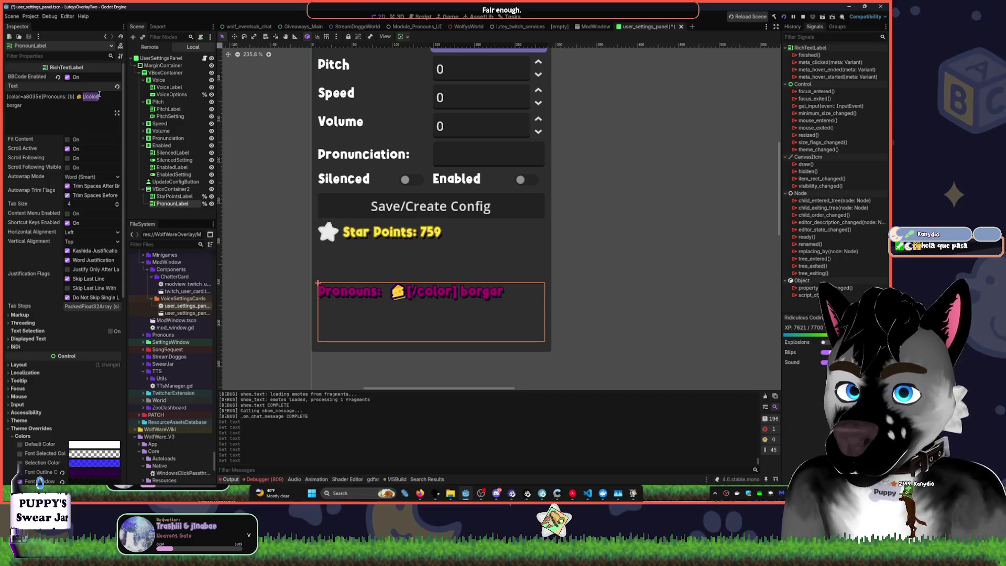
key("BackSpace")
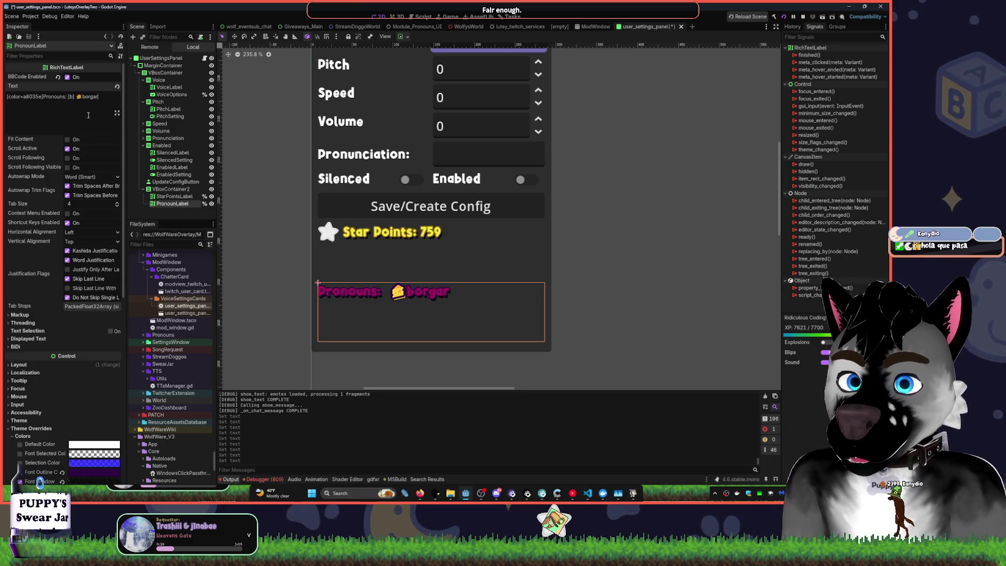
left_click(82, 96)
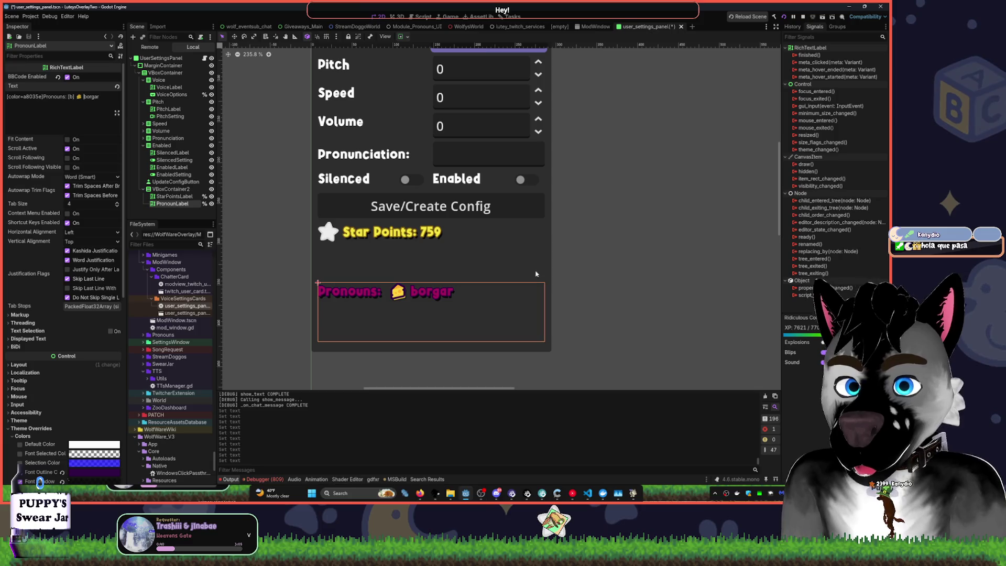
left_click(175, 196)
key("ctrl+s")
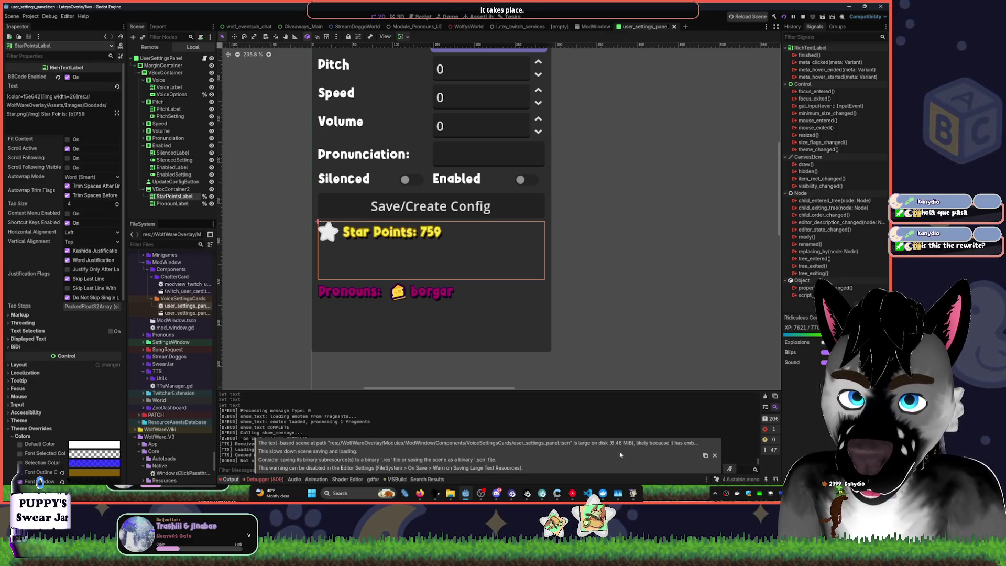
Stop the running game, delete the emoji from PronounLabel's text, and save.
left_click(803, 17)
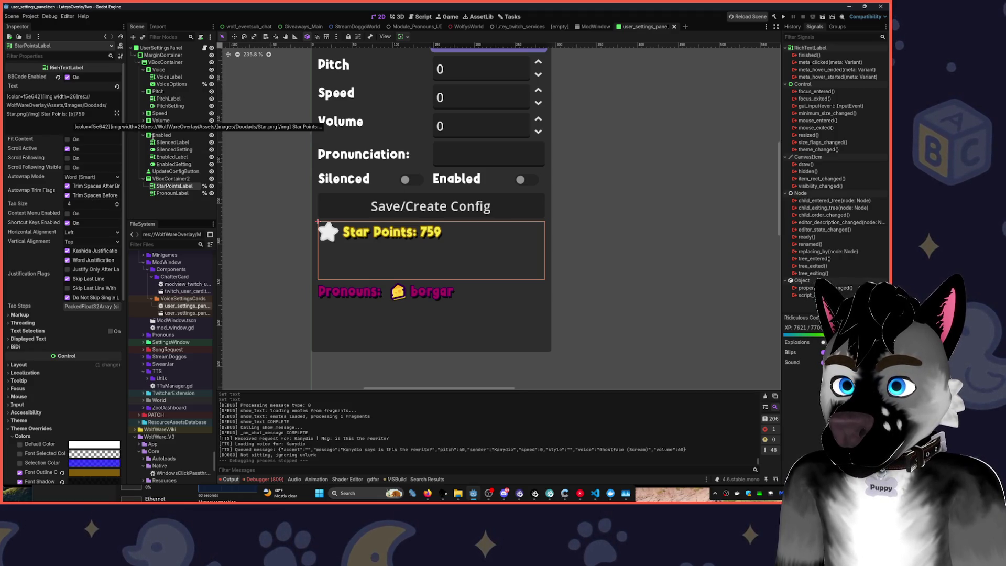
left_click(197, 194)
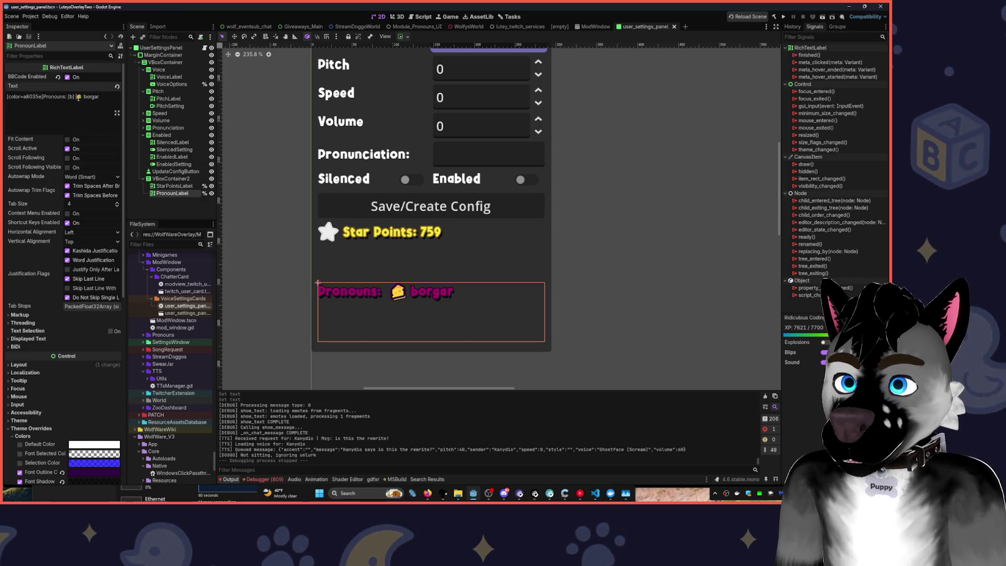
key("BackSpace")
key("ctrl+s")
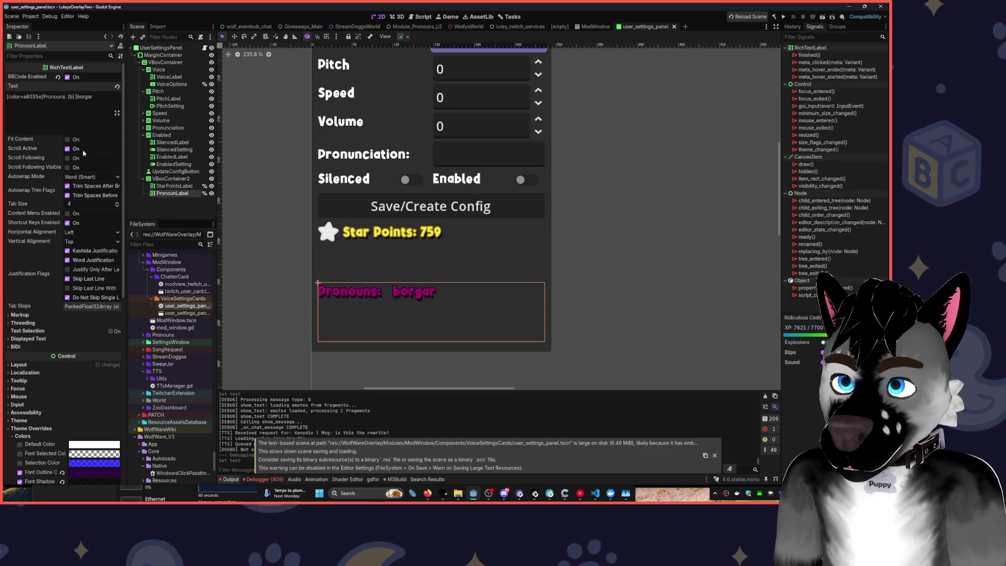
Remove the embedded star [img] tag from StarPointsLabel's text and save the scene.
left_click(174, 186)
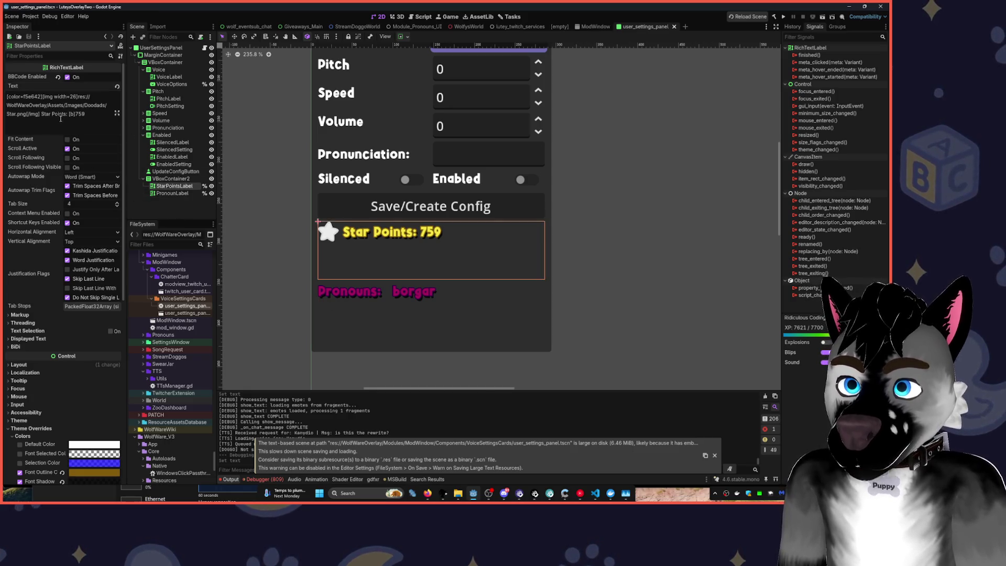
mouse_move(42, 113)
left_mouse_down()
mouse_move(21, 105)
mouse_move(44, 97)
left_mouse_up()
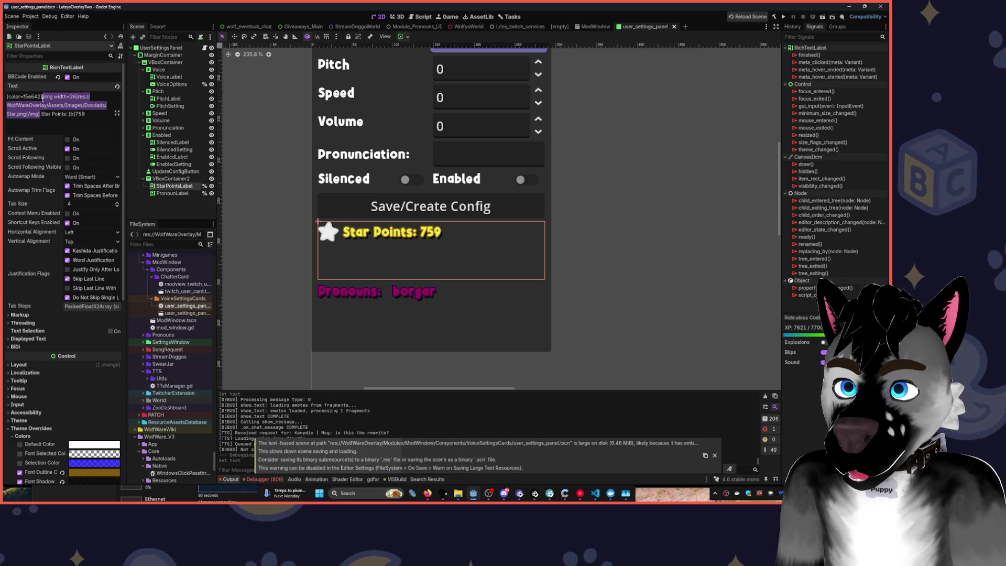
key("BackSpace")
key("ctrl+s")
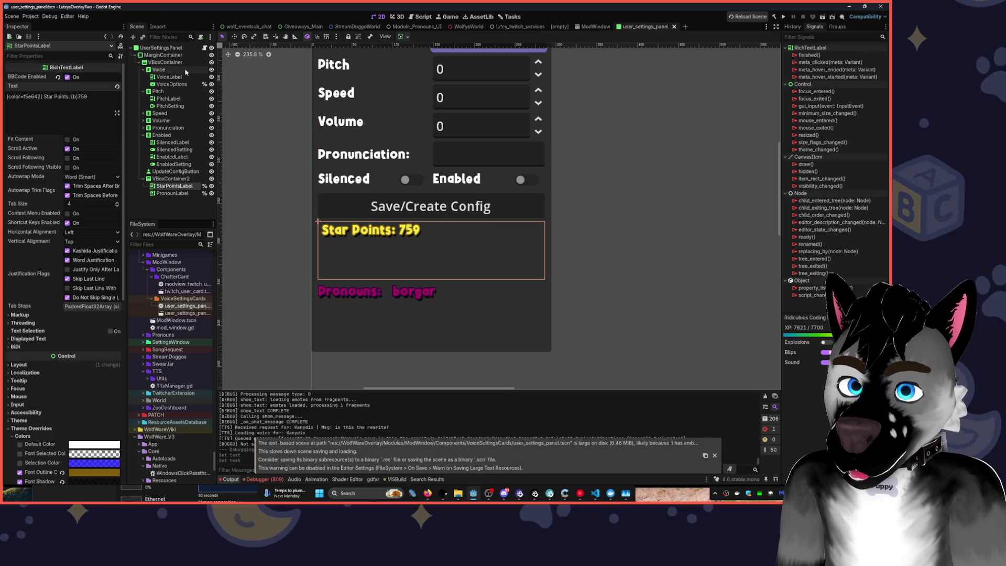
Preview the UserSettingsPanel theme, reselect PronounLabel, resave the scene, and open Windows search.
left_click(182, 48)
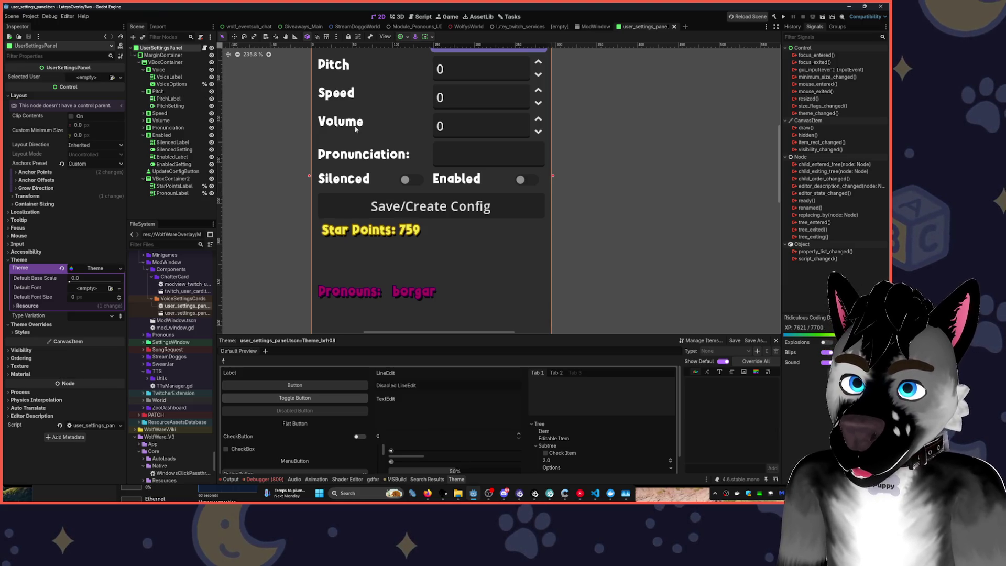
left_click(177, 194)
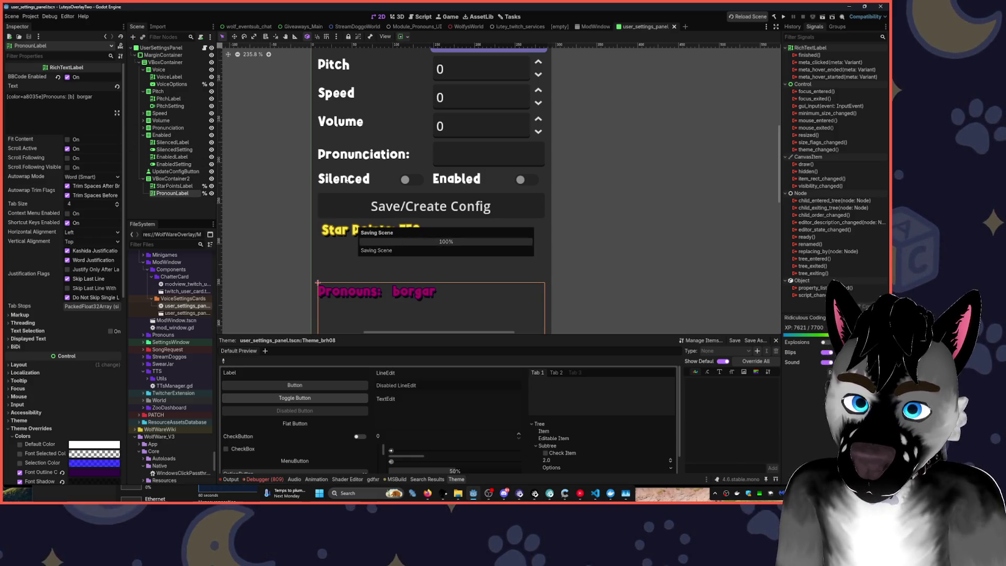
key("ctrl+s")
key("super")
Launch Antigravity from Windows search and restore it to a floating window.
type("an")
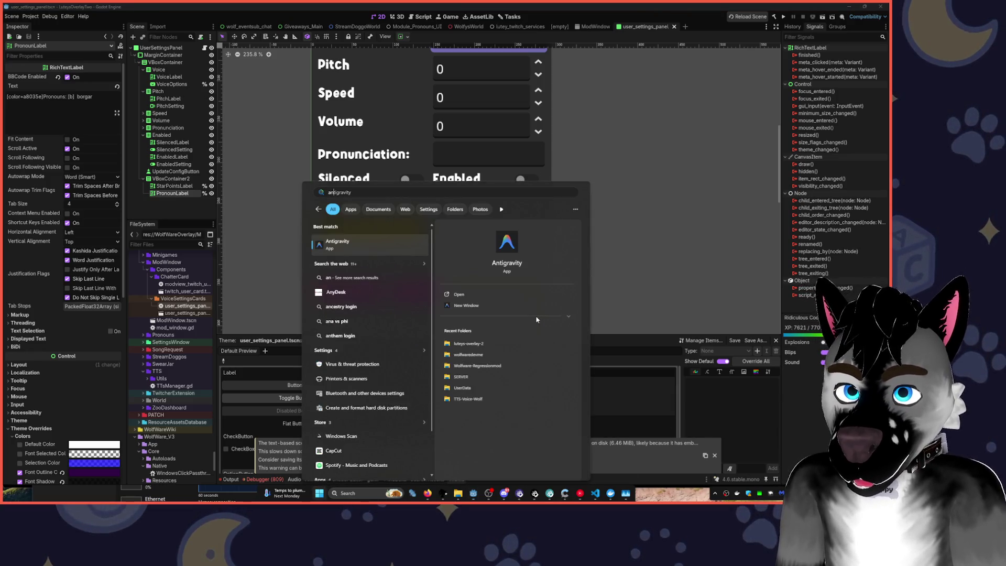
key("Return")
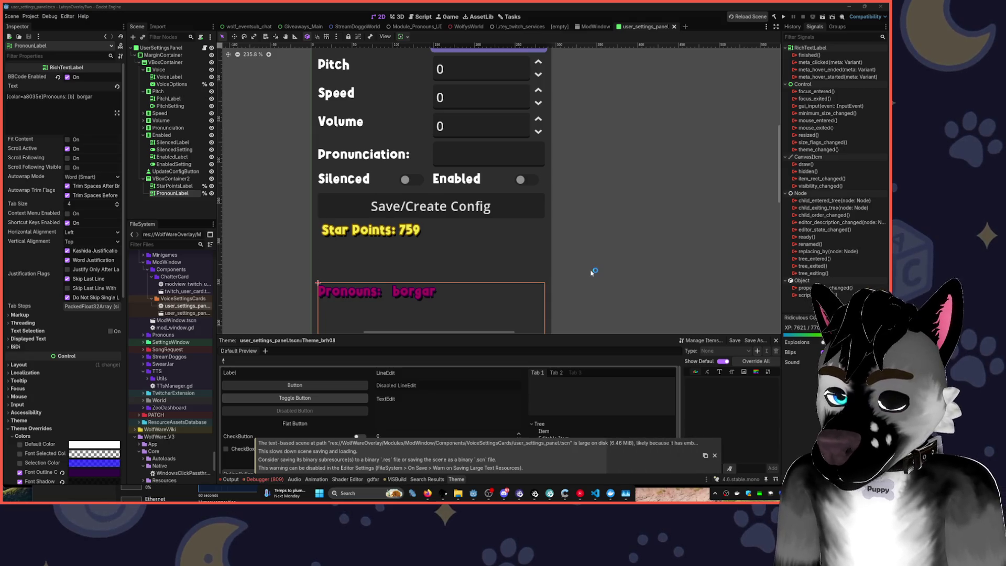
key("super")
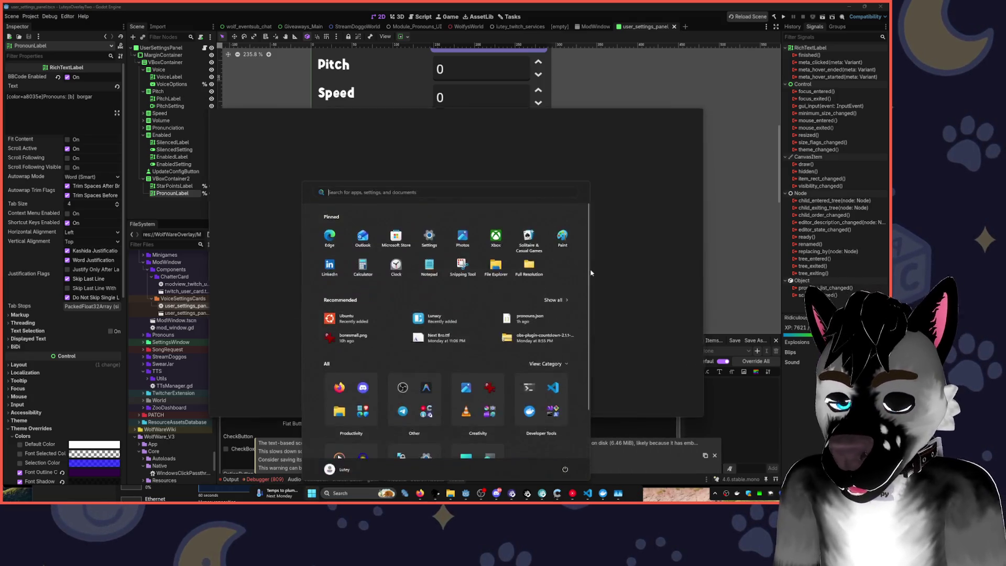
type("a")
key("Return")
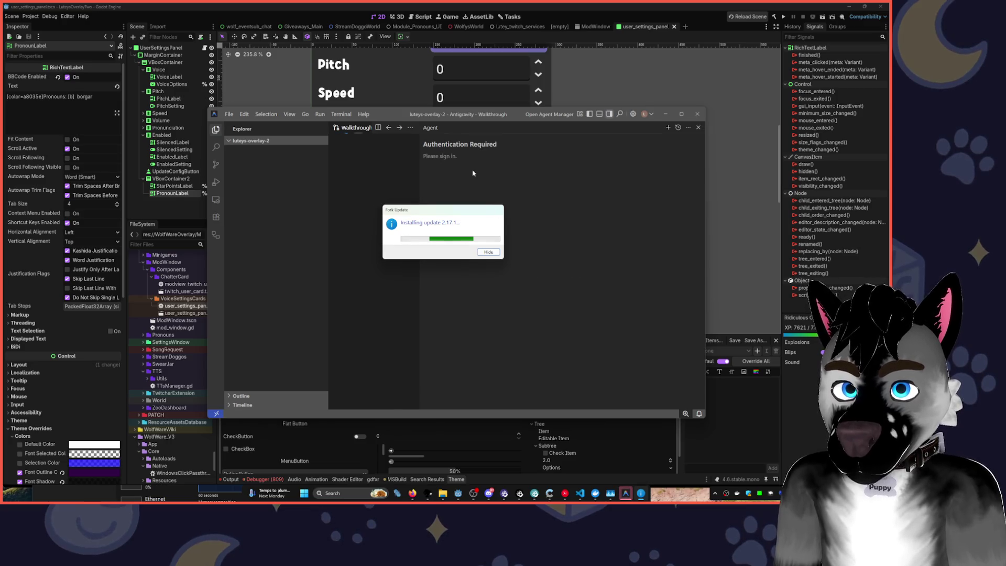
left_click(681, 113)
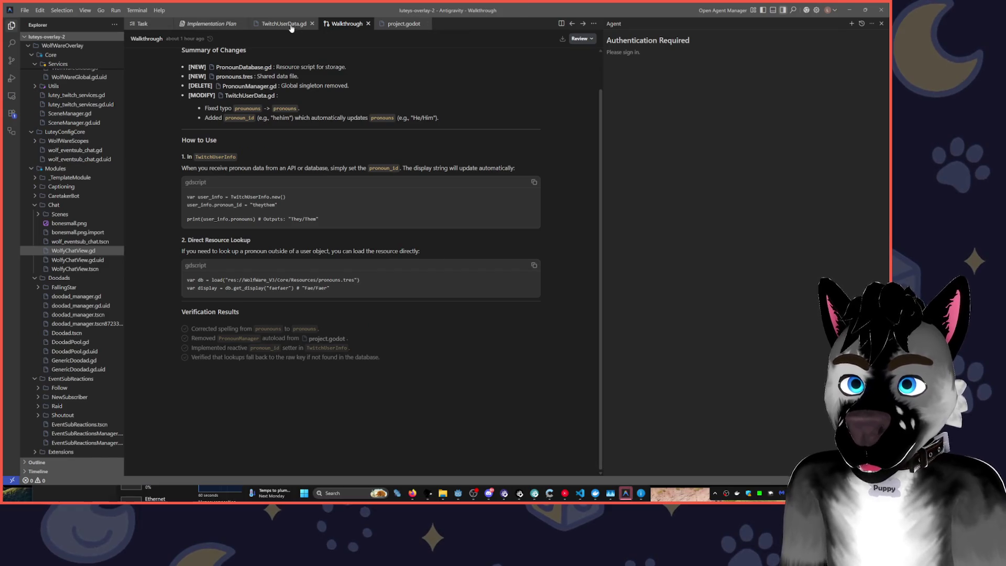
left_click_drag(498, 9, 417, 81)
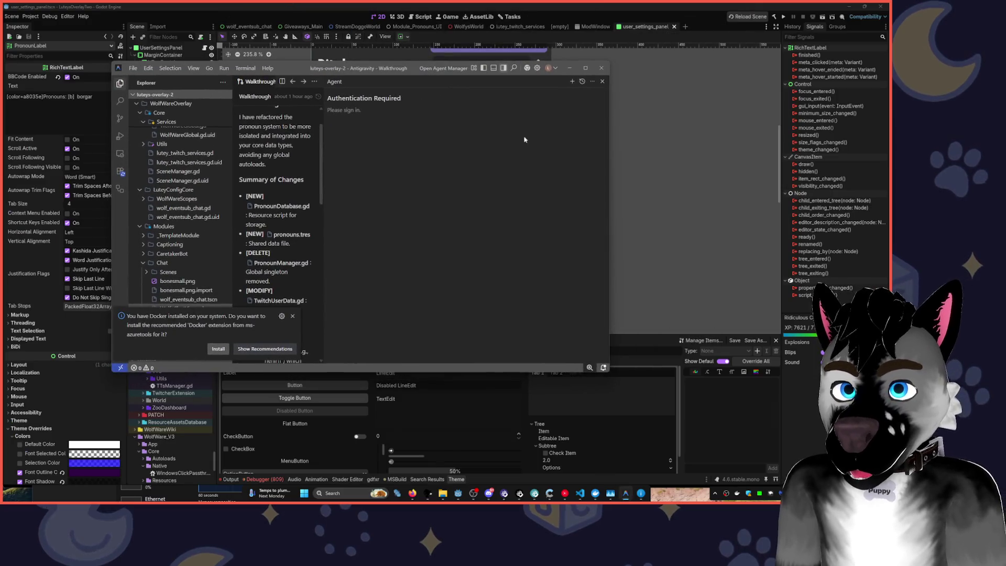
Minimize Antigravity, close Task Manager, and bring up the luteys-overlay-2 history in Fork.
left_click(558, 74)
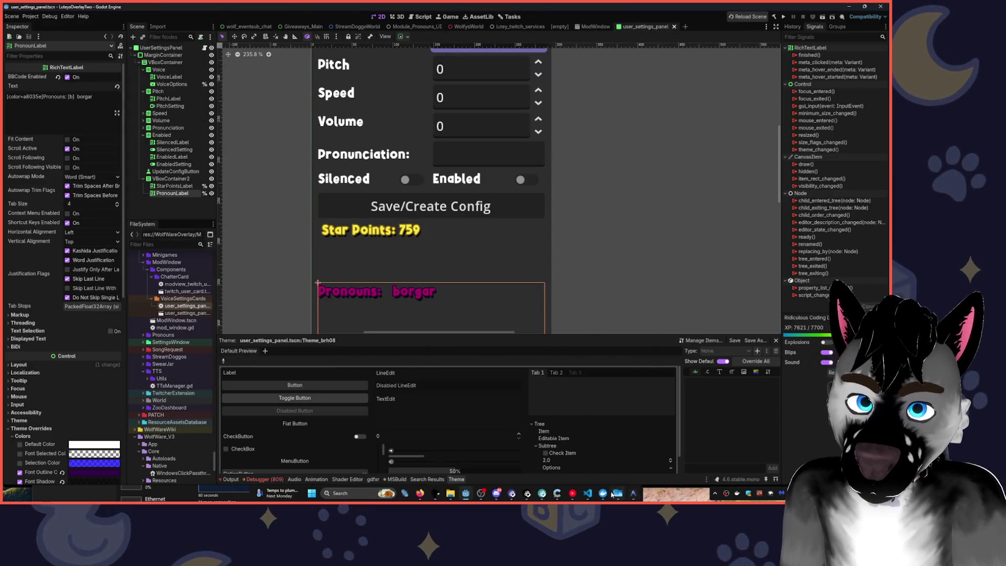
mouse_move(632, 495)
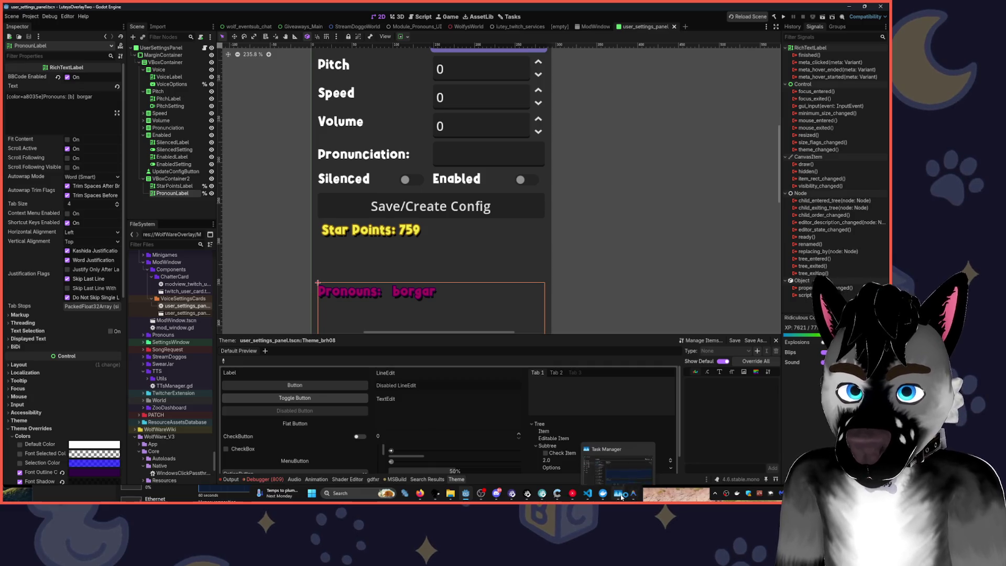
left_click(649, 437)
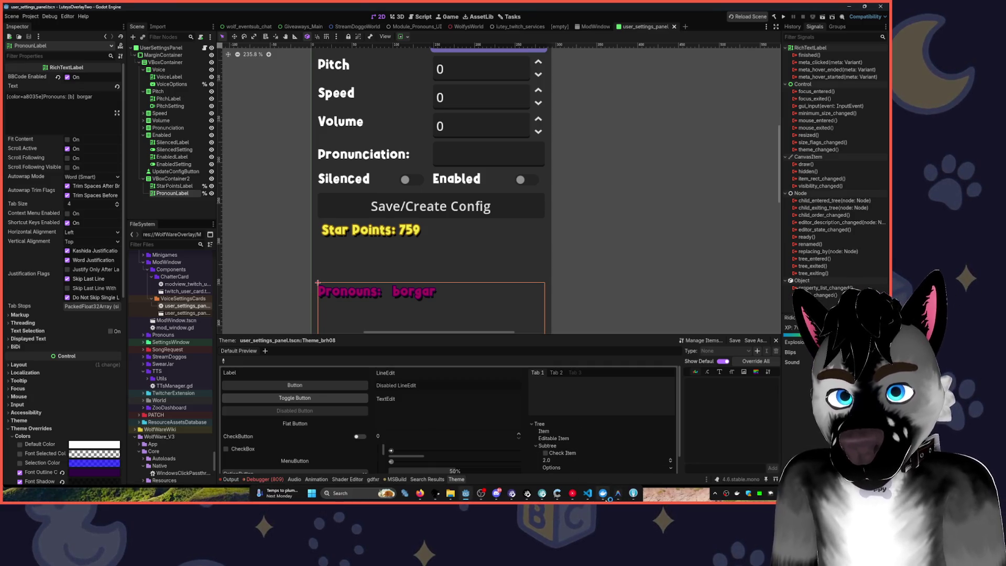
left_click(633, 493)
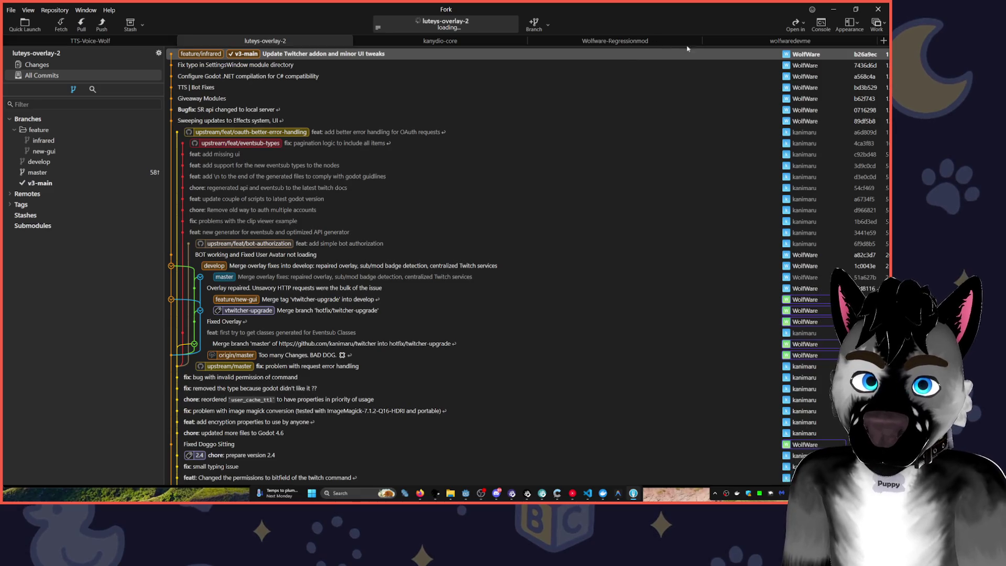
Show the 139 local changes, collapse the ui, Autoloads, Native, Resources, Types, Global, Integrations folders, then minimize Fork.
left_click(60, 67)
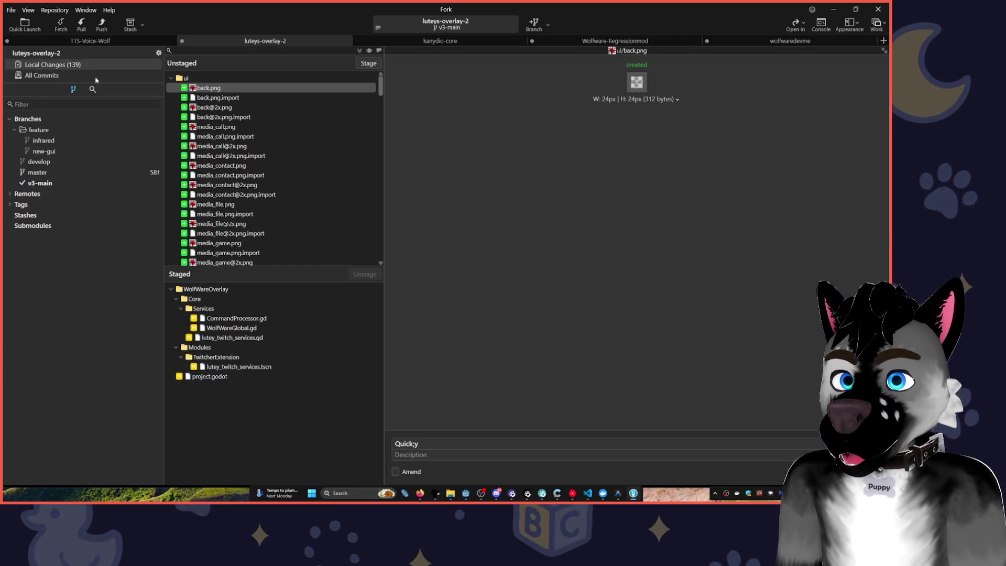
left_click(171, 77)
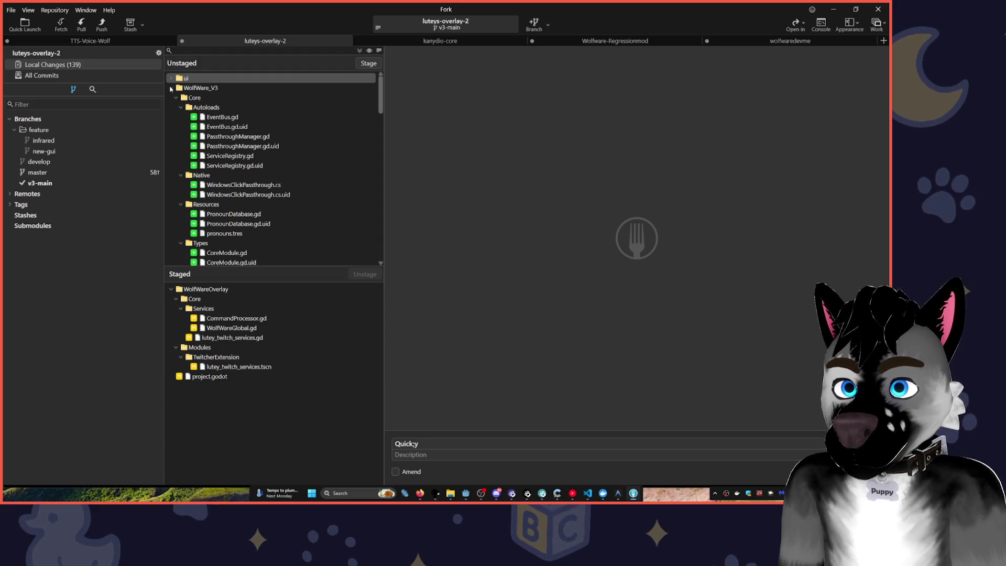
left_click(179, 89)
left_click(181, 107)
left_click(180, 108)
left_click(181, 117)
left_click(181, 126)
left_click(181, 136)
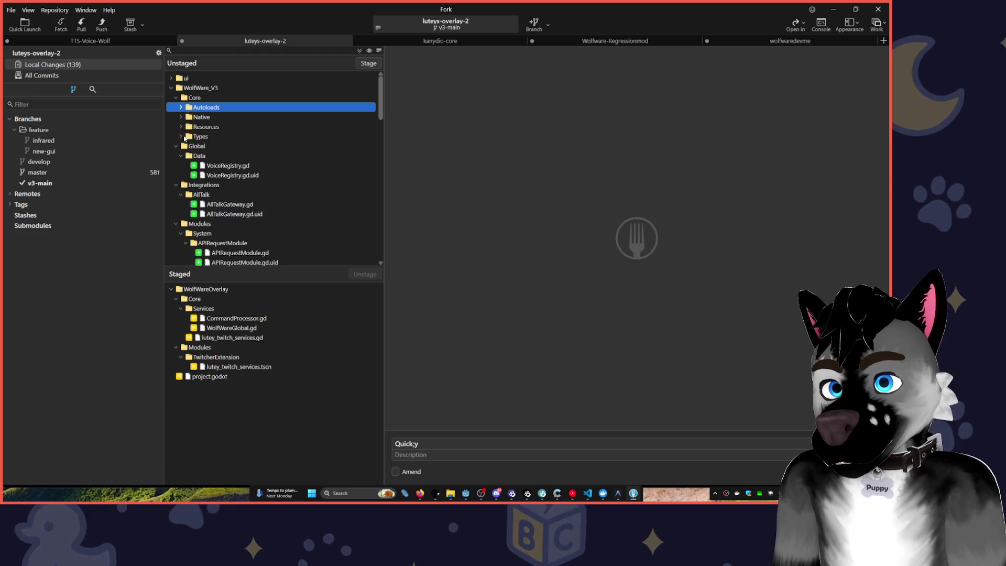
left_click(176, 146)
left_click(177, 155)
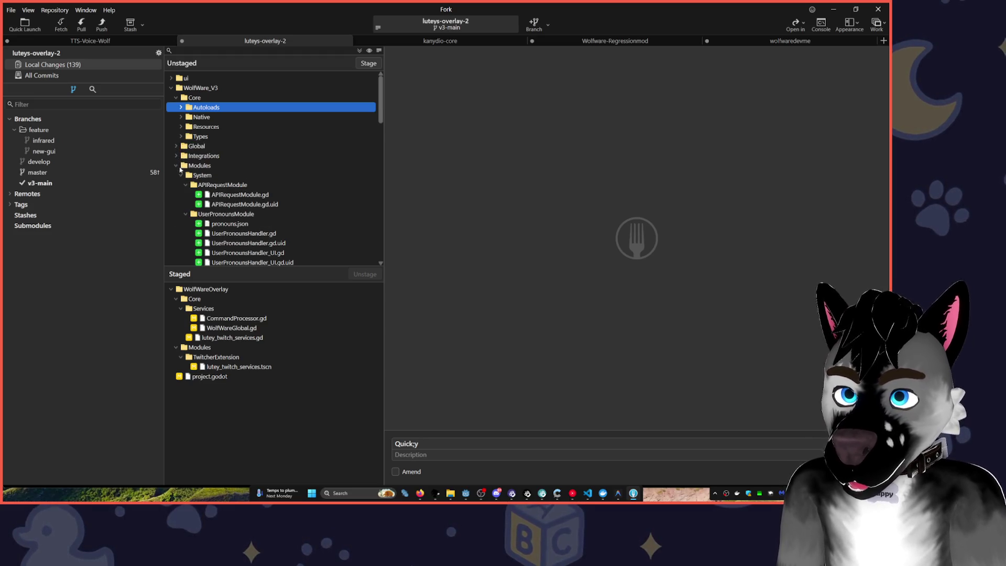
left_click(833, 9)
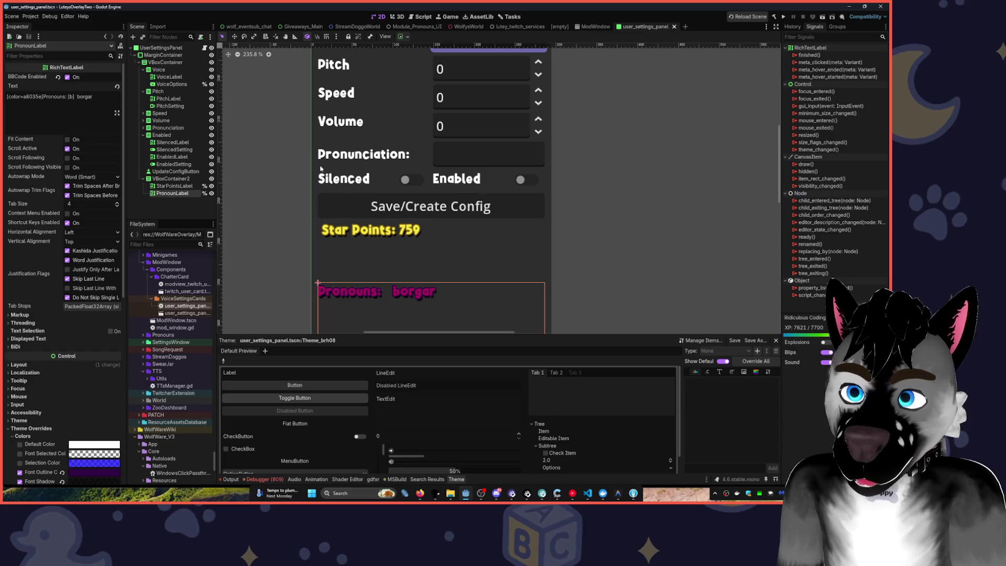
Bring Antigravity forward, open the Agent Manager, and begin a prompt with 'Why'.
left_click(617, 494)
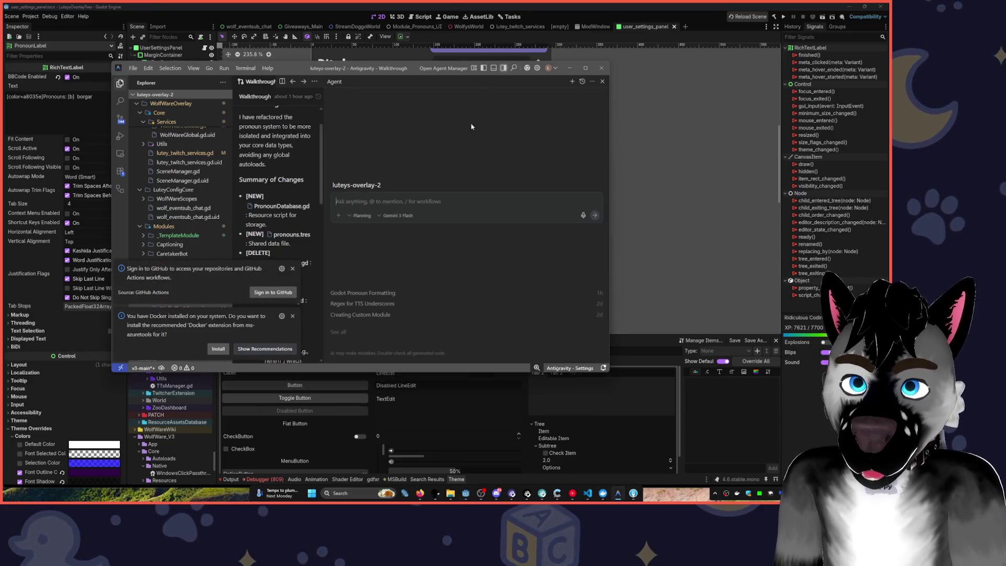
left_click(452, 69)
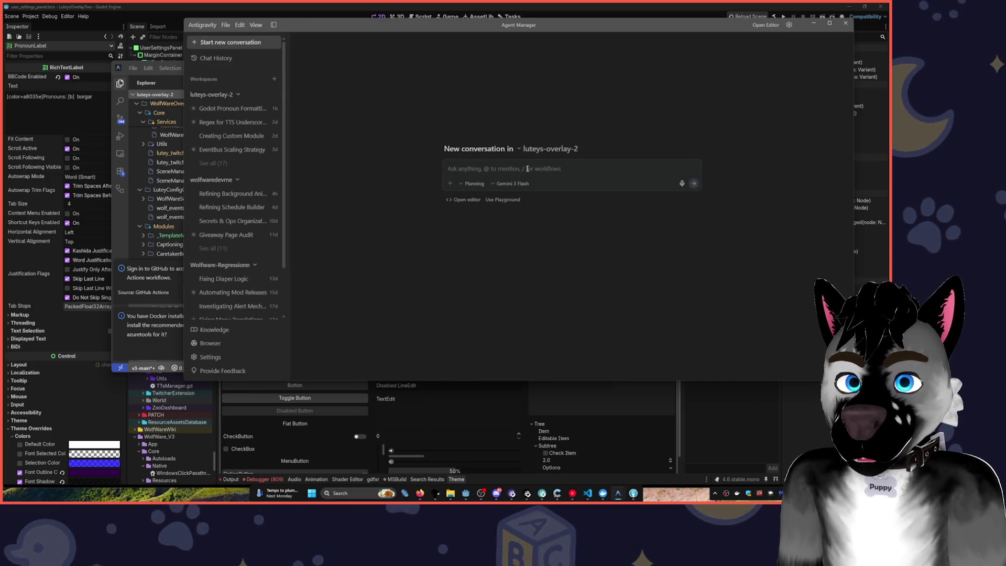
type("Why is th")
key("ctrl+e")
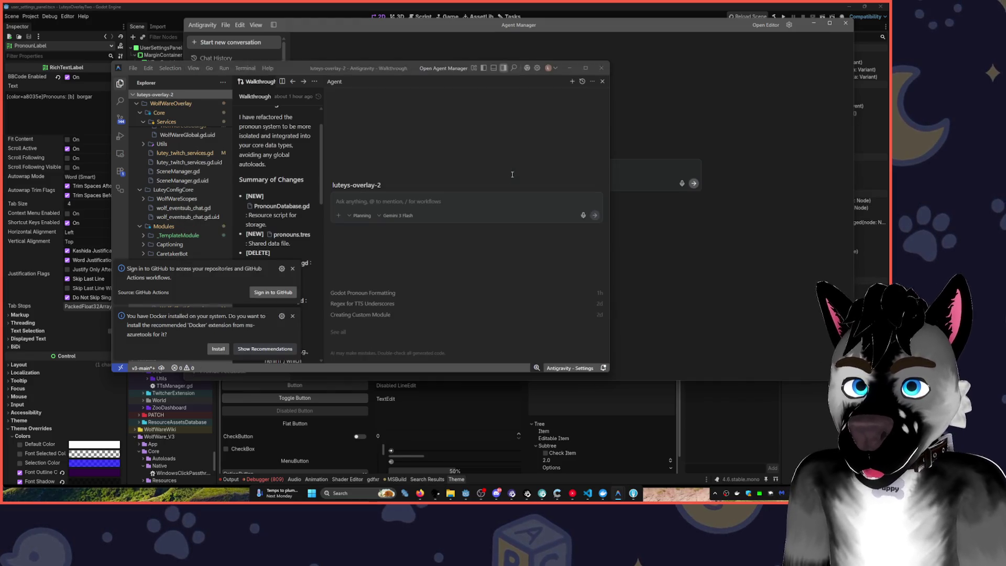
left_click(623, 102)
key("alt+Tab")
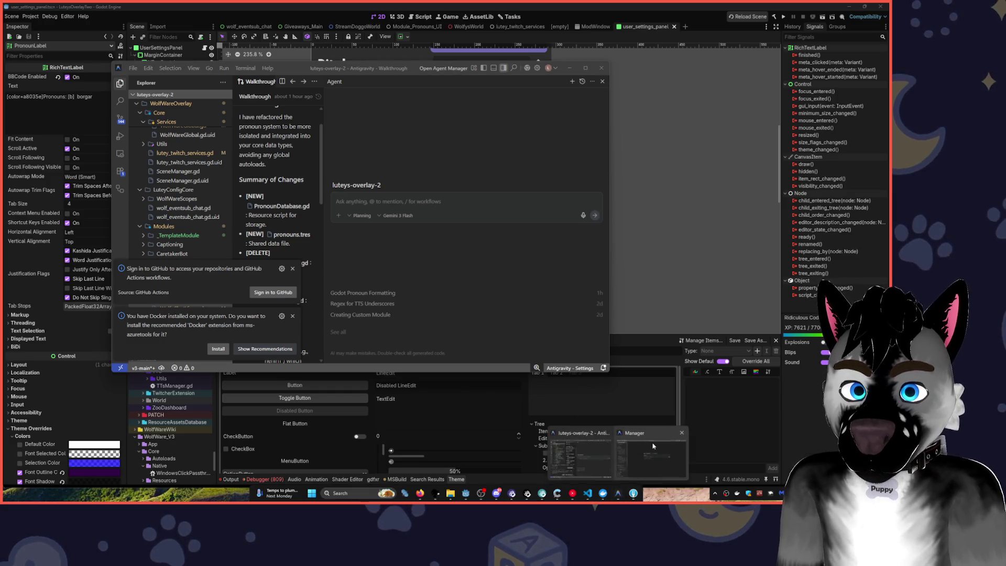
left_click(583, 453)
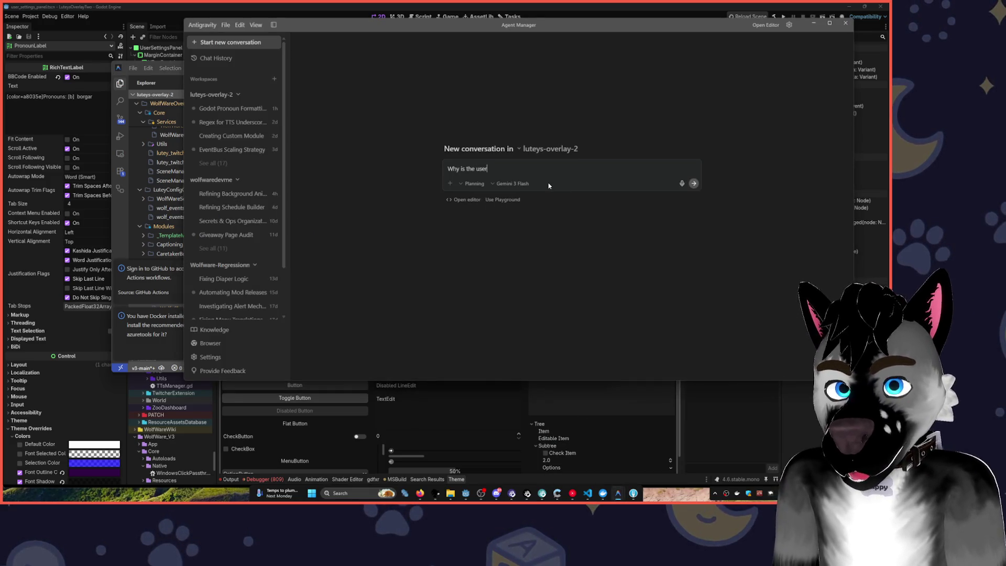
Ask the agent 'Why is the user_settings_panel.tscn reporting its filesize is 6mb?'.
type("settings_panel.tscn repo")
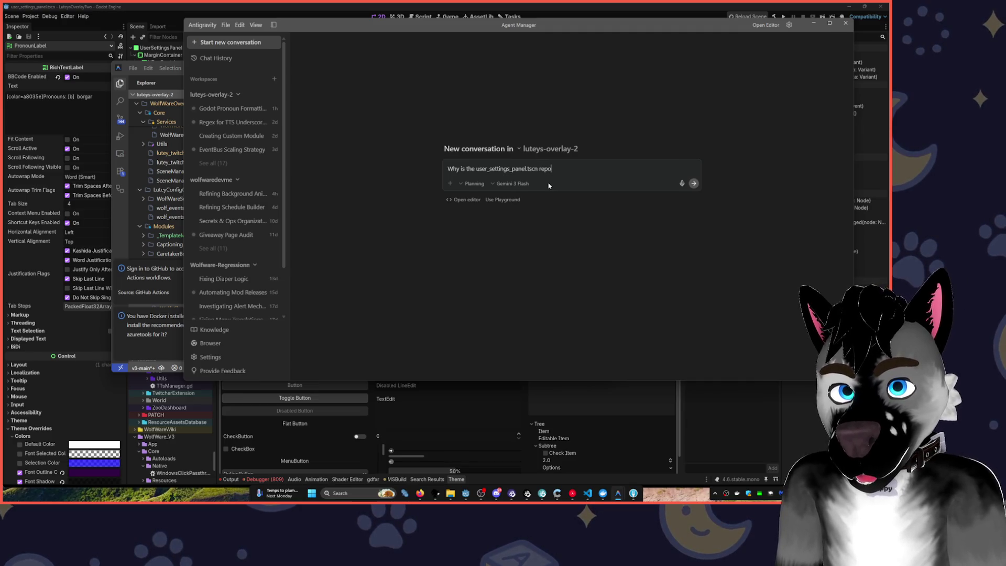
type("g its files")
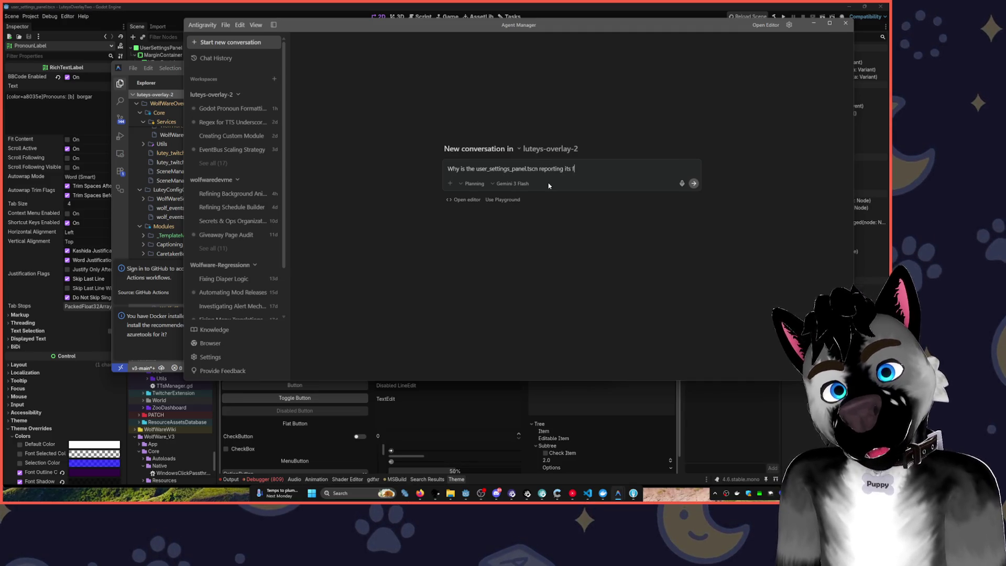
type("ize is 6mb?")
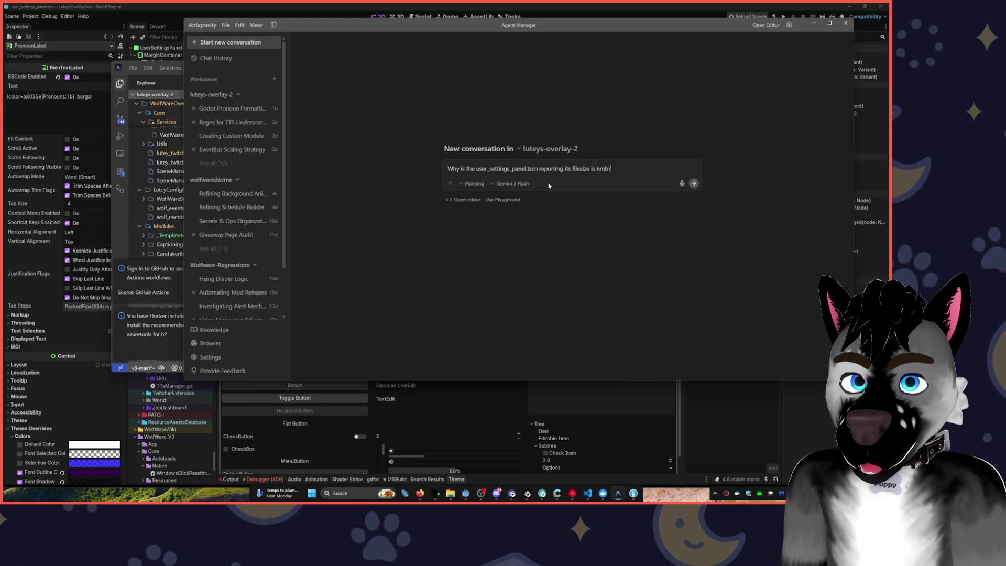
key("Return")
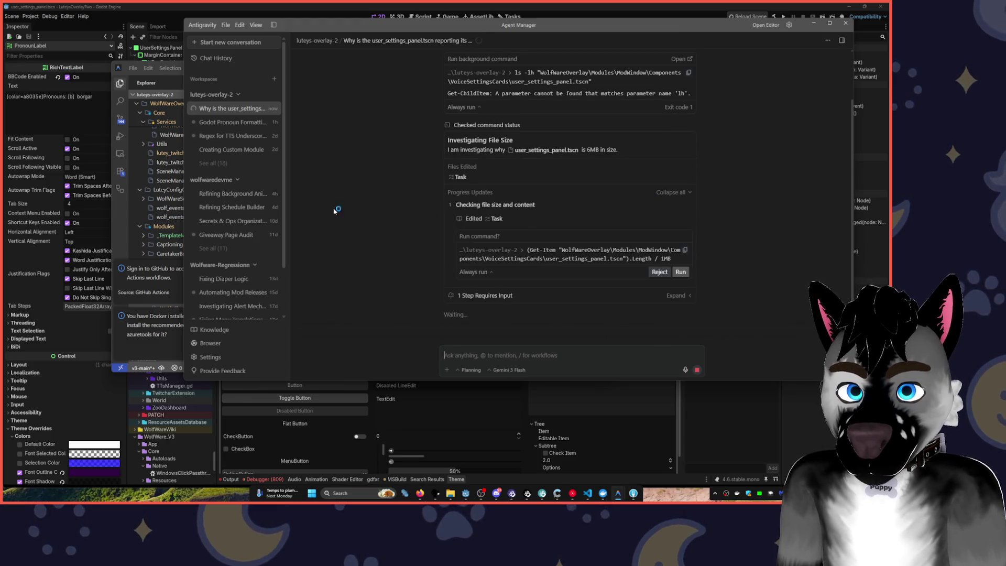
Approve the agent's Get-Item size check, select the 6.47 MB result, and run the Godot project.
left_click(682, 272)
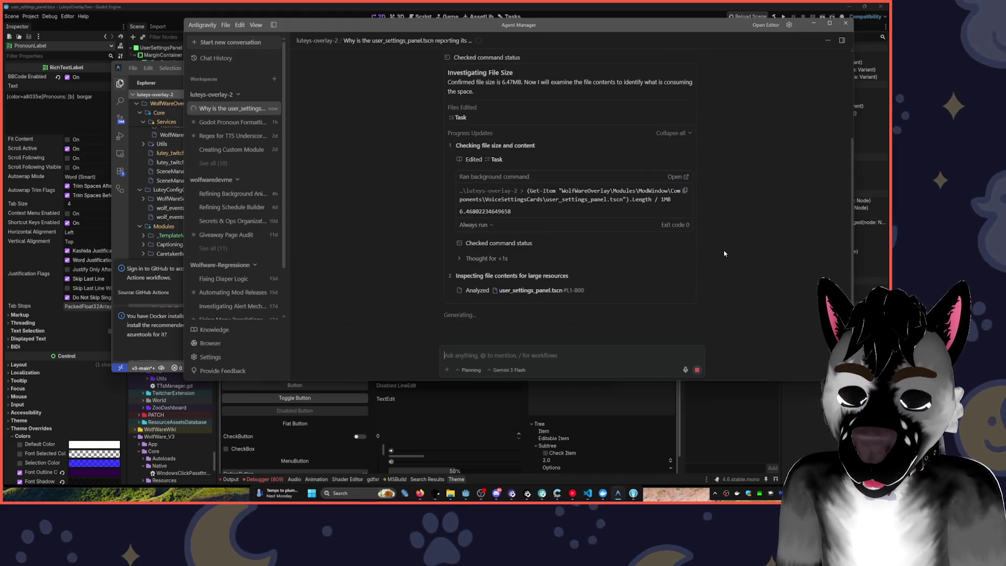
left_click_drag(467, 214, 515, 200)
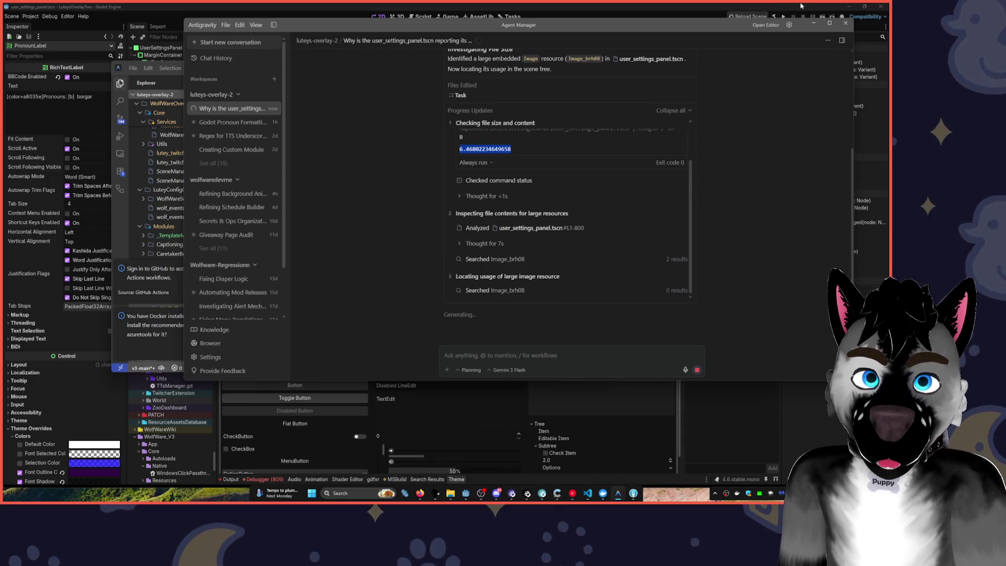
left_click(784, 16)
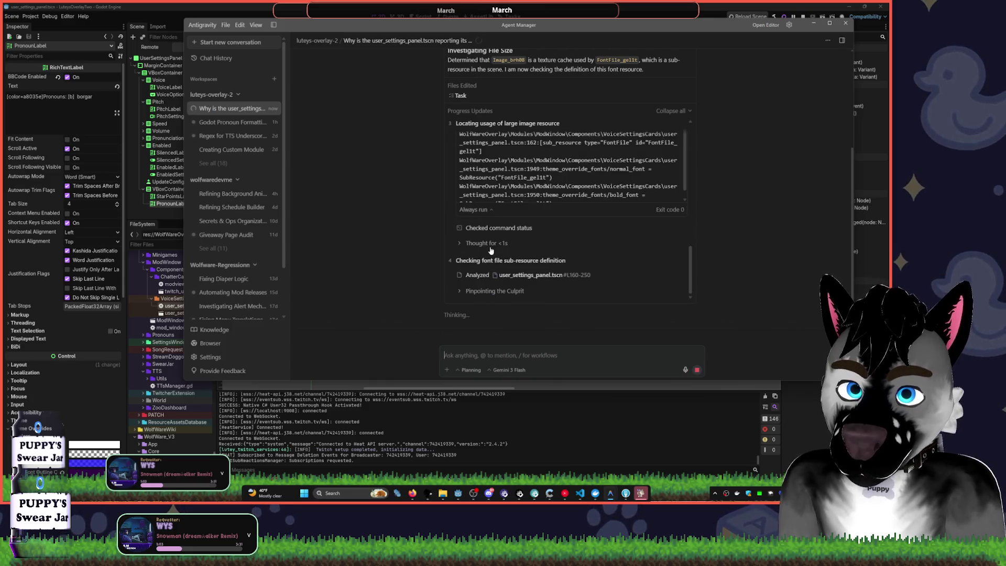
Dislike the playing Snowman track so Show Me How plays, then minimize YouTube Music.
left_click(565, 494)
left_click(414, 375)
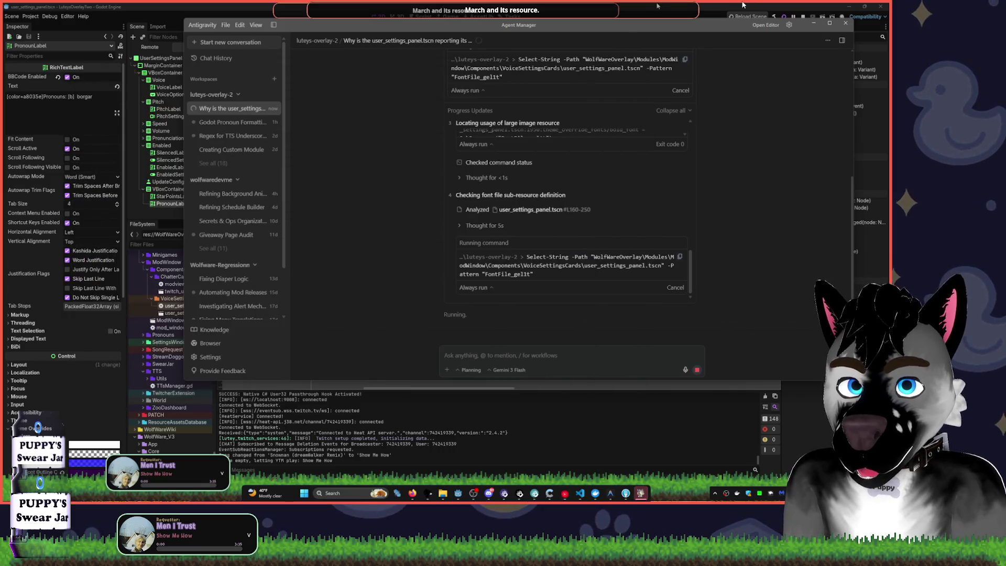
left_click(609, 67)
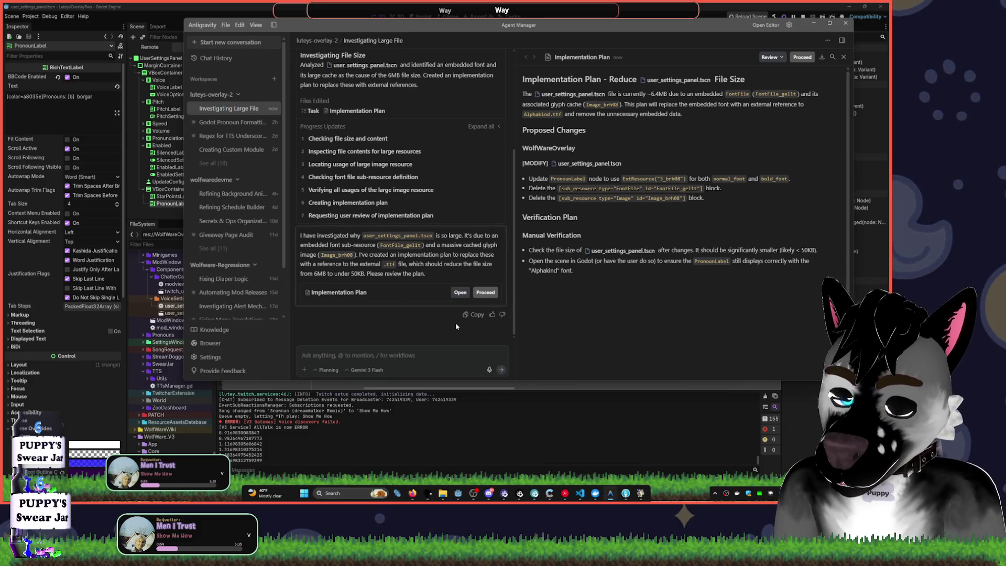
Ask the agent whether per-node font settings cause scene bloat, and tell it to repair the scene.
type("Wait, does setting a font as a theme override for a label per node in")
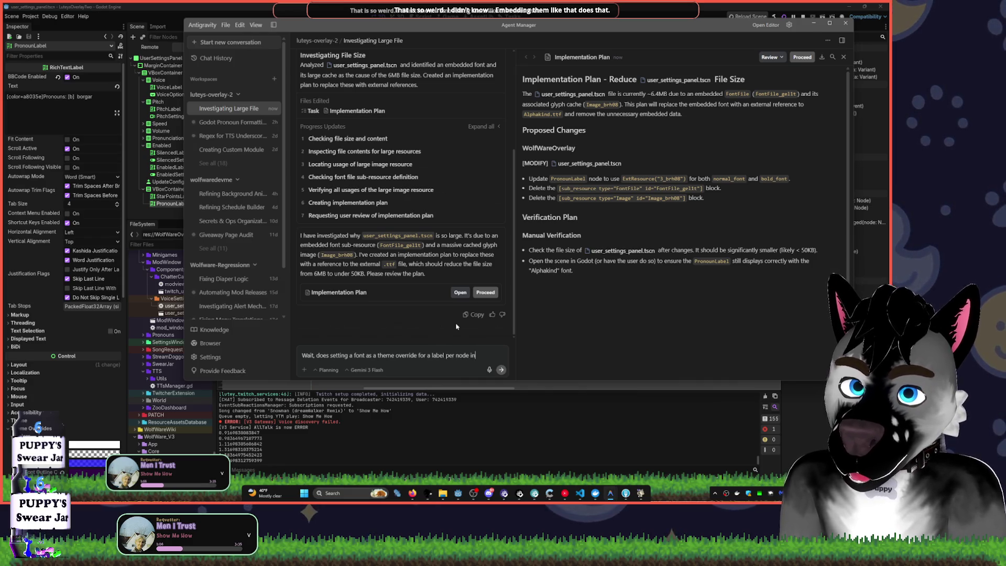
type("cene bloat the file?")
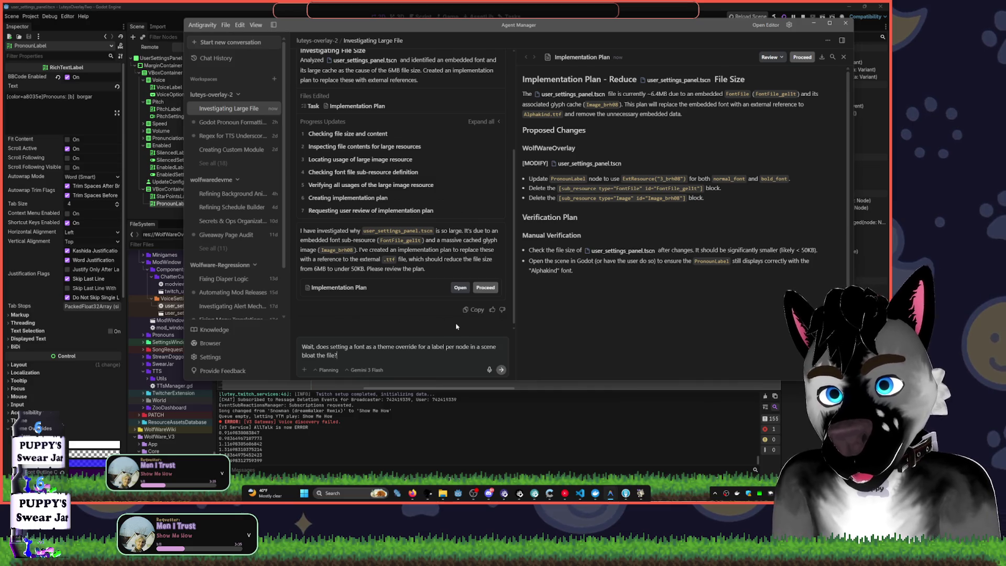
key("shift+Return")
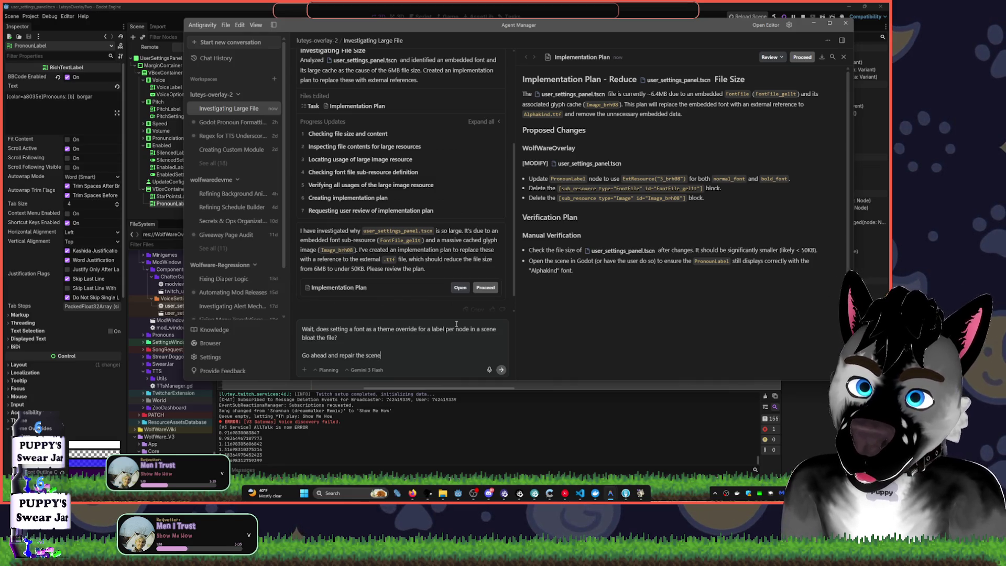
type("please")
key("Return")
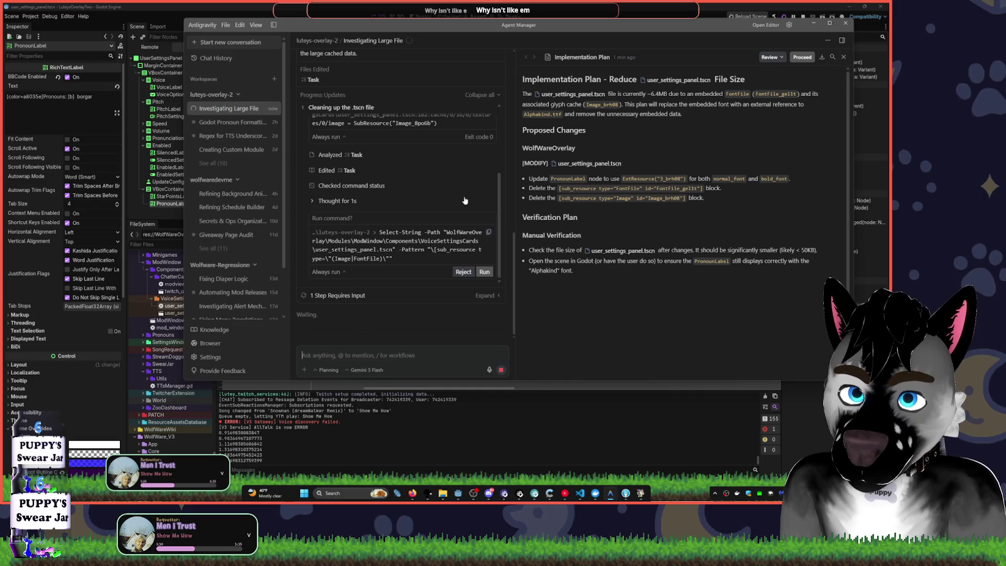
Approve the agent's Select-String command on the scene file, then return to Godot.
left_click(485, 272)
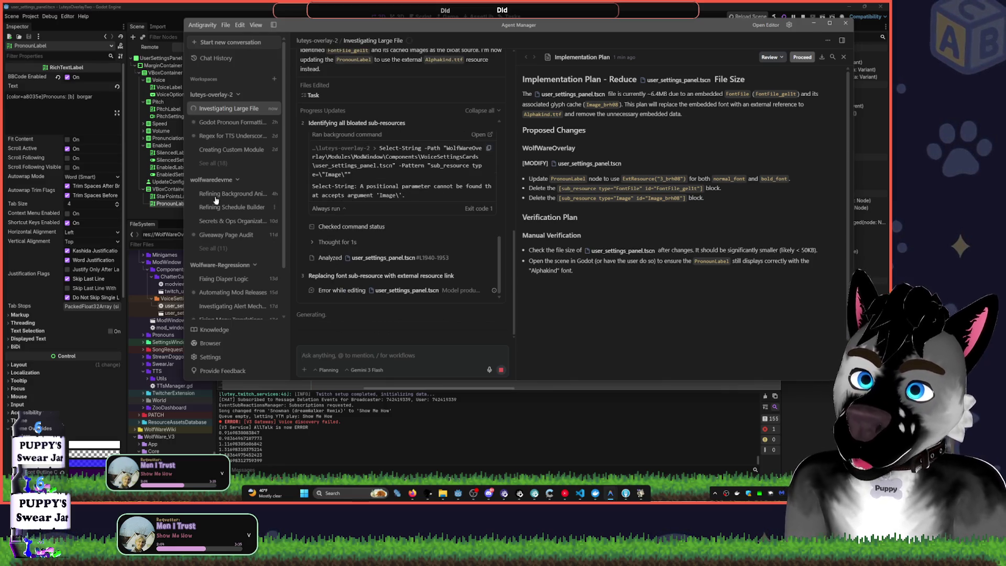
left_click(156, 216)
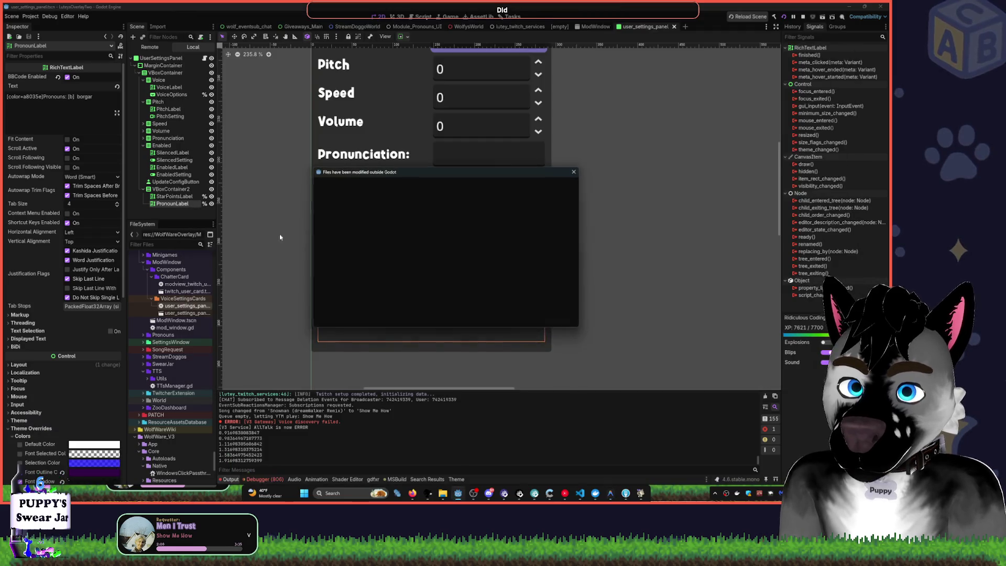
Reload the externally modified scene, then read user_settings_panel.gd's set_data, get_form and update_display code.
left_click(463, 323)
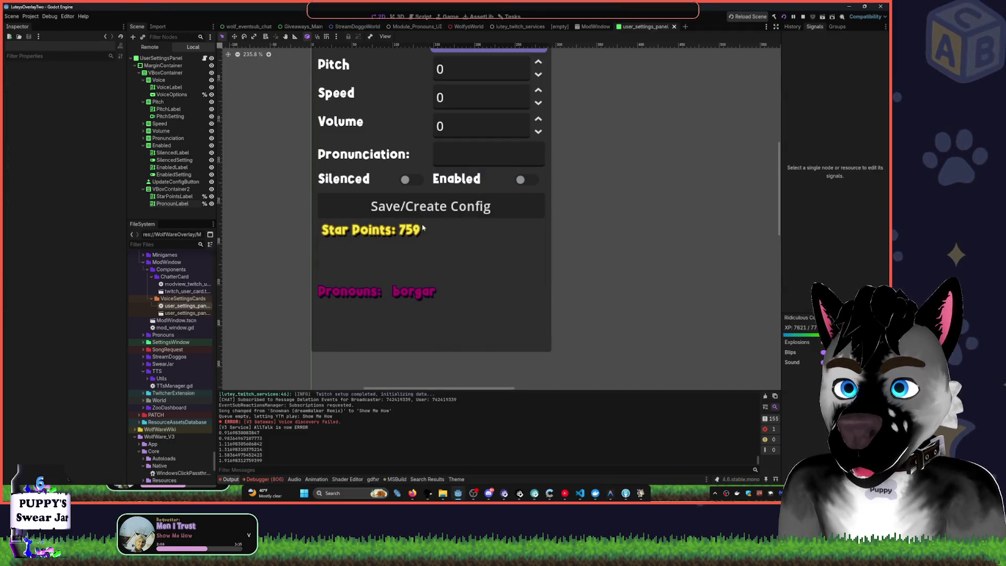
left_click(410, 288)
left_click(429, 18)
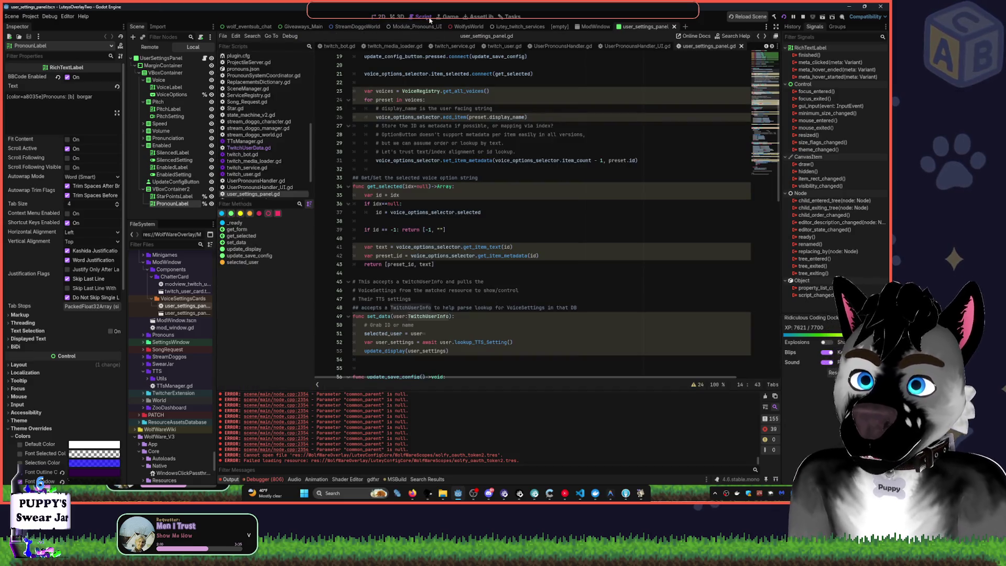
scroll(507, 258, "down", 10)
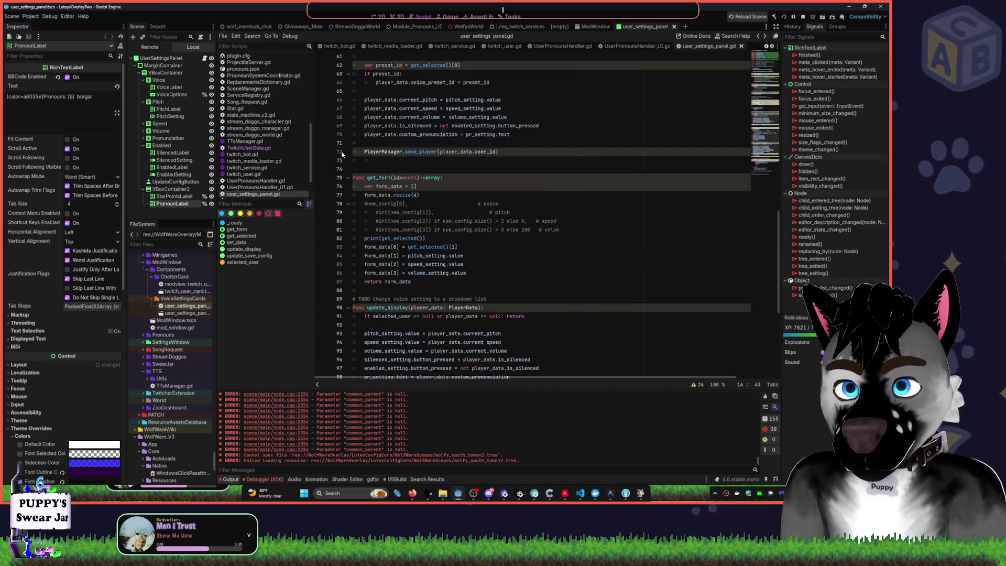
left_click(204, 60)
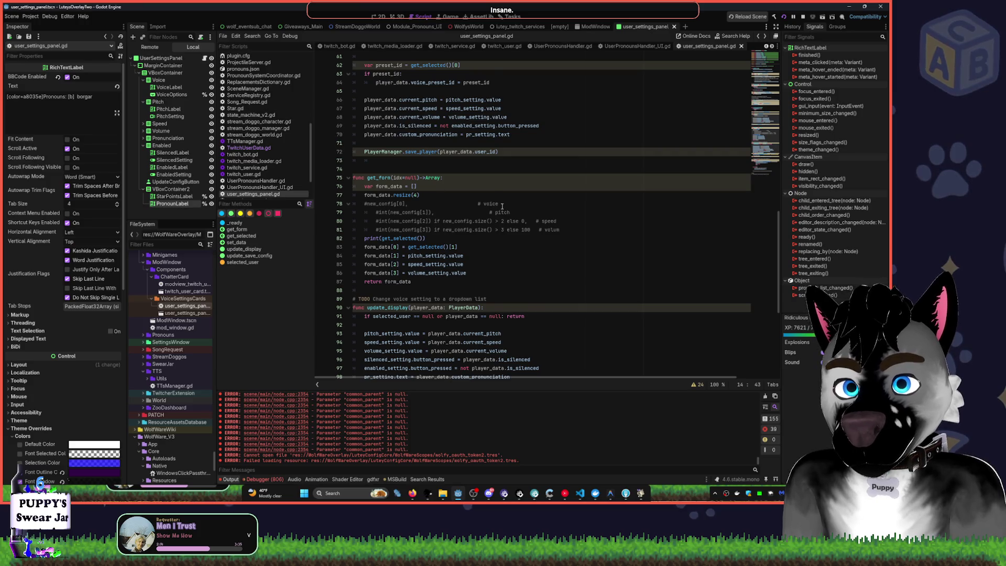
scroll(502, 206, "down", 6)
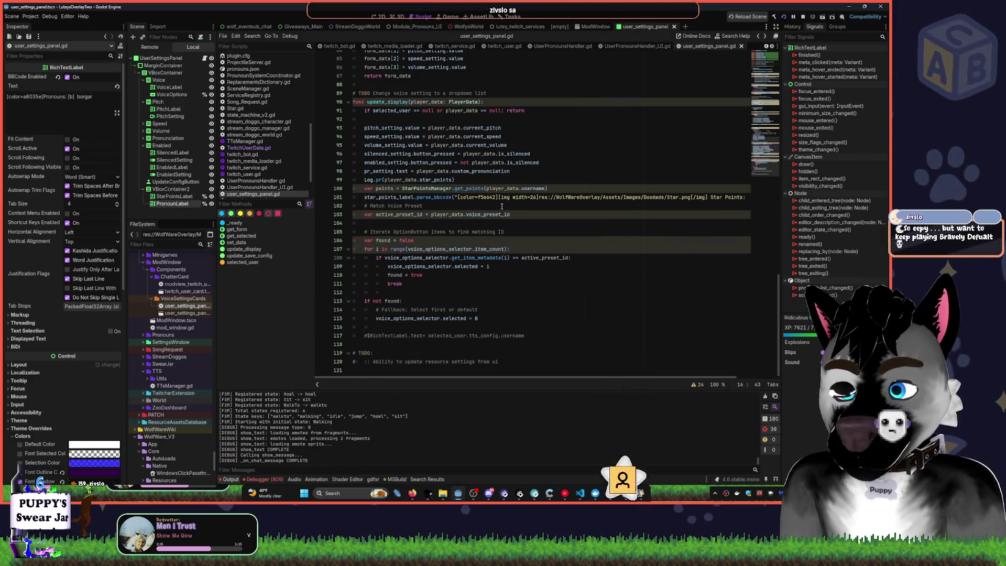
scroll(502, 207, "up", 4)
scroll(504, 205, "up", 6)
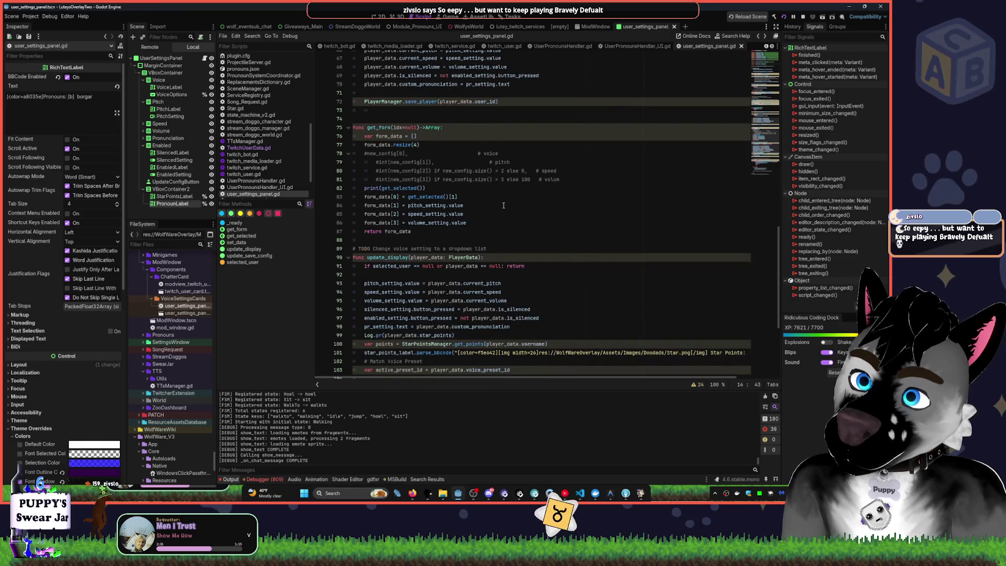
key("alt+Tab")
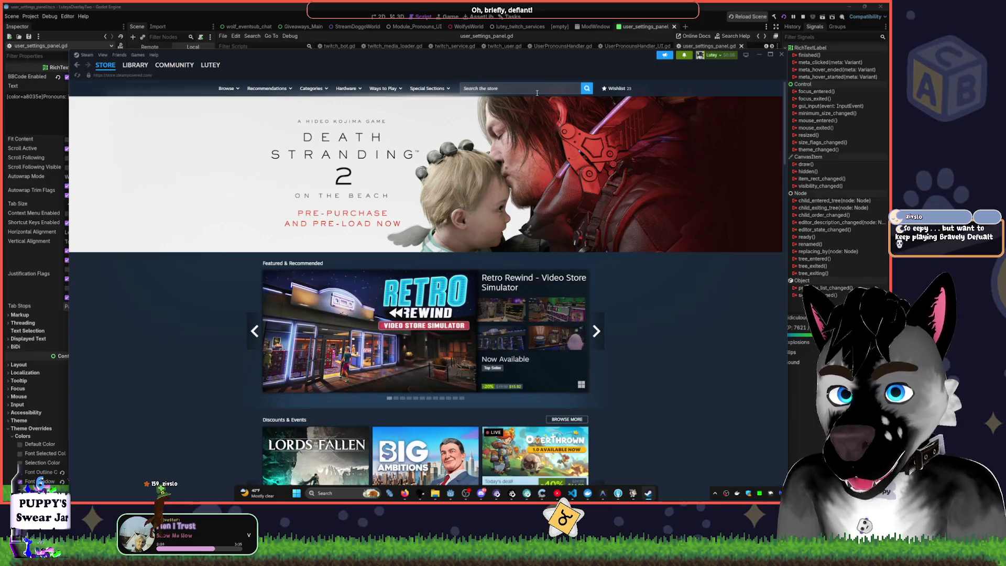
Search the Steam store for 'bravely' and scroll the store page.
left_click(536, 90)
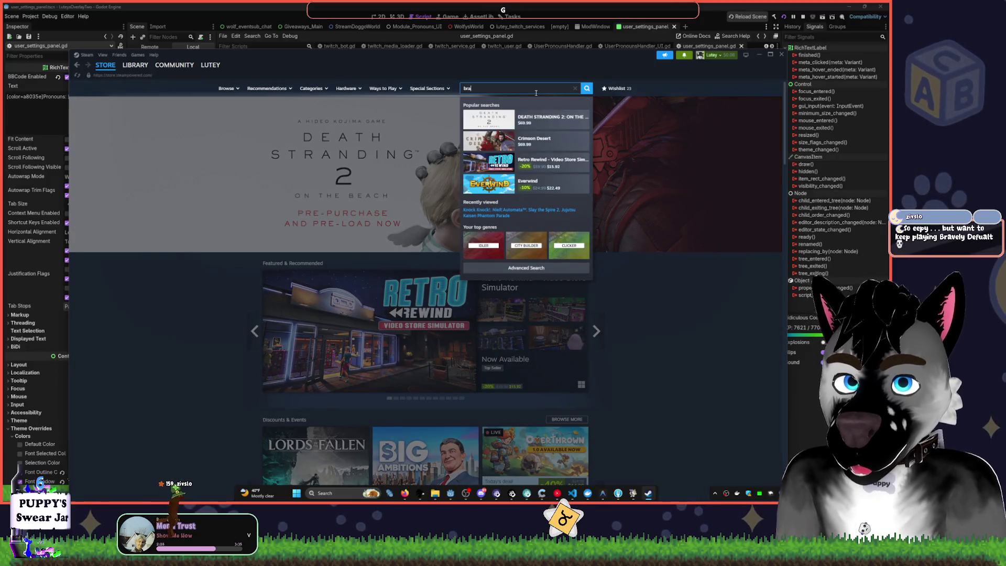
type("bravely")
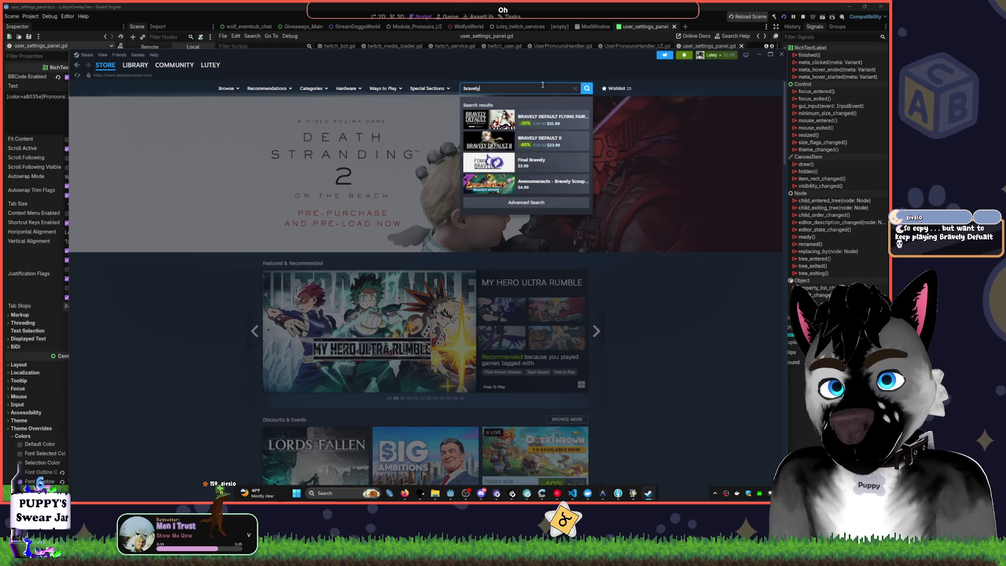
left_click(650, 275)
scroll(650, 275, "down", 20)
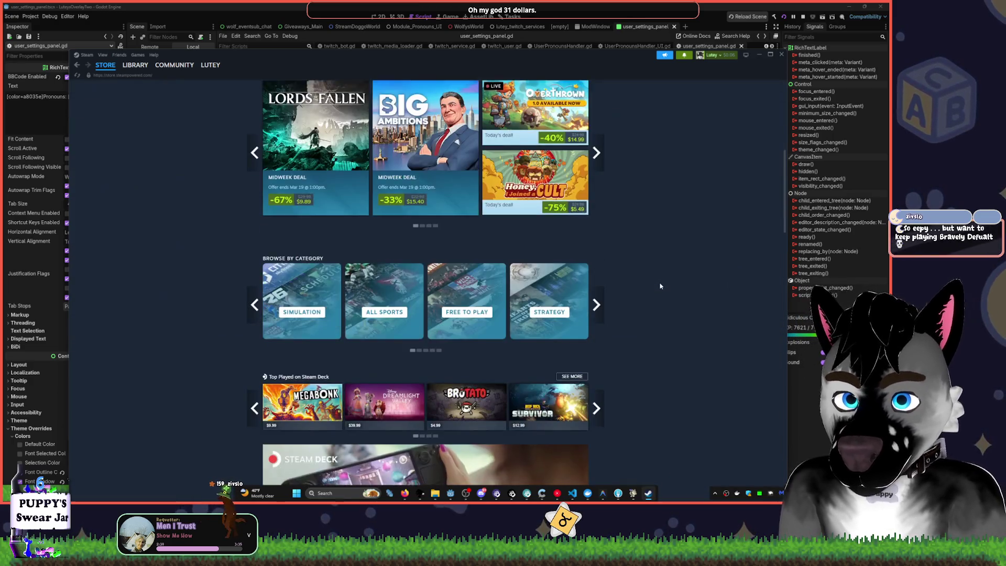
scroll(658, 282, "down", 15)
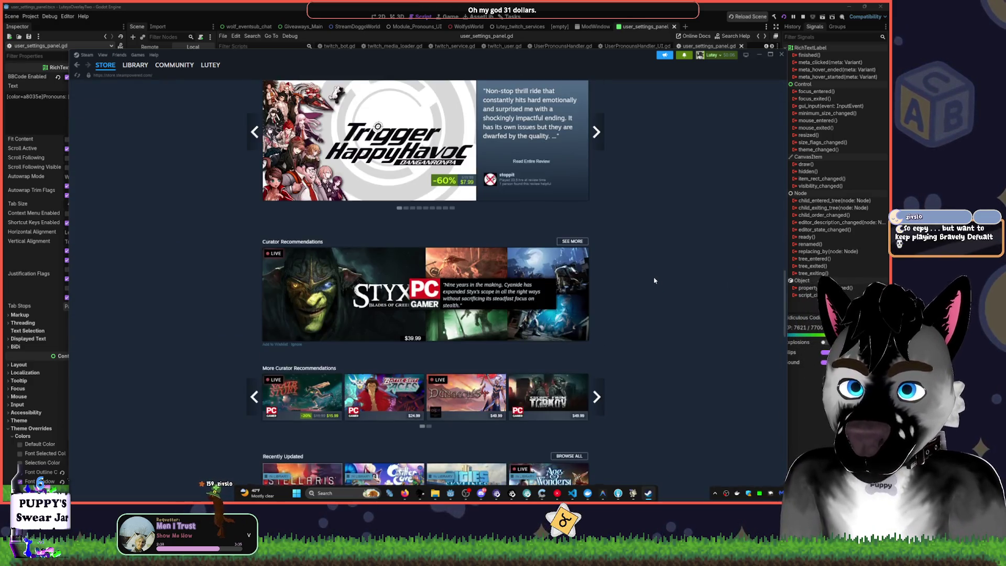
scroll(630, 353, "up", 20)
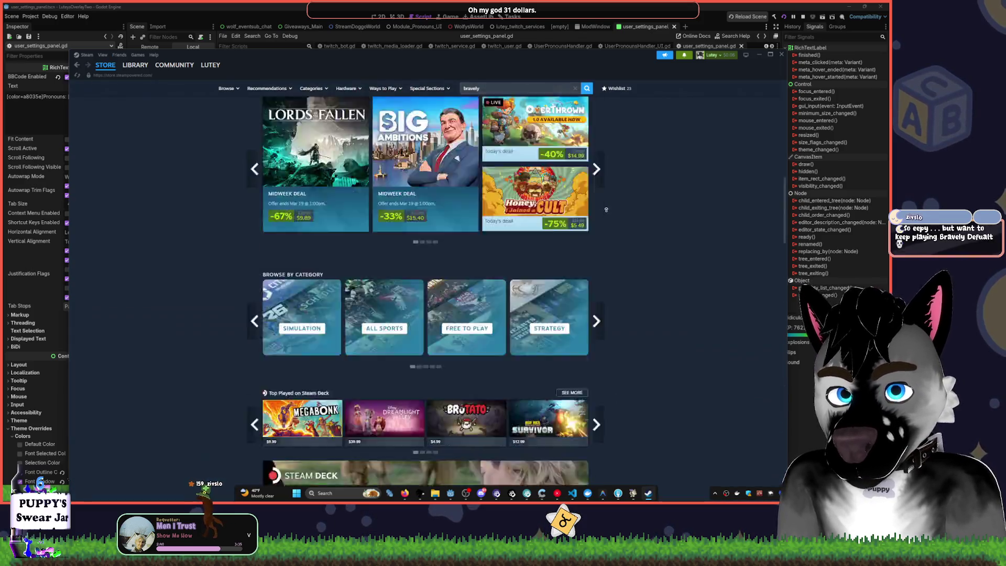
Page forward and back through the Featured games carousel.
left_click(597, 332)
left_click(597, 331)
left_click(598, 332)
left_click(598, 331)
left_click(601, 330)
left_click(601, 329)
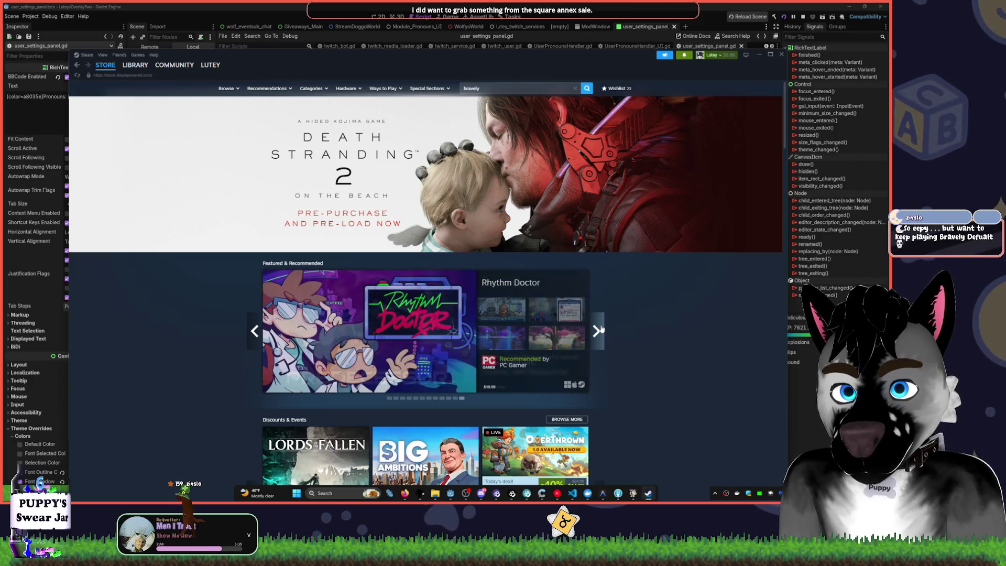
left_click(602, 329)
left_click(604, 327)
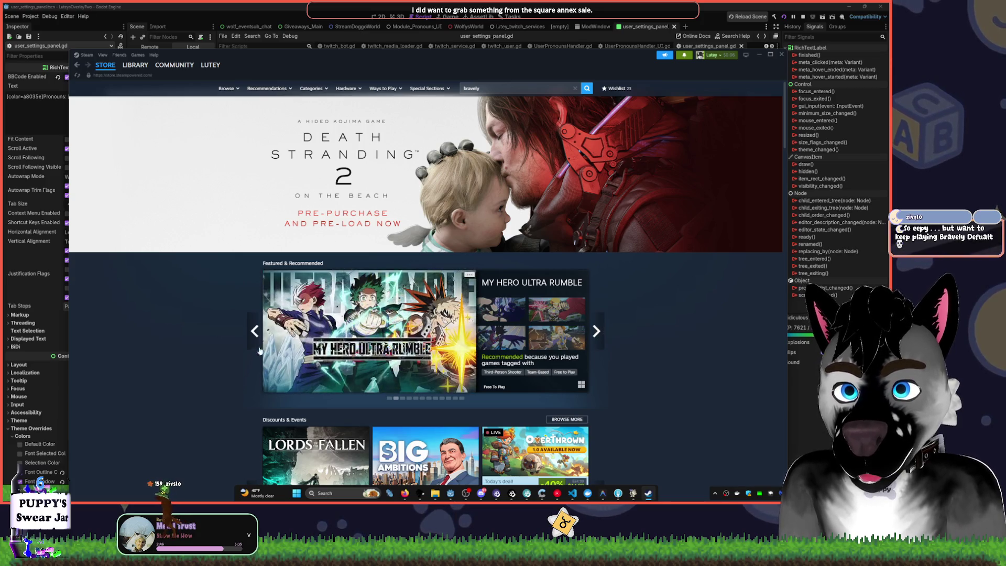
left_click(255, 331)
left_click(254, 331)
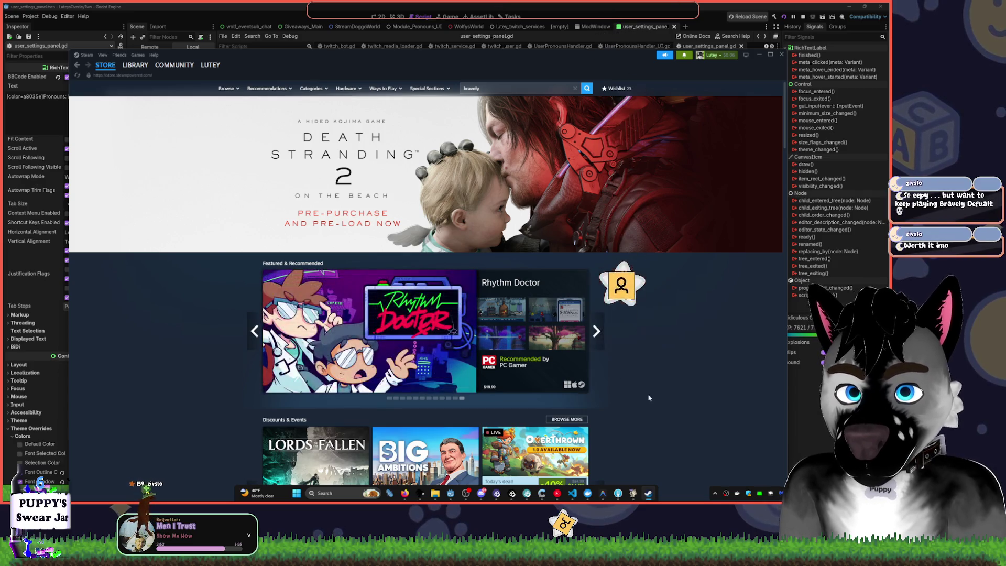
left_click(595, 338)
left_click(595, 338)
left_click(595, 338)
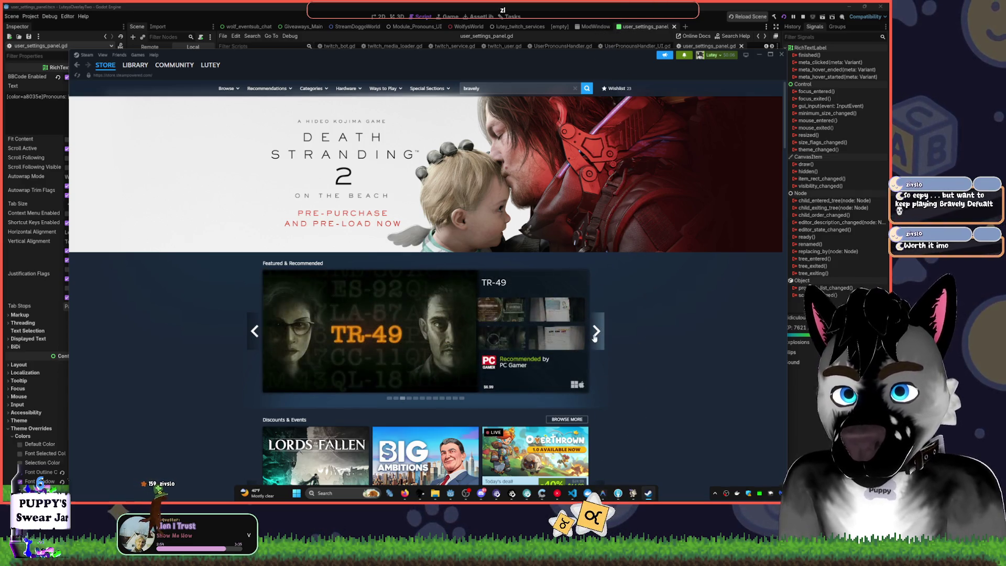
left_click(595, 338)
left_click(595, 339)
Scroll down the rest of the store page, then return to Godot.
scroll(608, 336, "down", 3)
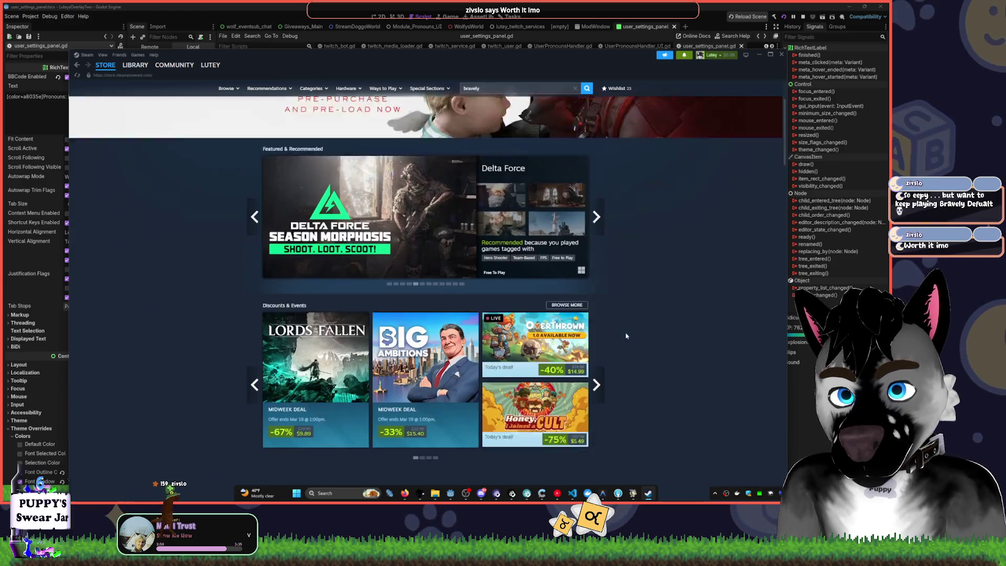
scroll(624, 336, "down", 1)
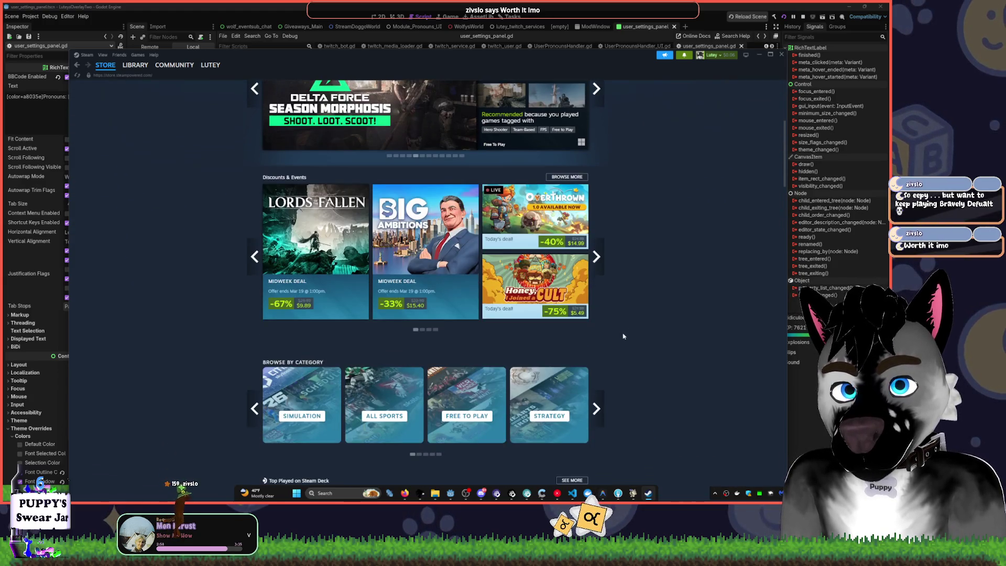
scroll(617, 341, "up", 2)
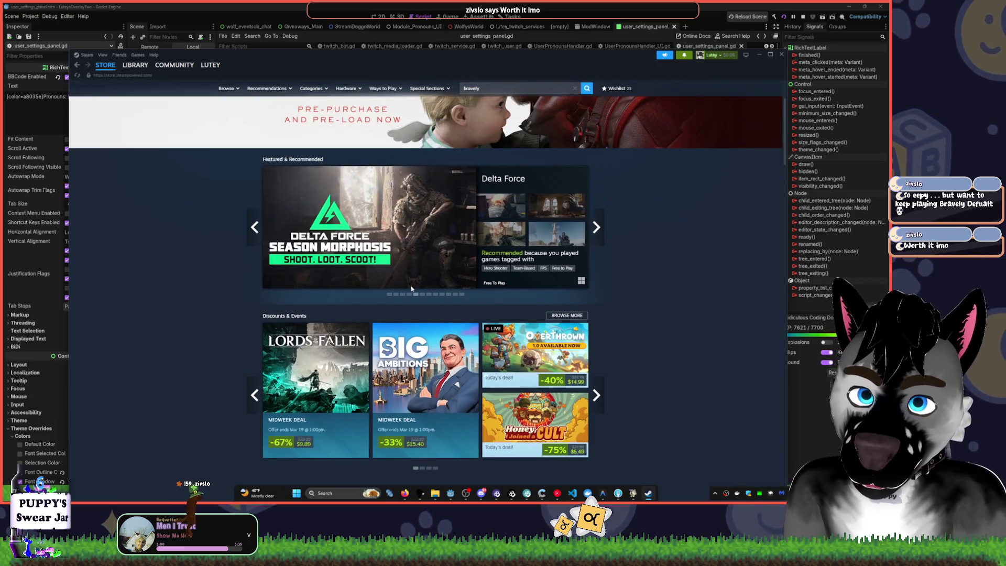
mouse_move(437, 258)
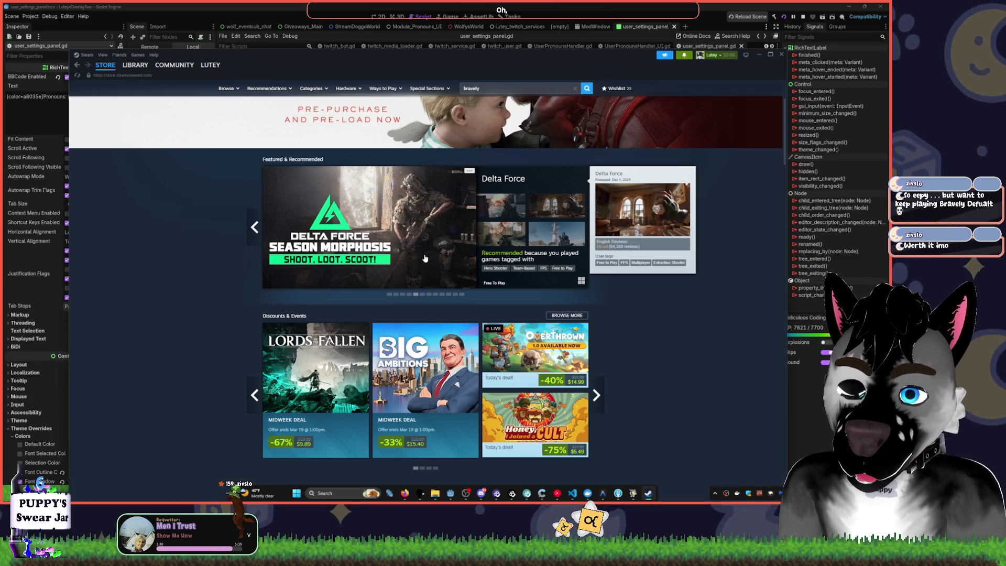
scroll(652, 341, "down", 2)
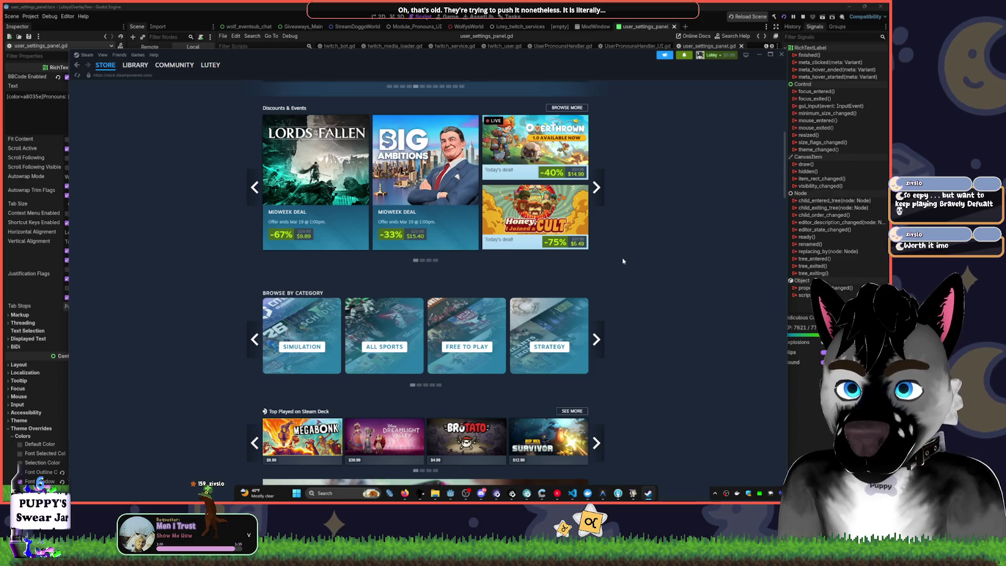
scroll(623, 261, "down", 3)
scroll(622, 257, "down", 5)
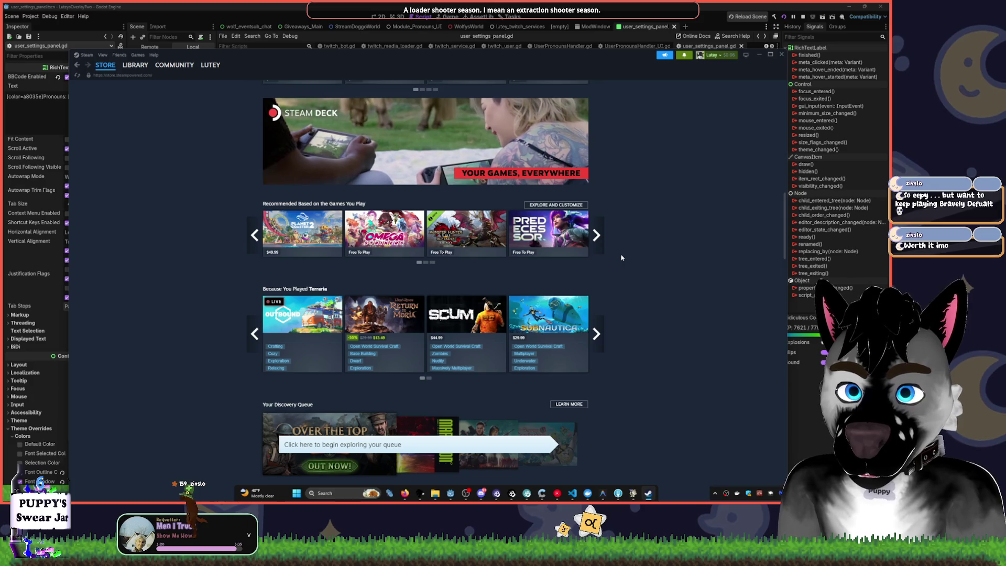
key("alt+Tab")
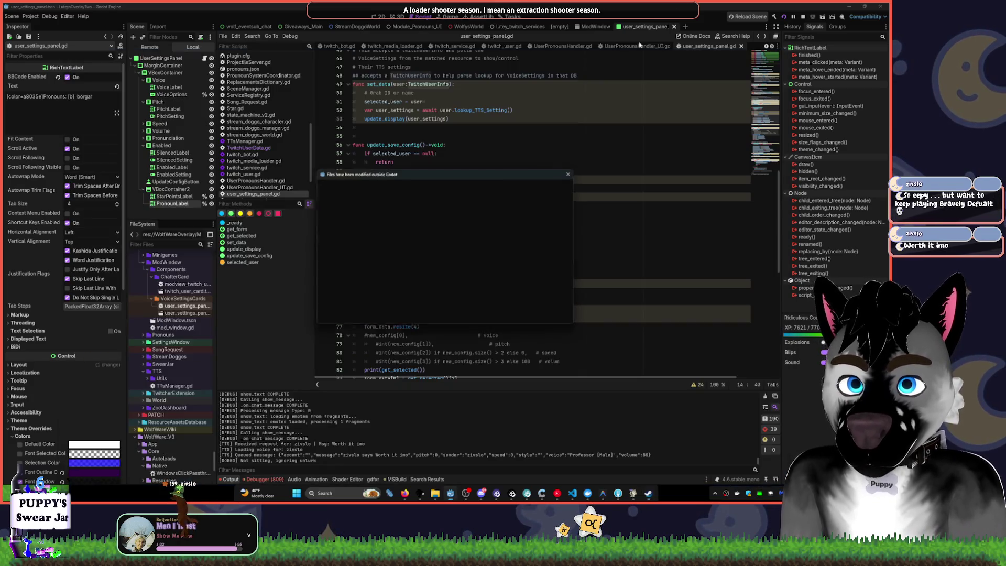
Minimise the Antigravity editor and bring up the Agent Manager window.
left_click(603, 493)
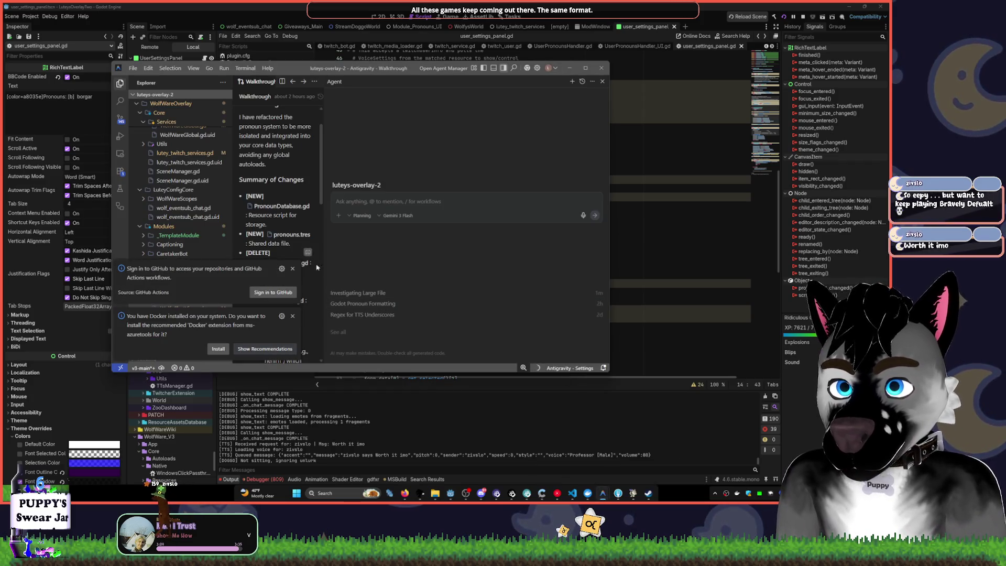
left_click(570, 69)
mouse_move(603, 493)
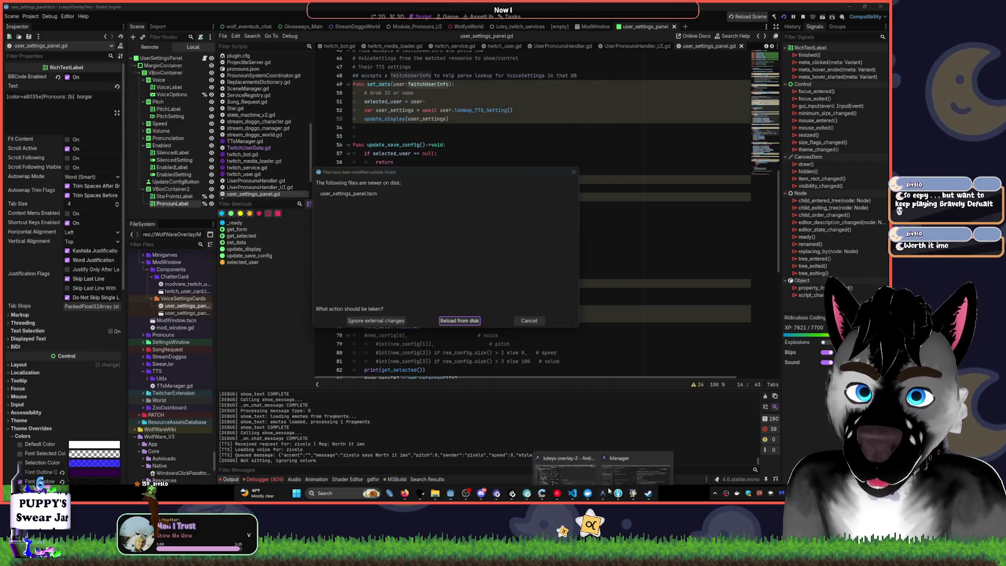
left_click(642, 452)
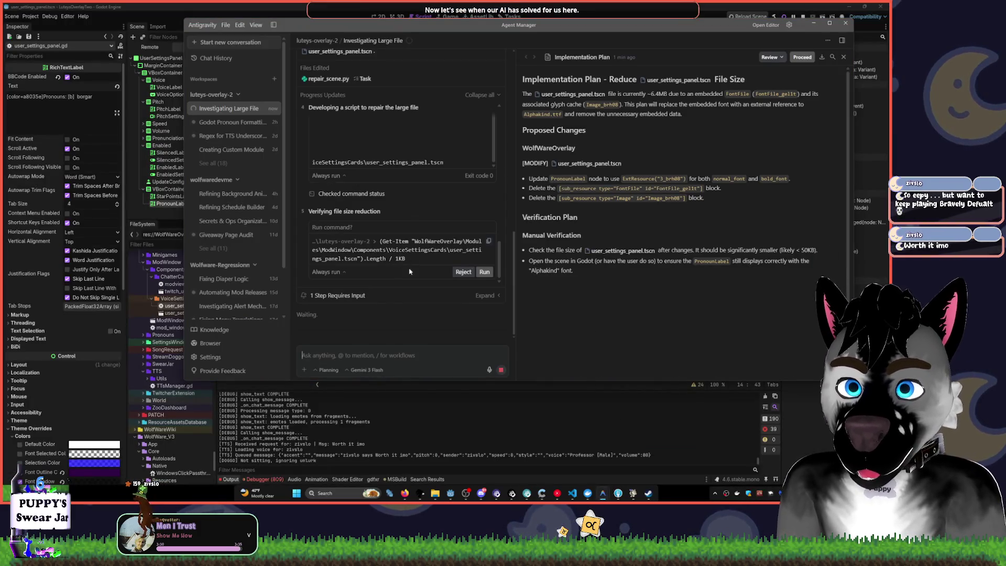
Approve the agent's file-size check and SubResource search on user_settings_panel.tscn.
left_click(484, 272)
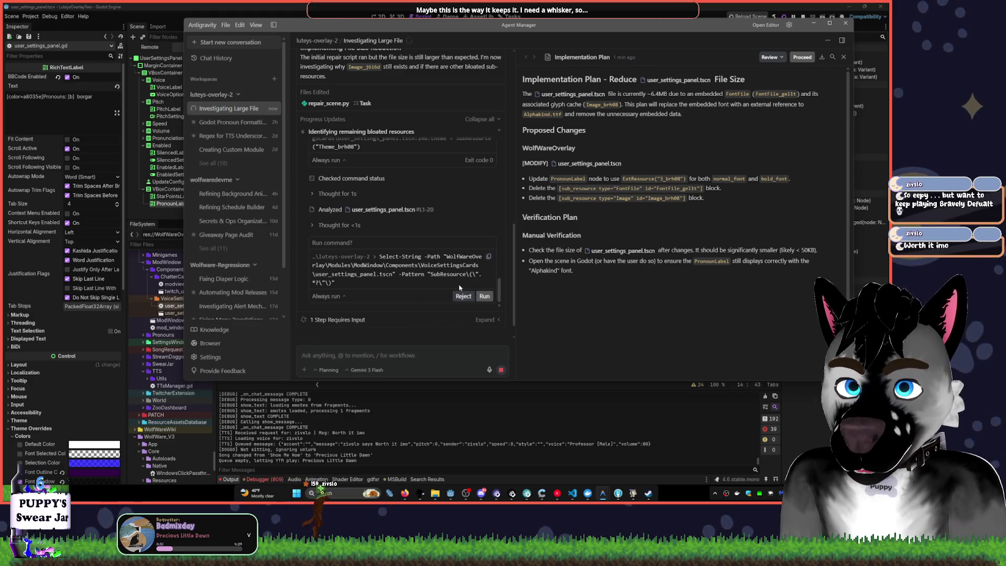
left_click(484, 296)
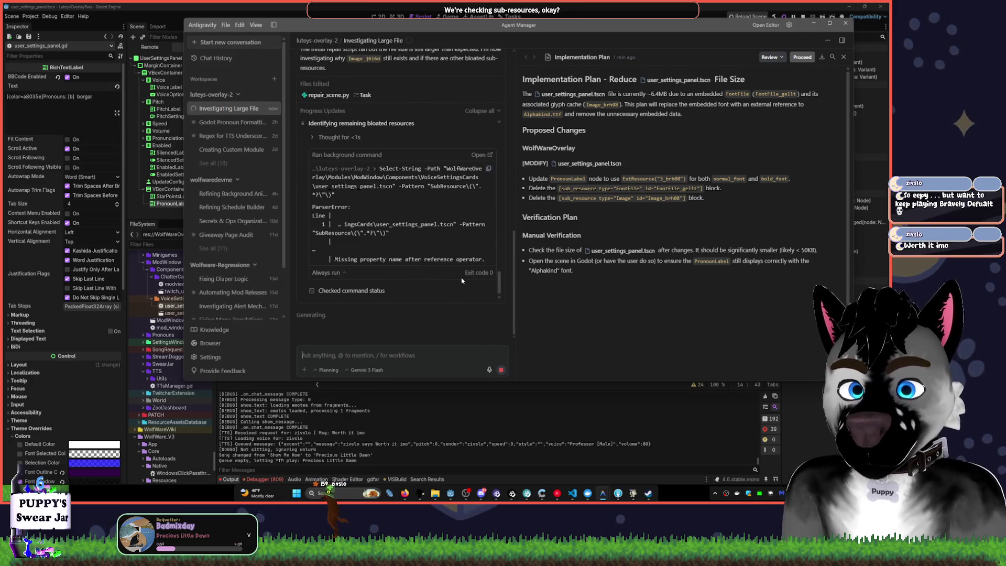
left_click(369, 14)
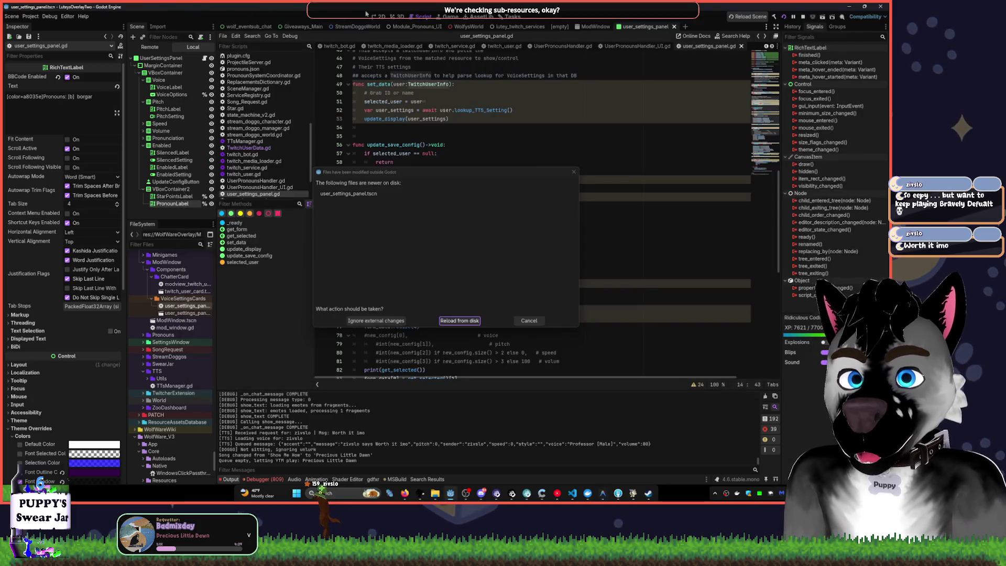
Answer the modified-files prompt and zoom over the settings panel layout in the 2D view.
left_click(377, 320)
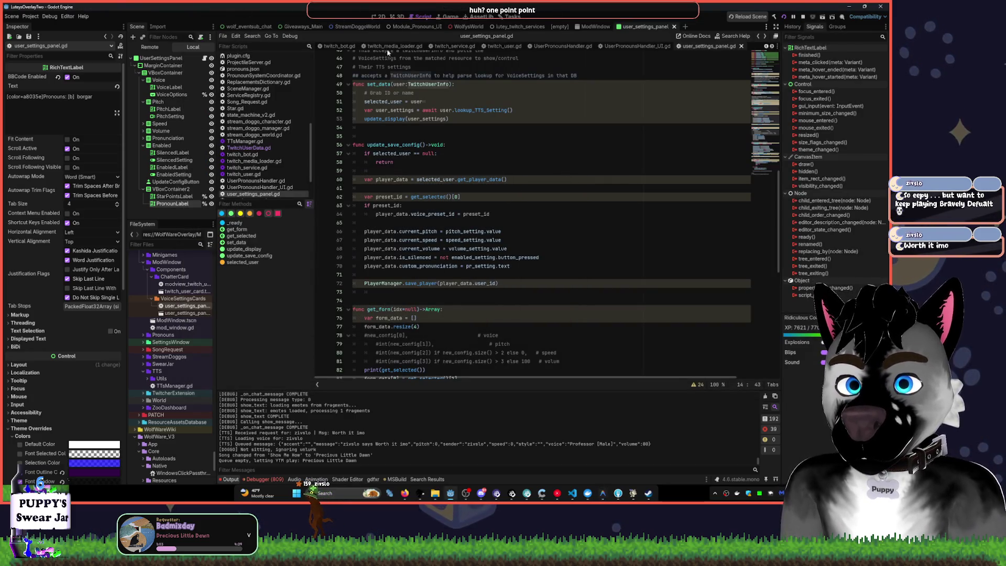
left_click(380, 17)
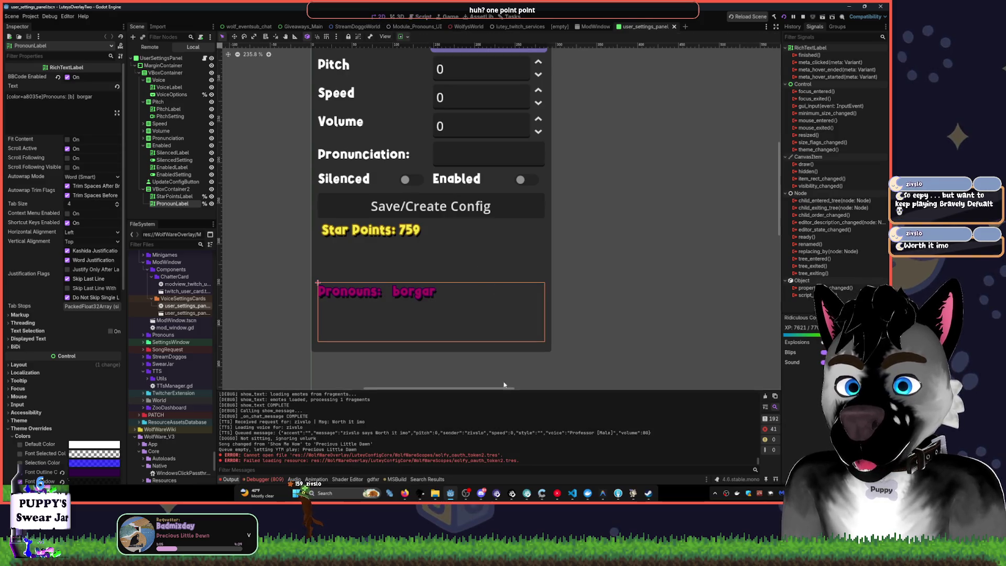
scroll(574, 256, "up", 2)
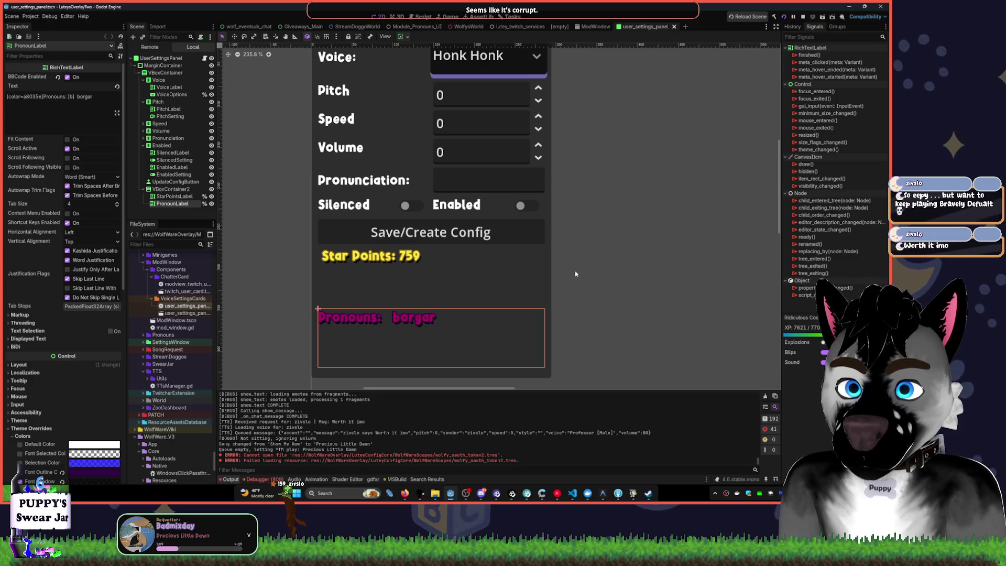
scroll(567, 288, "down", 3)
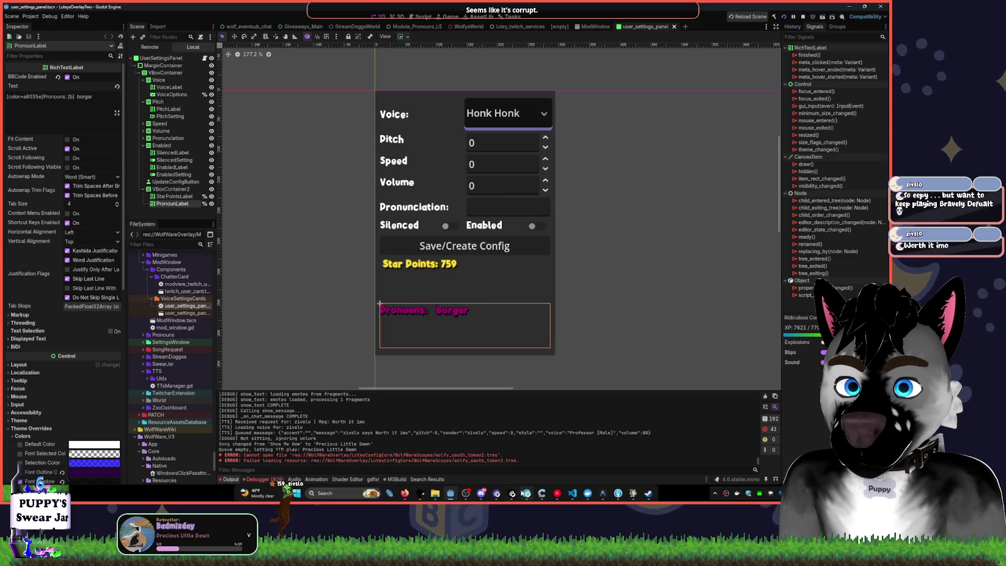
mouse_move(603, 493)
left_click(625, 466)
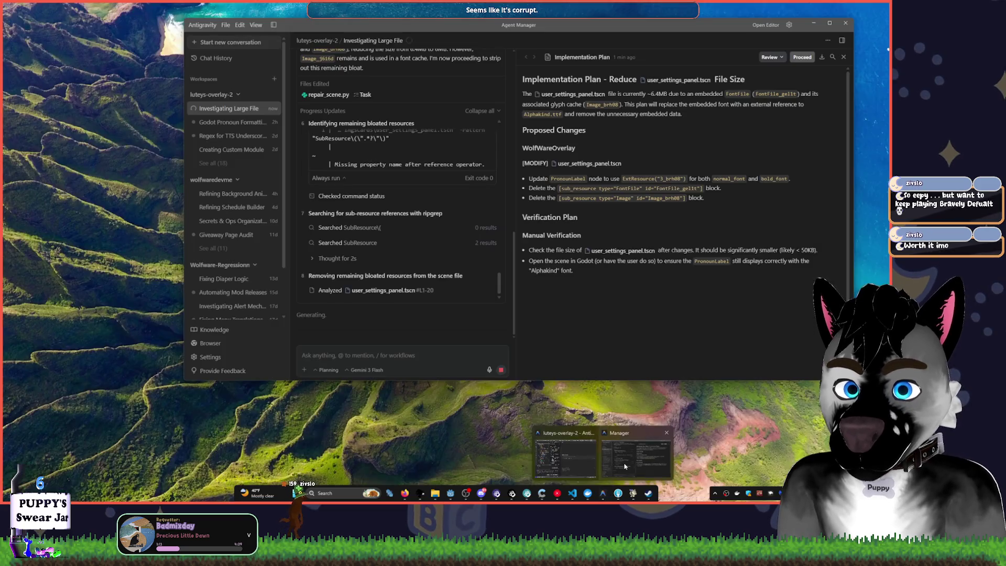
Approve the agent's sub-resource search and its Python listing of the scene's opening lines.
left_click(625, 466)
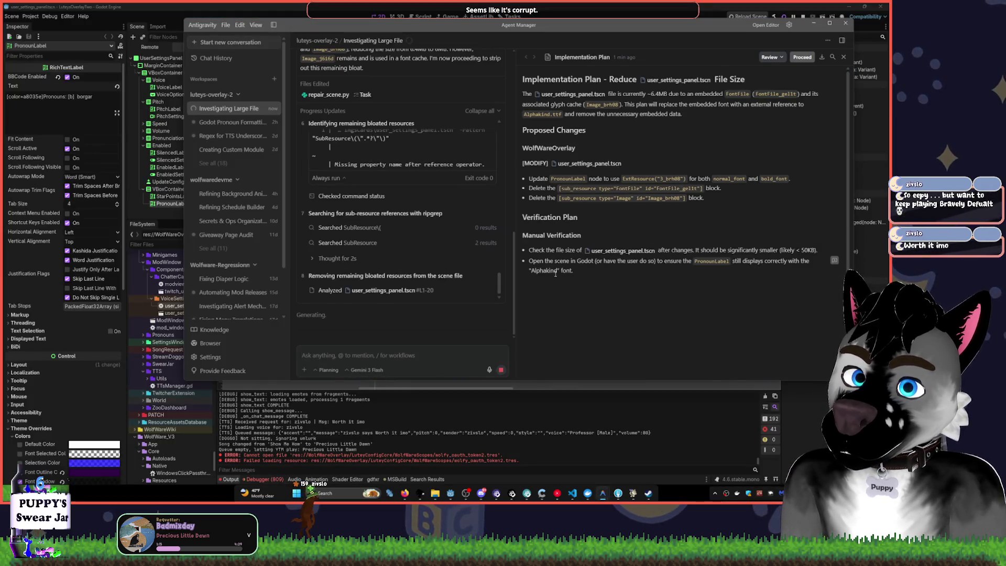
left_click(558, 494)
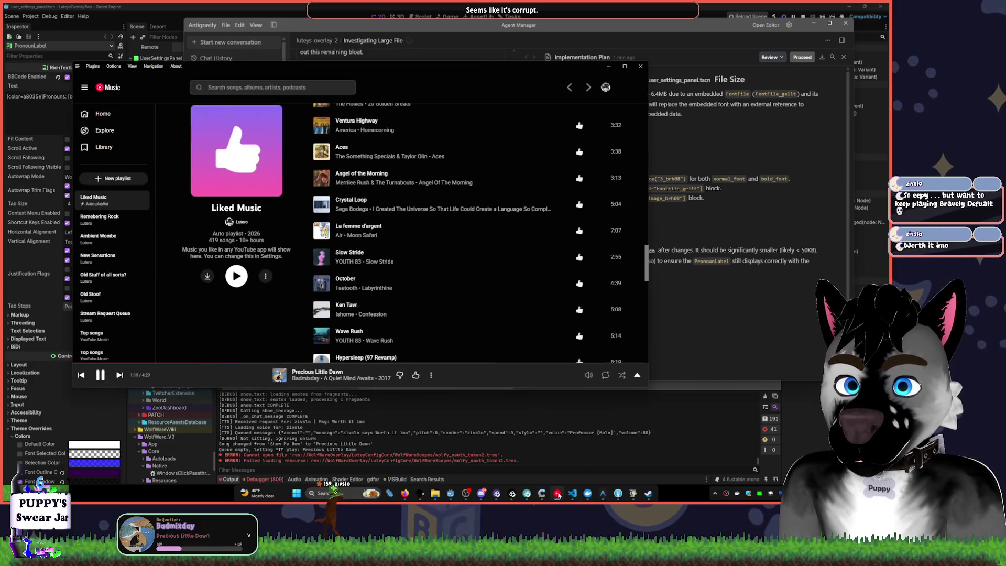
left_click(558, 495)
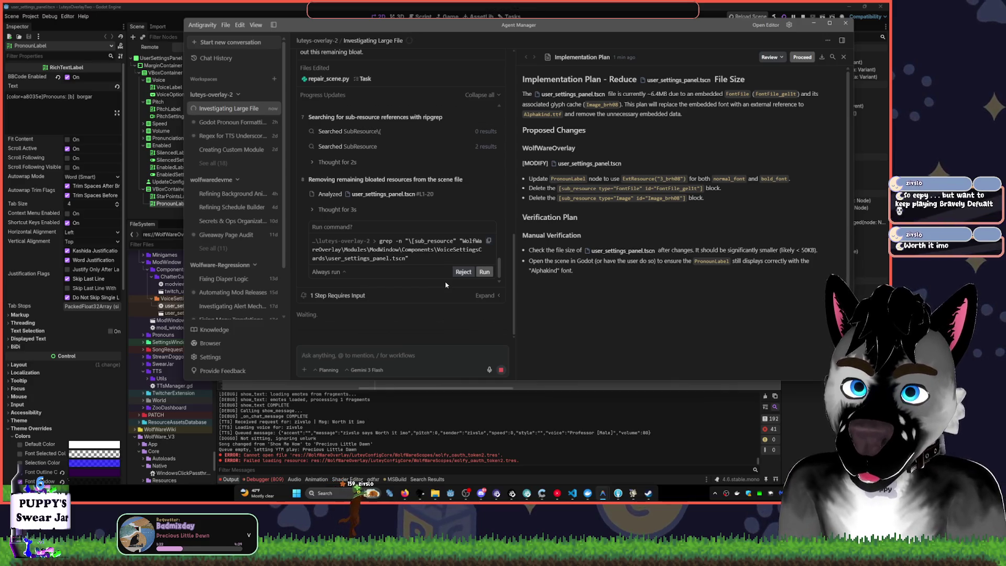
left_click(485, 272)
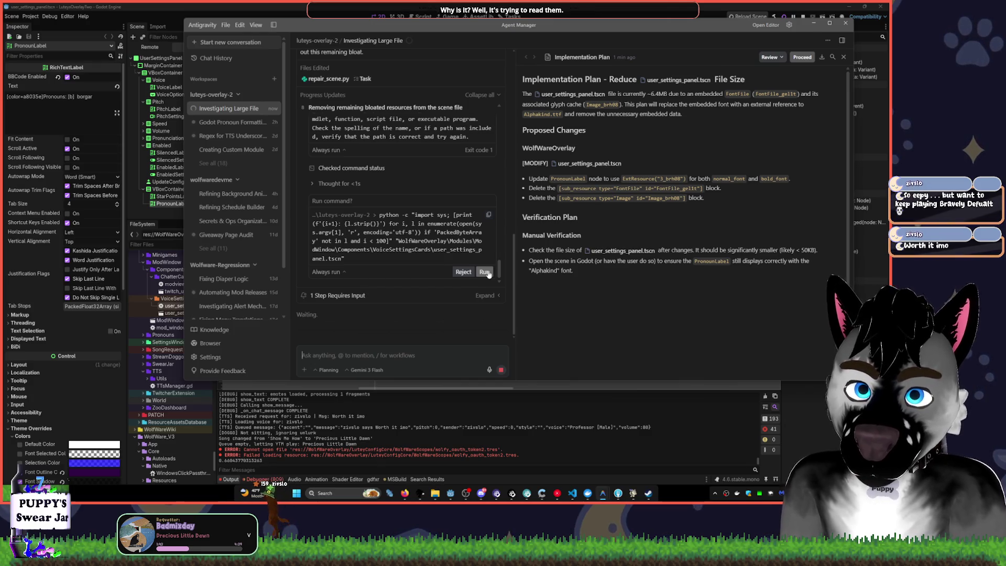
left_click(485, 272)
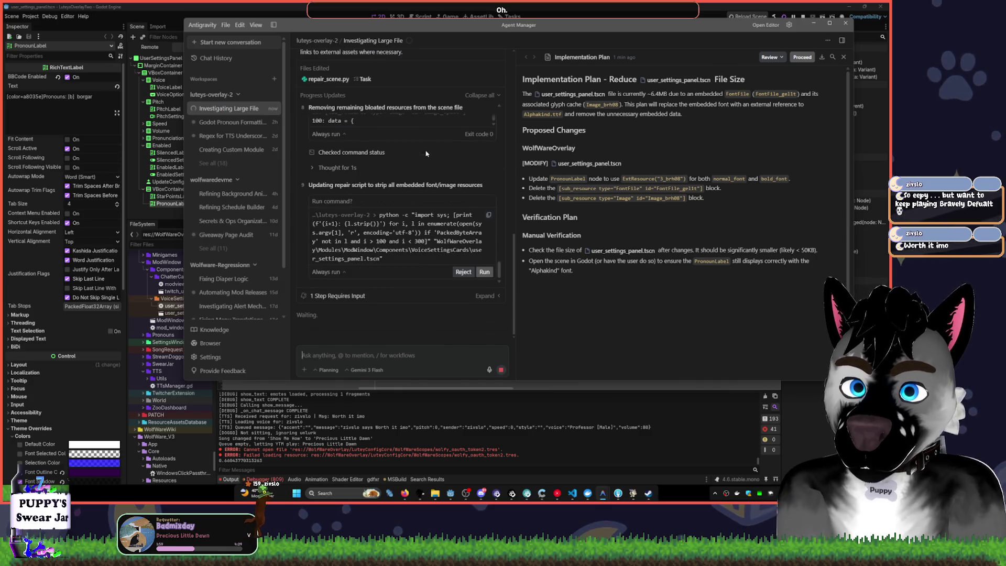
Approve the agent's scene inspection, label-line search and leftover sub-resource check commands.
left_click(484, 272)
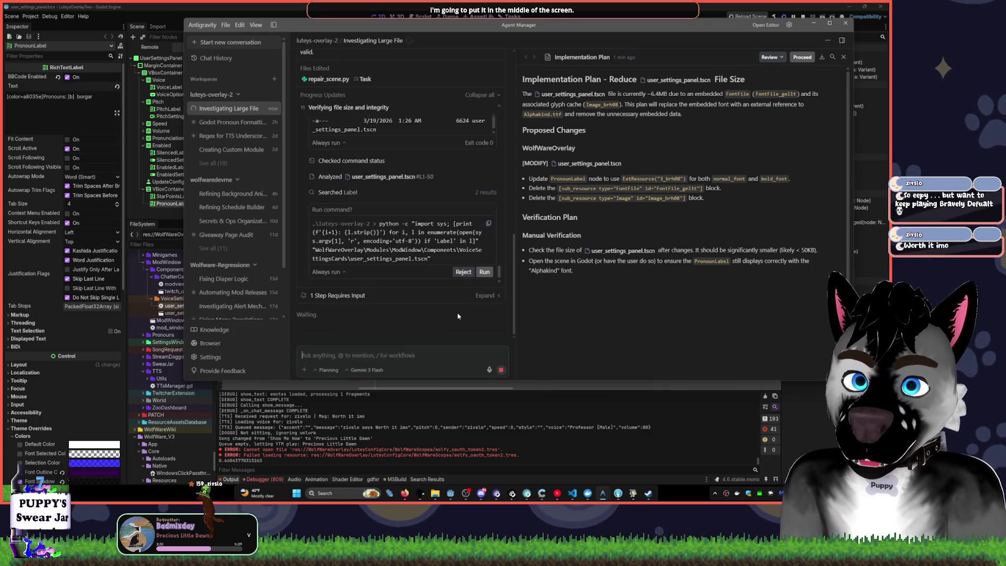
left_click(485, 272)
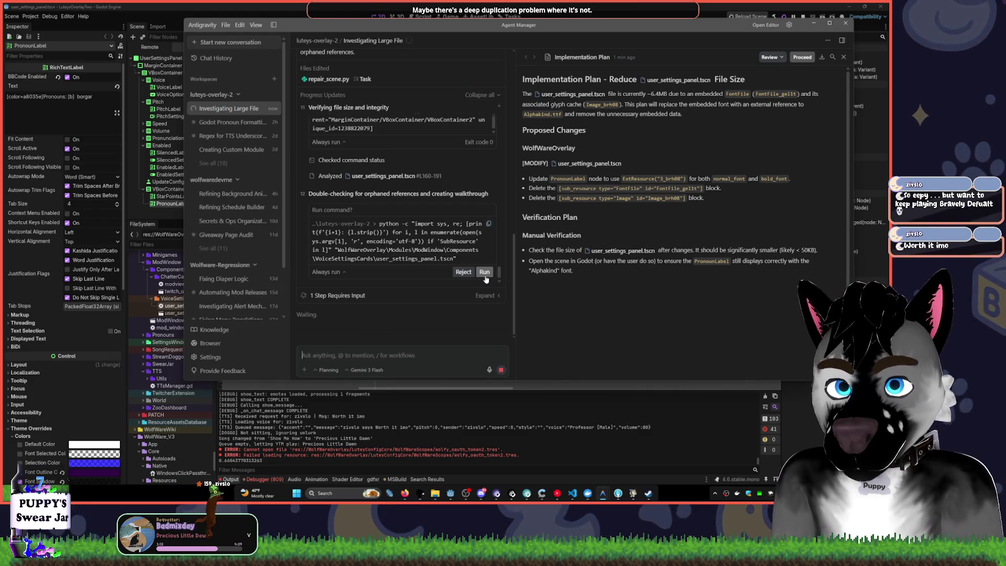
left_click(485, 275)
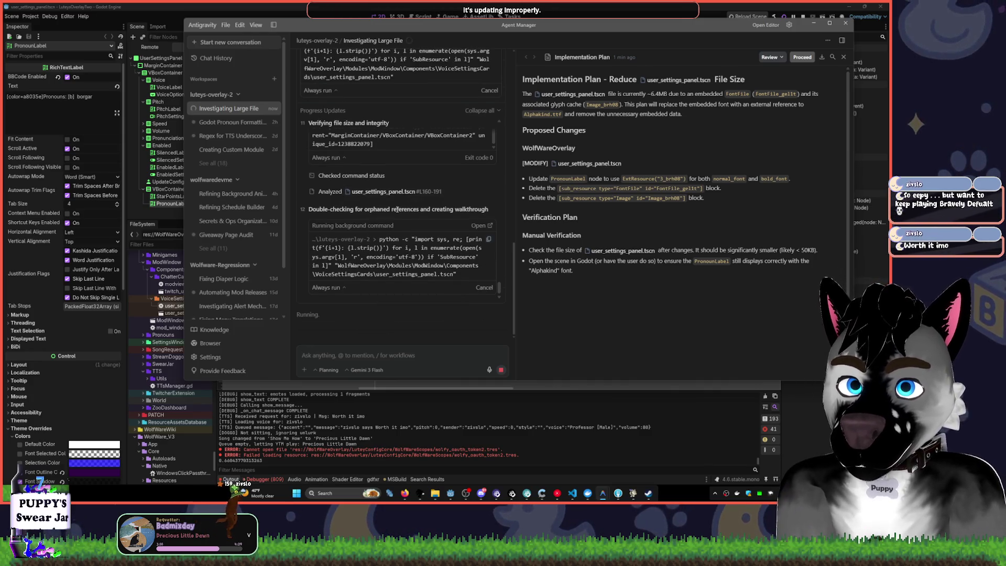
key("alt+Tab")
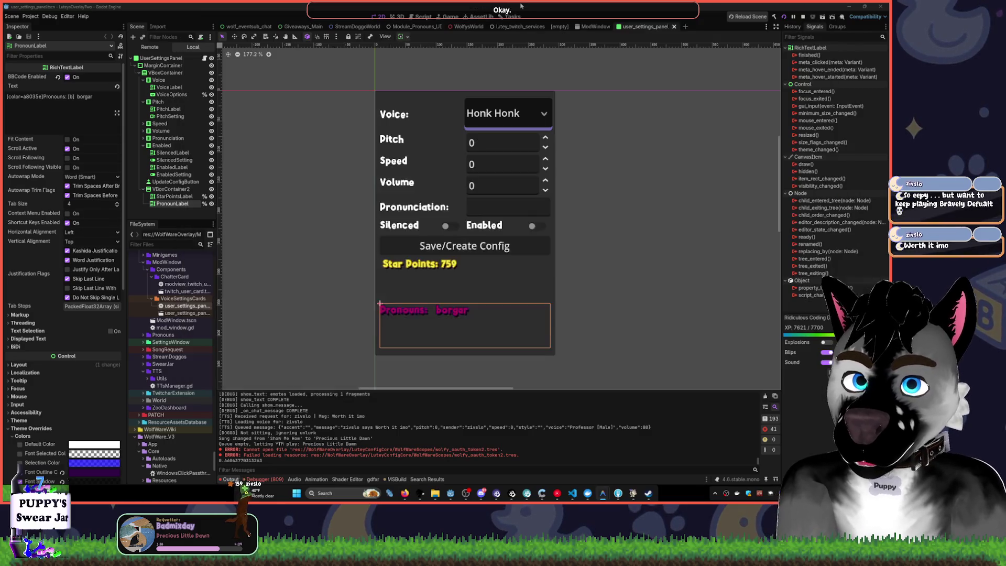
Reload the slimmed scene from disk, select the UserSettingsPanel root, and show the Output log.
left_click(457, 316)
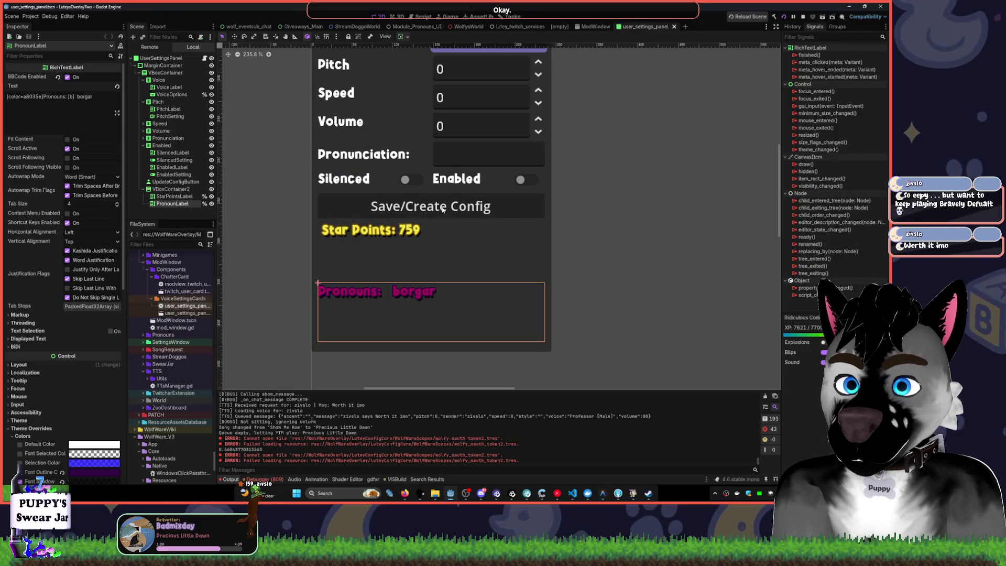
scroll(548, 237, "down", 5)
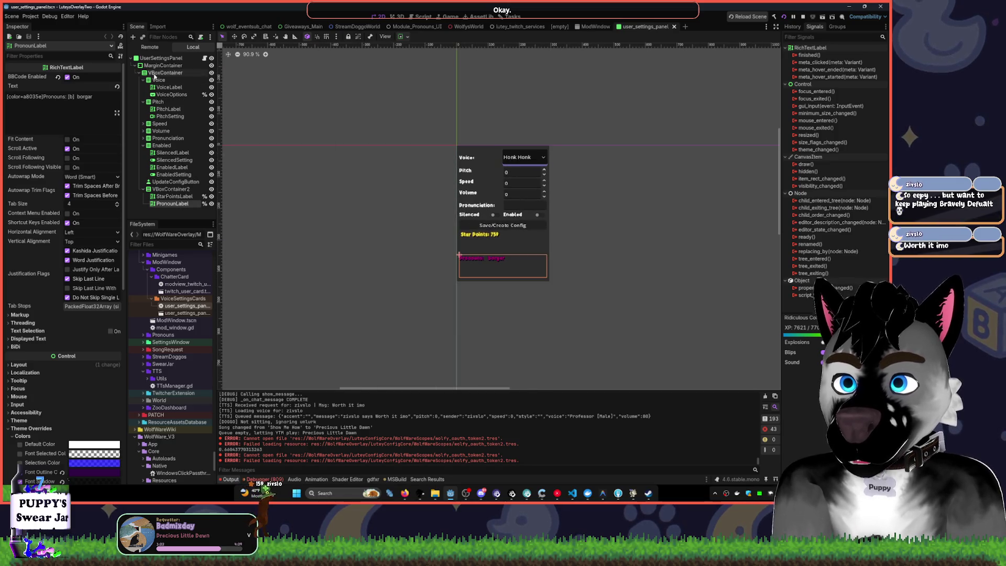
left_click(160, 57)
scroll(479, 279, "up", 6)
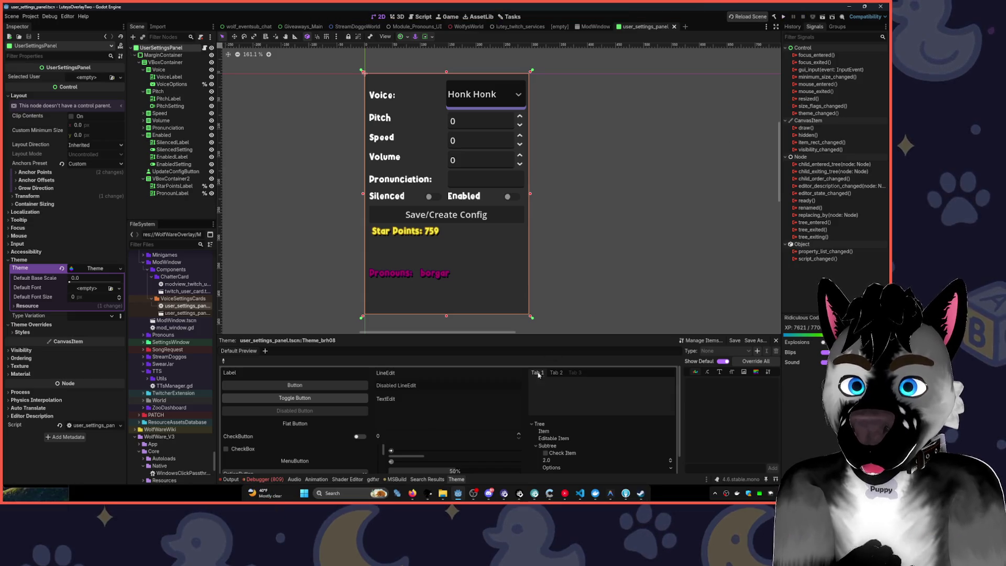
left_click(228, 479)
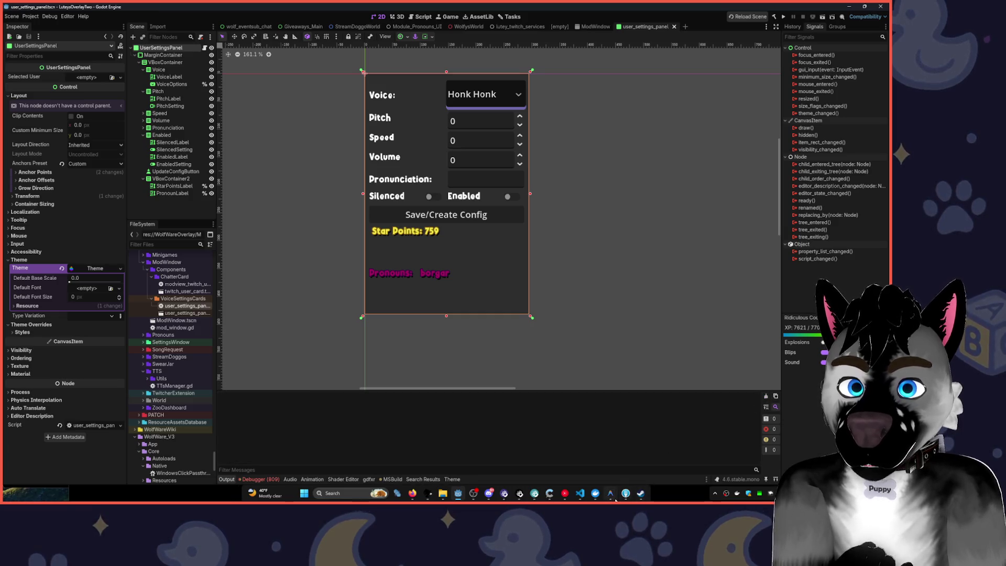
mouse_move(611, 494)
left_click(644, 451)
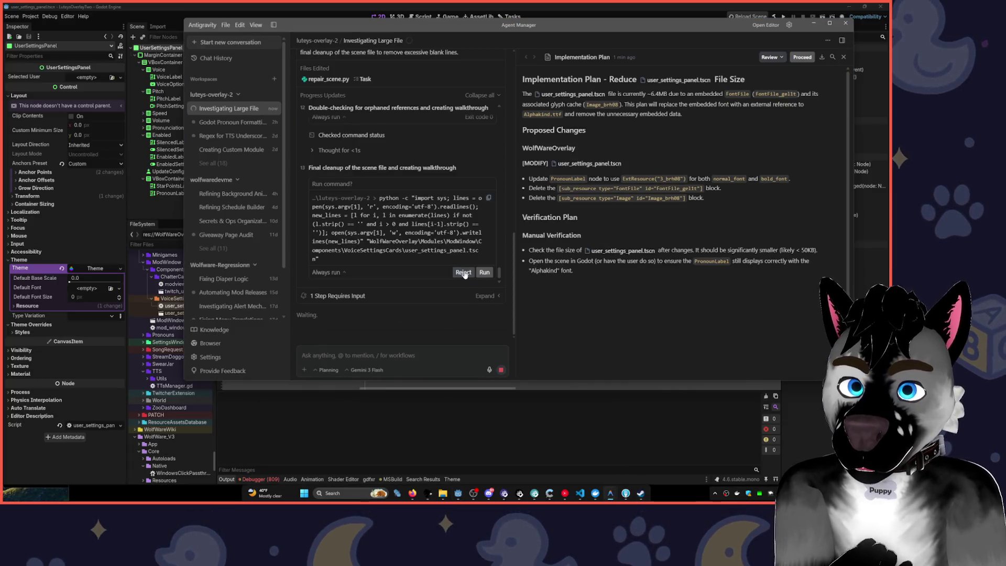
Expand the agent's reasoning and approve the final blank-line cleanup of user_settings_panel.tscn.
left_click(330, 151)
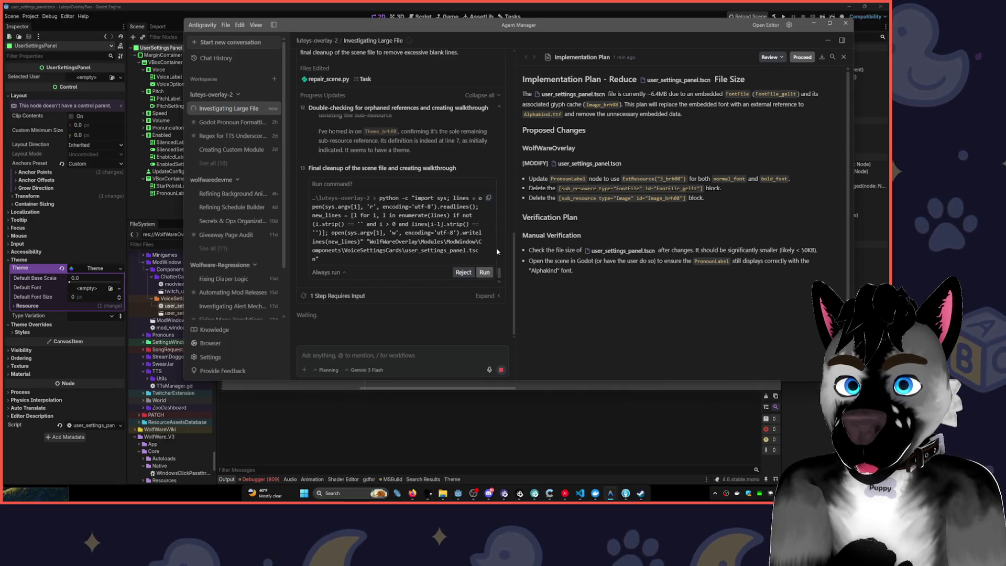
left_click(489, 279)
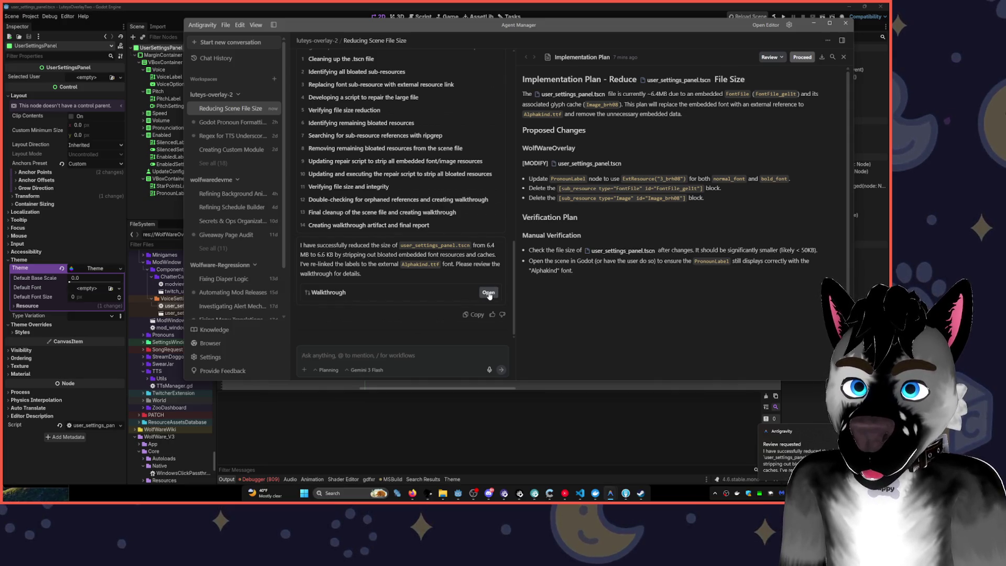
Open the walkthrough and draft 'How to avoid this problem in the future?' requesting analysis only, no scene changes.
left_click(489, 293)
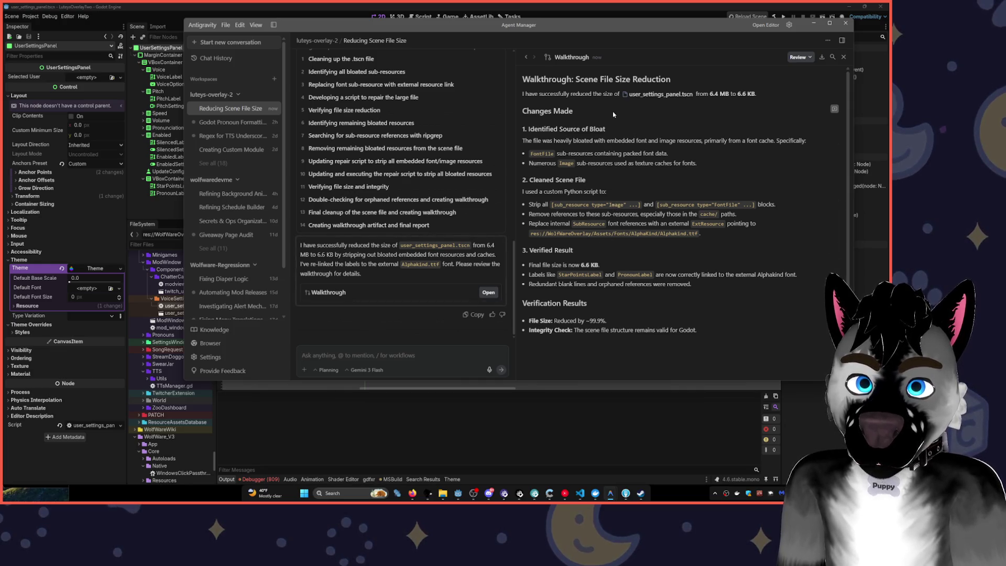
type("How t")
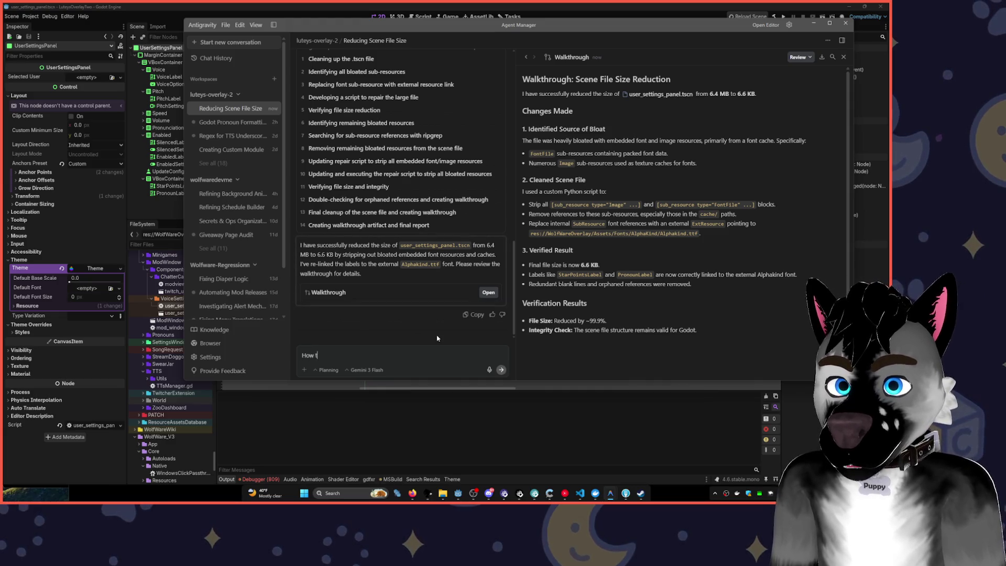
type("o avoid this problem in the future?")
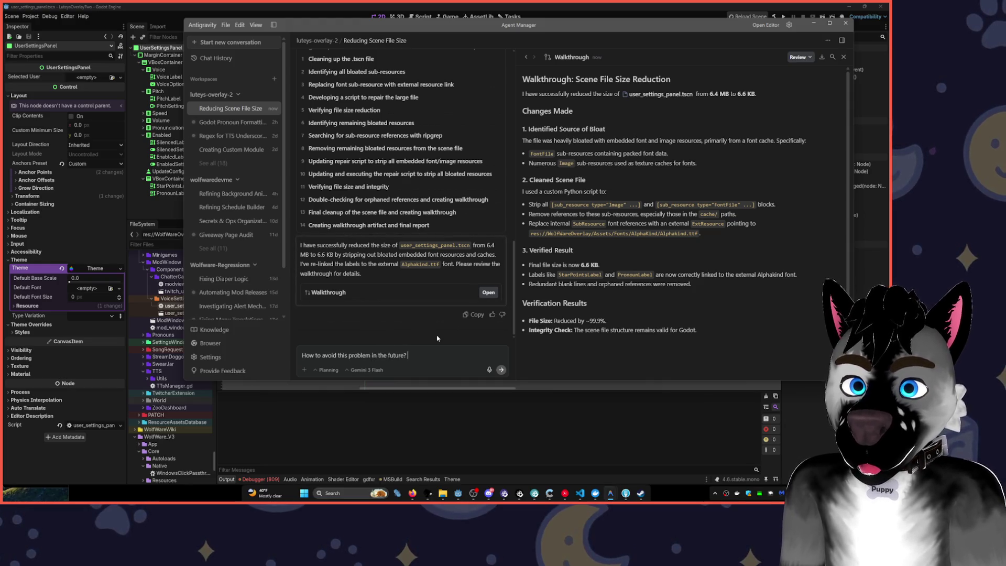
key("shift+Return")
key("shift+Return")
type("Please analyse but do NOT change any oth")
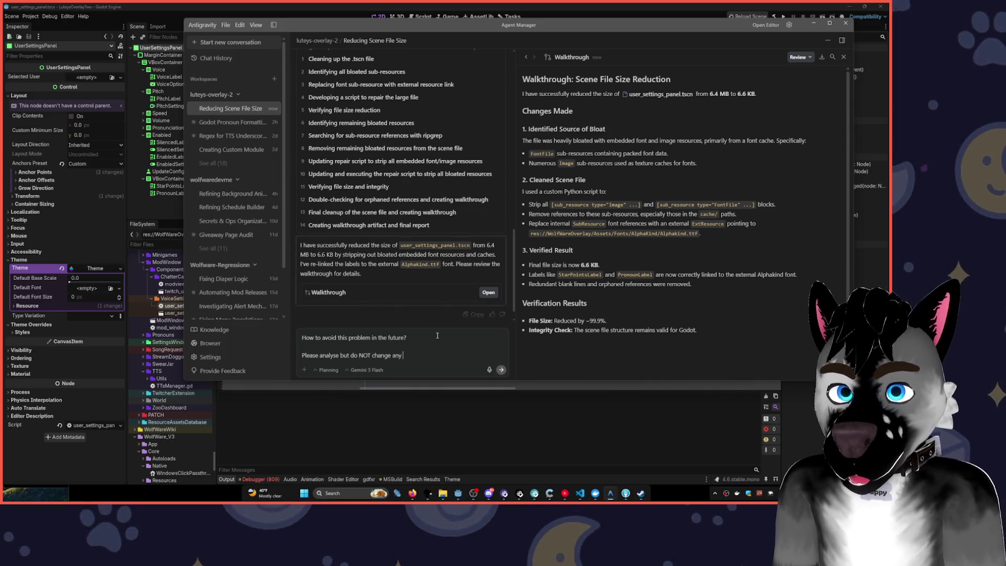
type("er s")
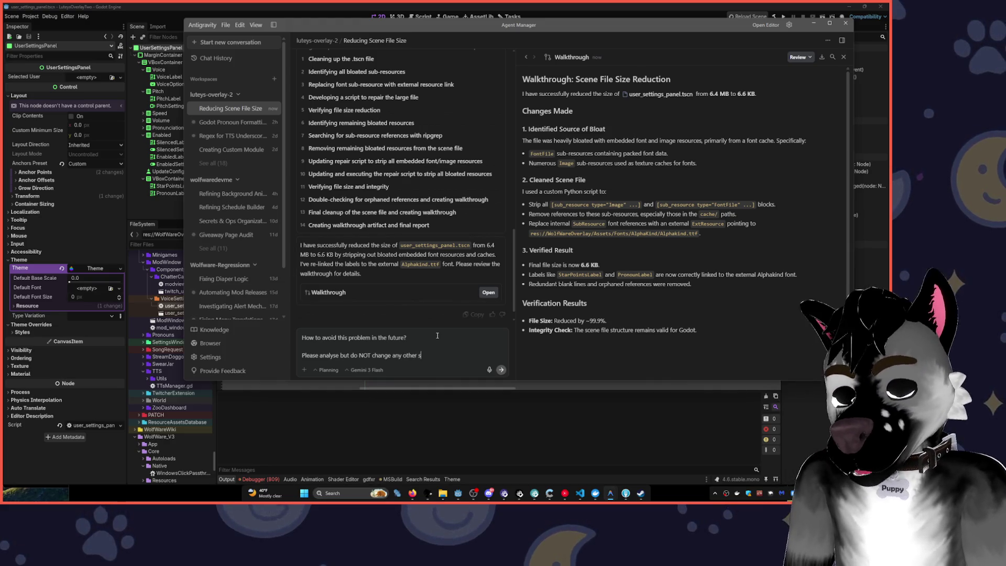
type("cenes for this same proble")
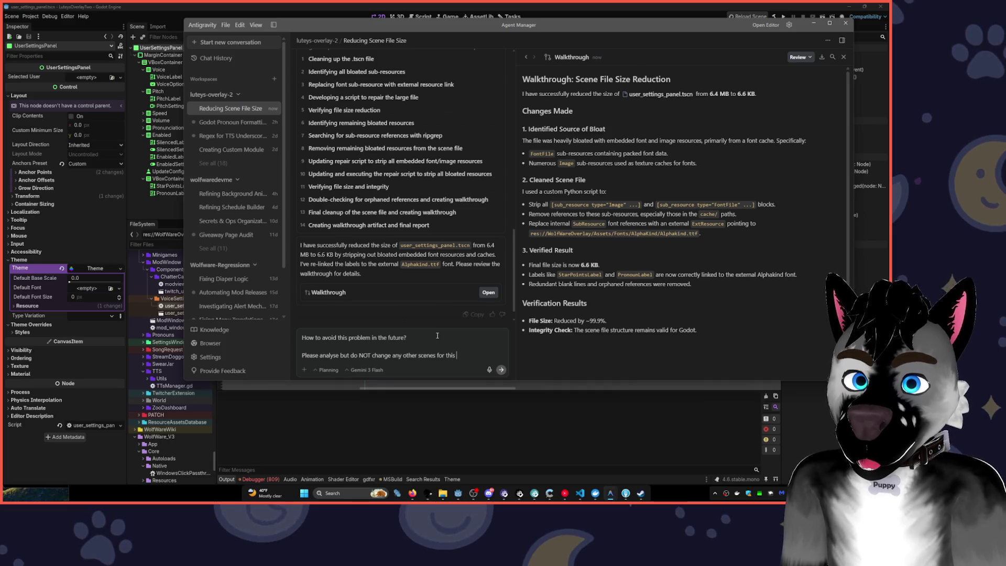
type("m")
Send the question and approve the agent's scans for scenes over 1 MB and the 34 MB test scene's sub-resources.
key("Return")
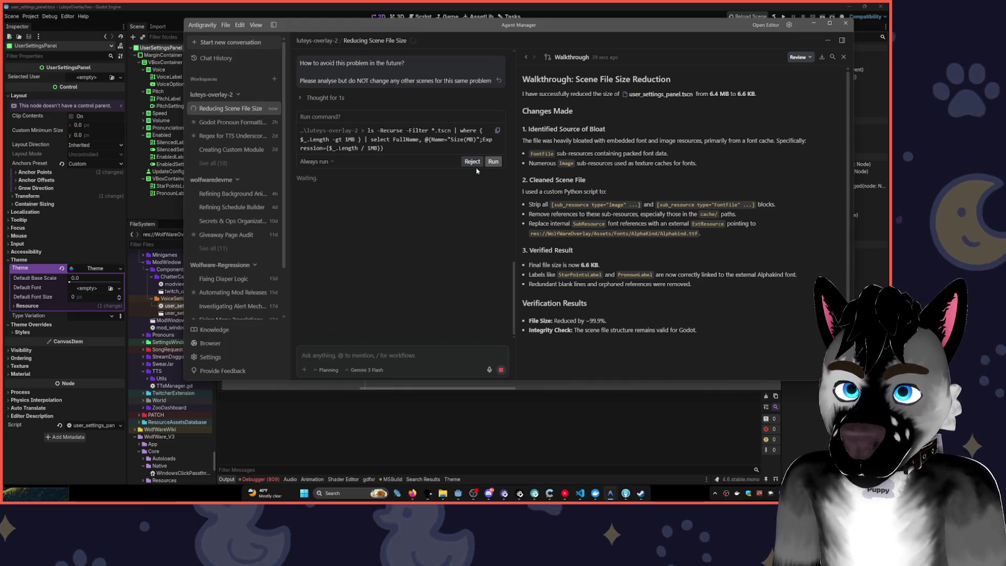
left_click(493, 162)
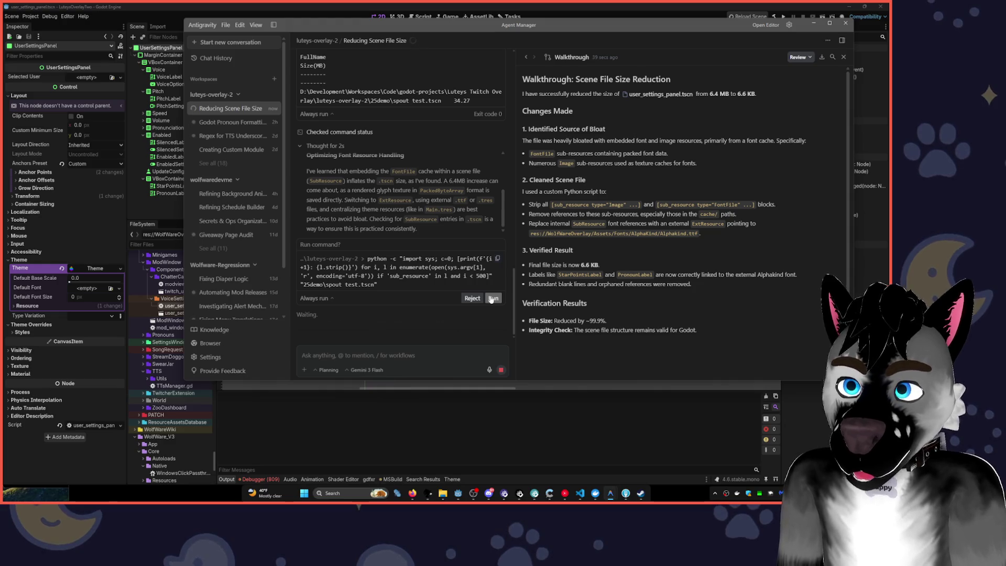
left_click(493, 299)
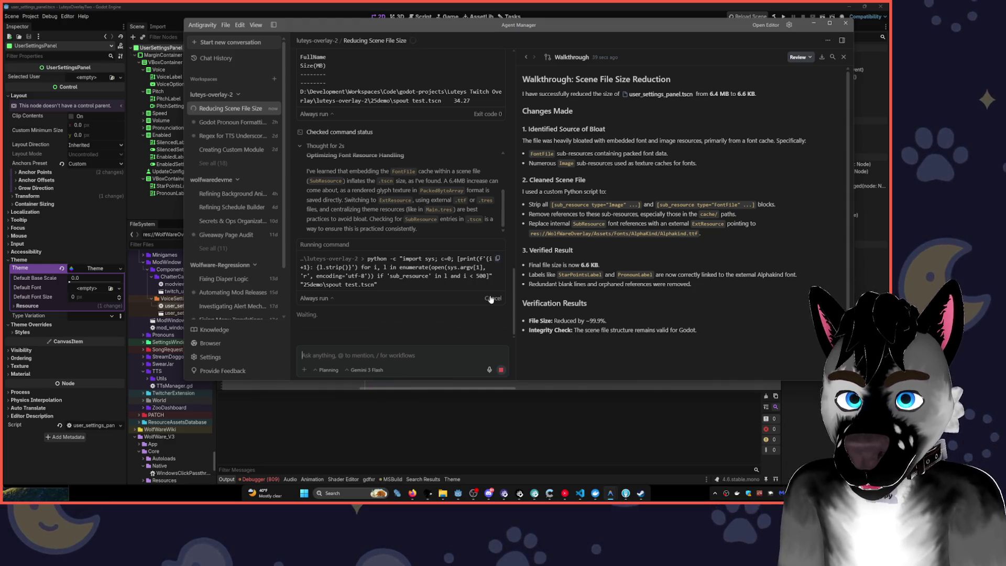
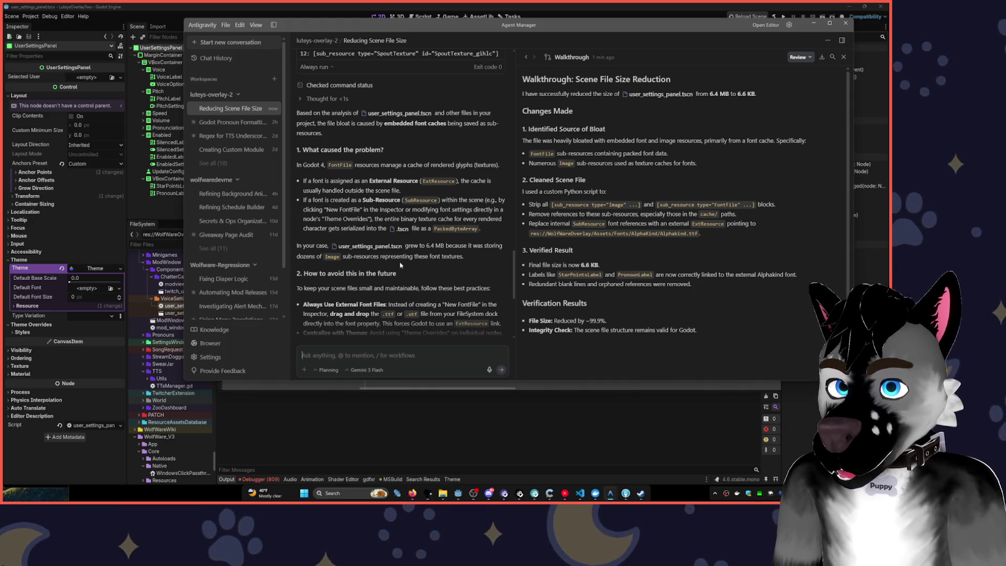
Read the Antigravity report down to the 34.27 MB spout test scene size, then return to Godot.
scroll(425, 299, "down", 1)
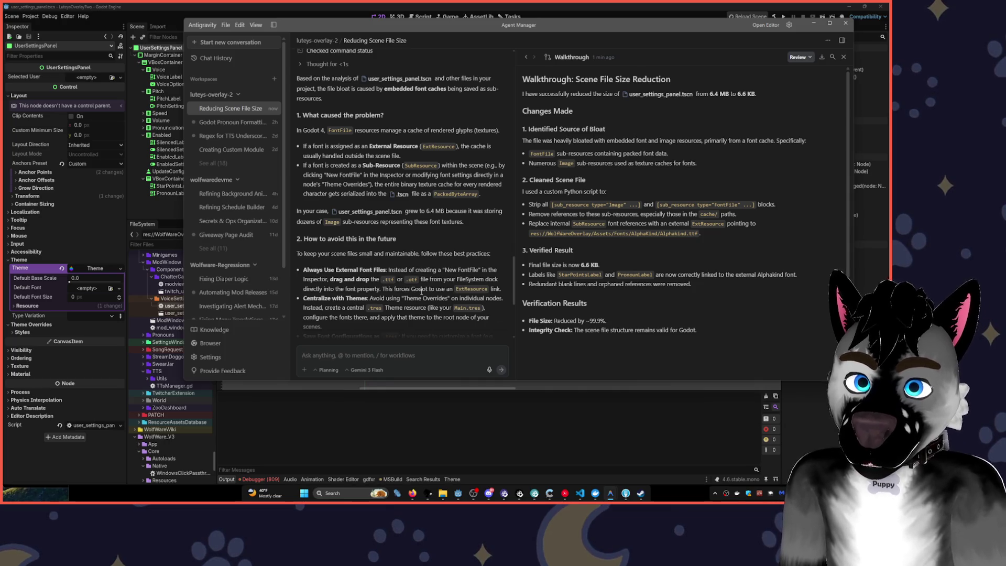
scroll(402, 296, "down", 3)
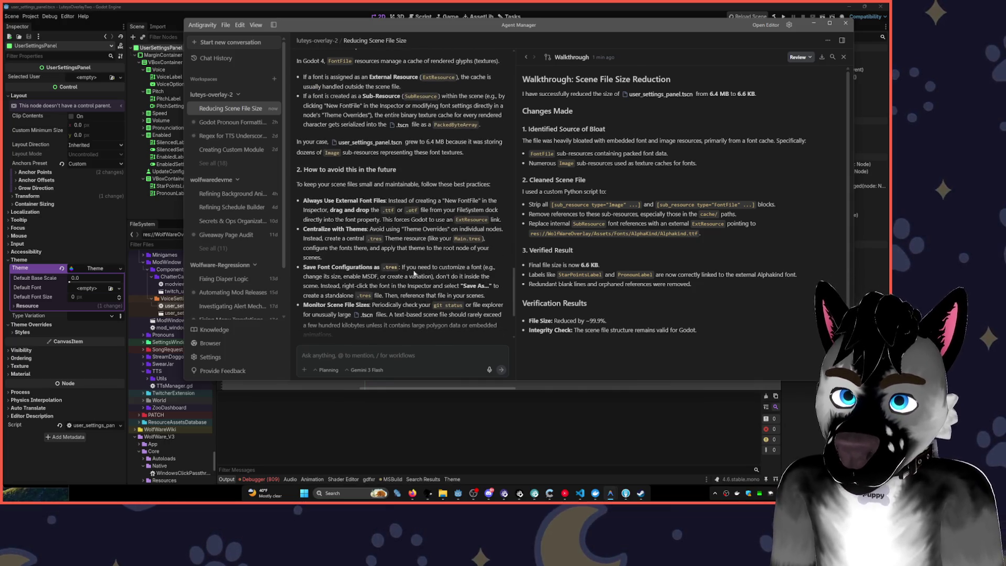
scroll(416, 269, "down", 3)
scroll(416, 272, "down", 1)
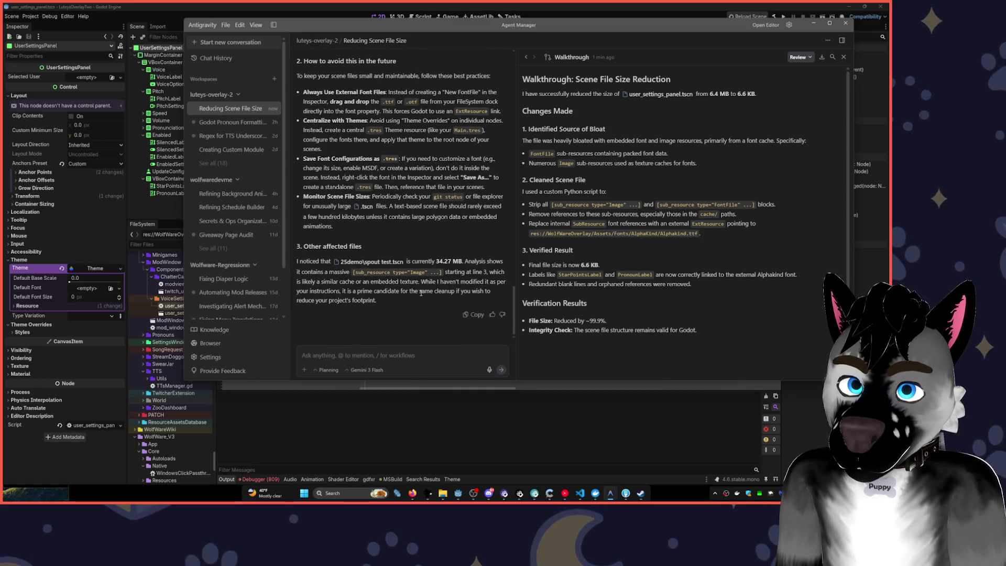
left_click_drag(435, 262, 462, 261)
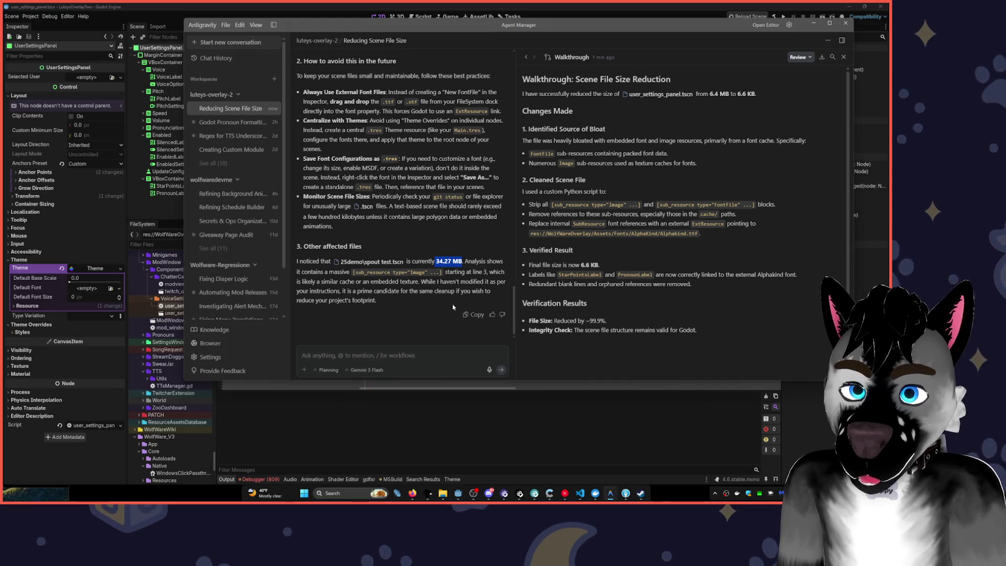
left_click_drag(435, 262, 462, 262)
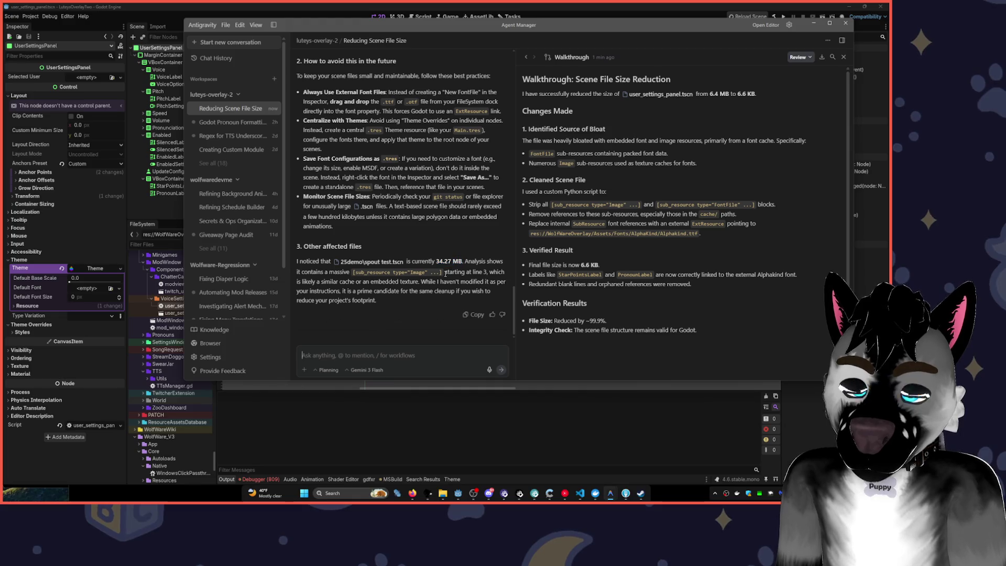
left_click(463, 5)
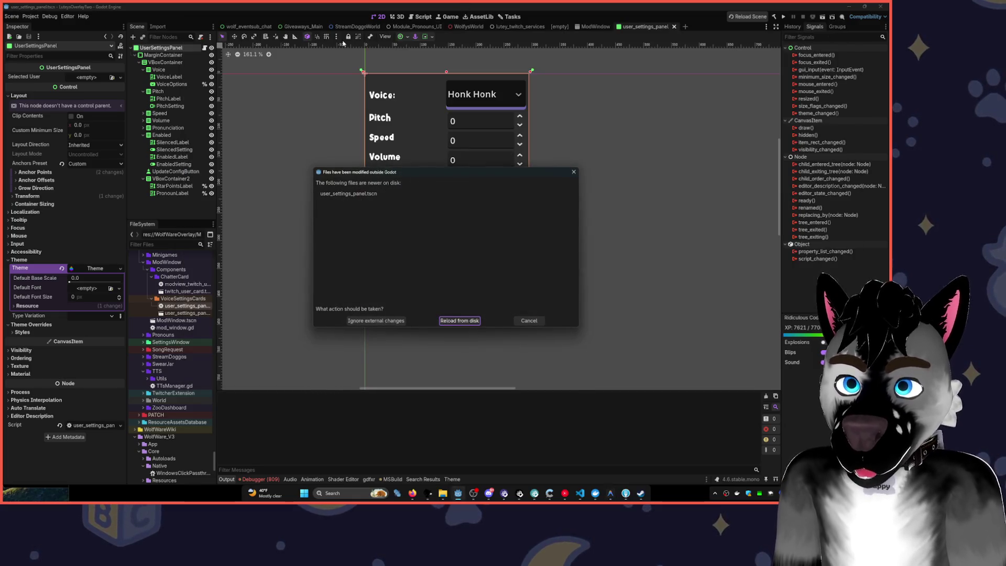
Reload the modified settings panel scene from disk and select the missing-file error in Output.
left_click(456, 321)
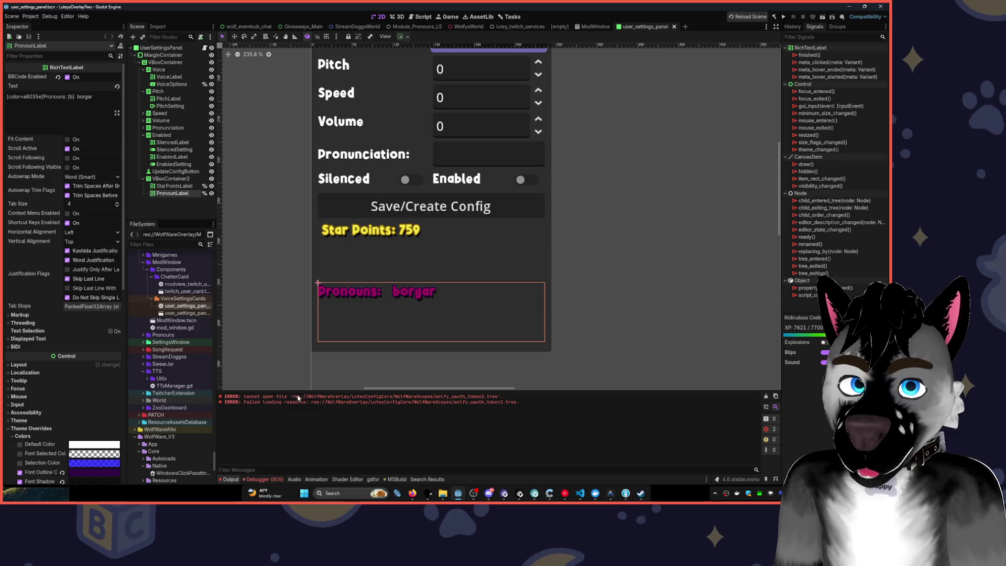
left_click_drag(461, 397, 248, 397)
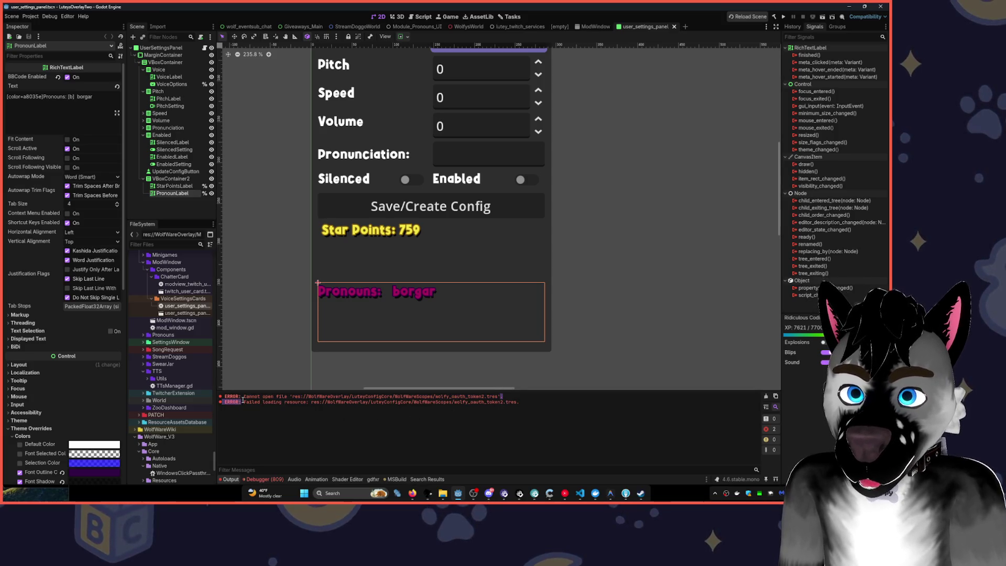
Run the project and switch to the lutey_twitch_services scene.
left_click(785, 18)
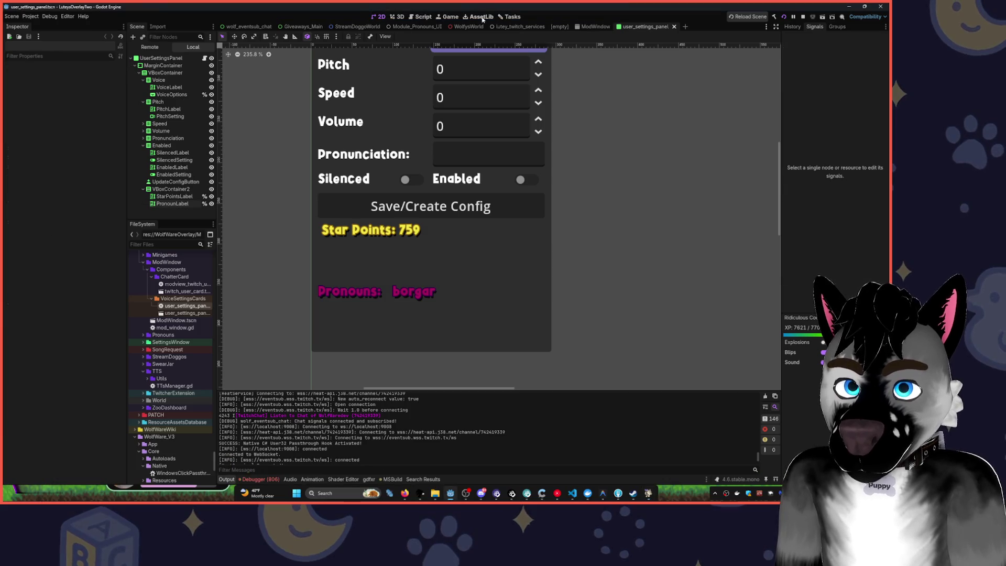
left_click(519, 27)
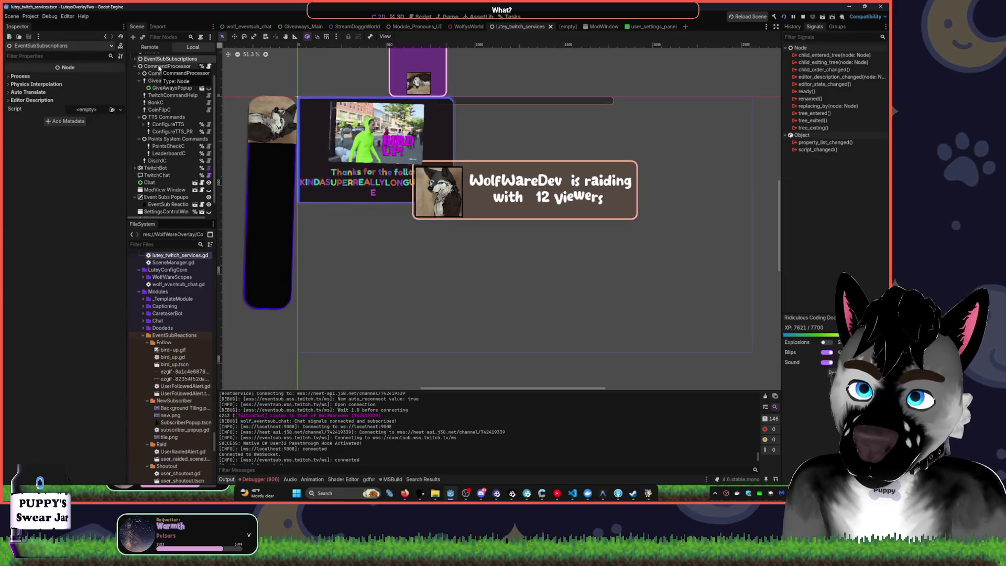
Inspect the TwitchService node's Oauth Setting in a widened Inspector, then close the [empty] scene tab.
left_click(158, 66)
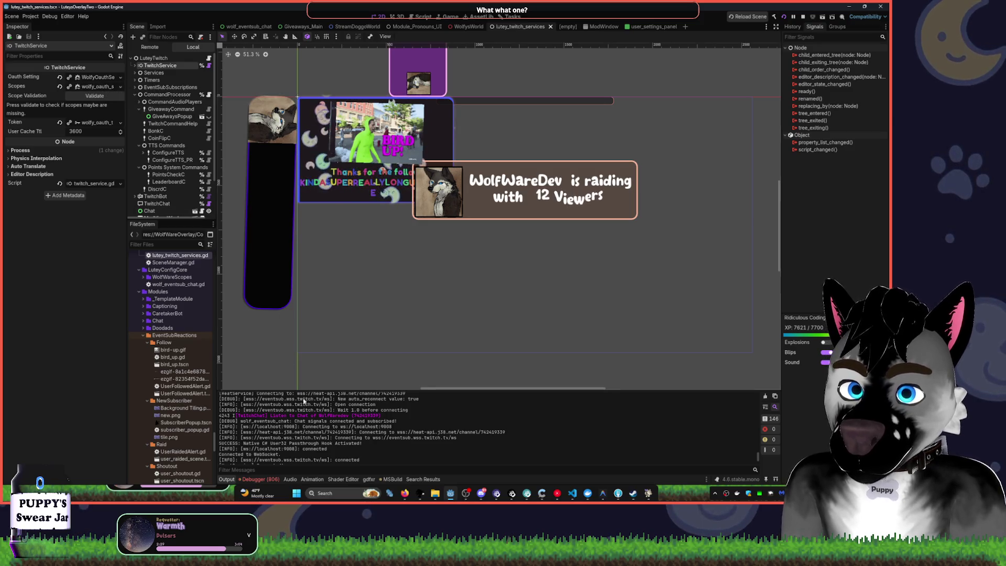
scroll(386, 386, "up", 2)
scroll(386, 387, "up", 1)
mouse_move(758, 447)
left_mouse_down()
mouse_move(750, 394)
mouse_move(760, 474)
left_mouse_up()
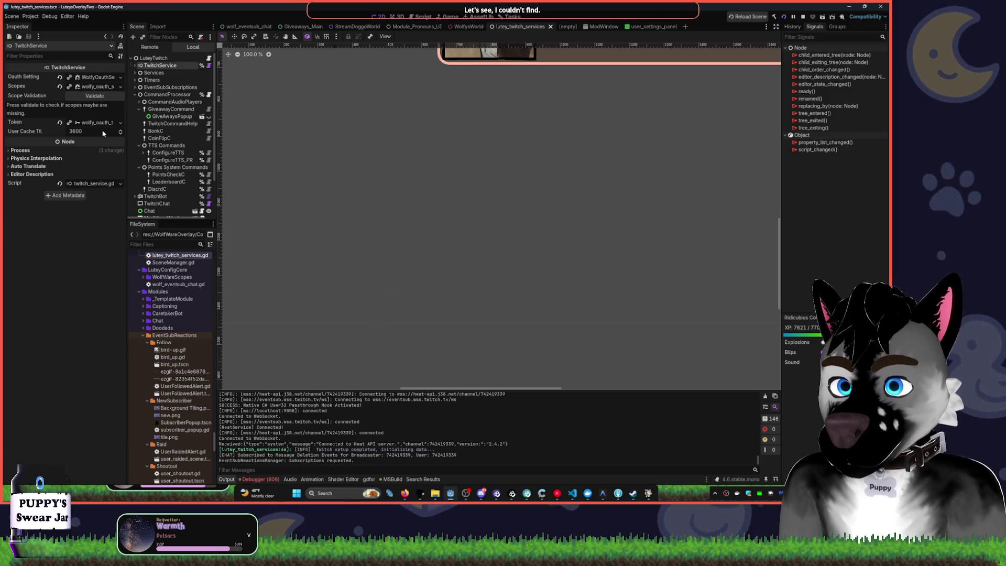
mouse_move(126, 118)
left_mouse_down()
mouse_move(194, 109)
mouse_move(124, 107)
left_mouse_up()
left_click(94, 77)
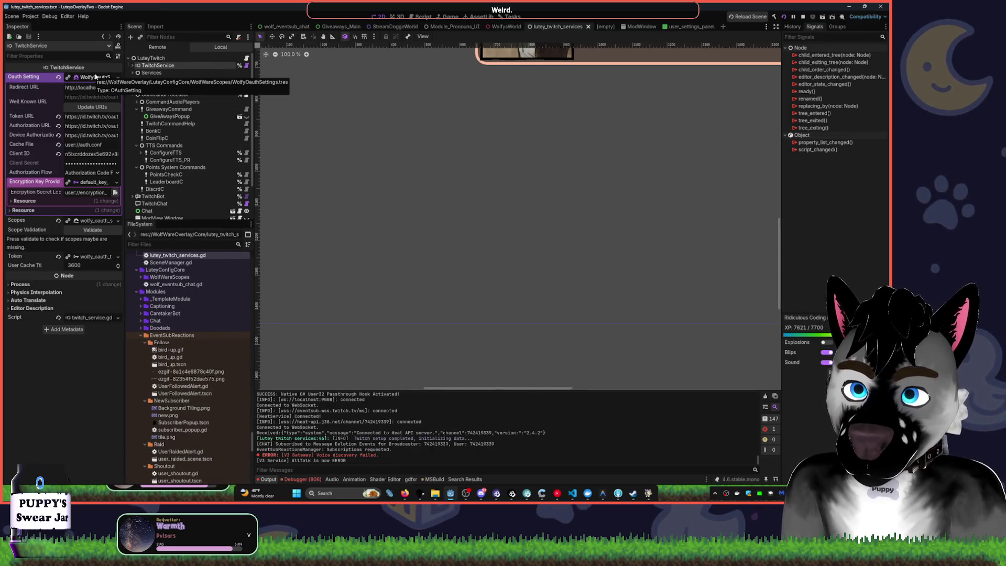
left_click(95, 77)
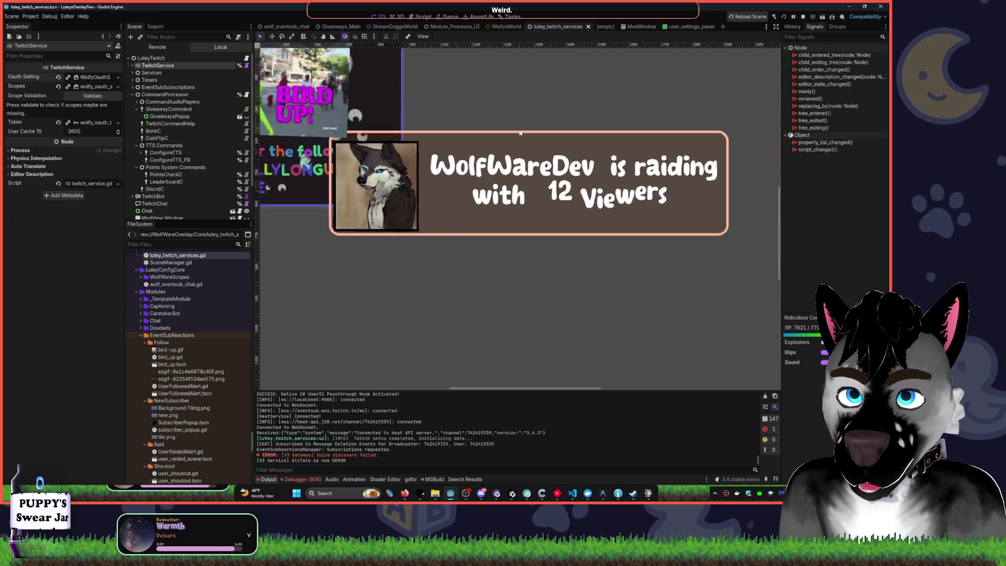
left_click(606, 27)
left_click(611, 27)
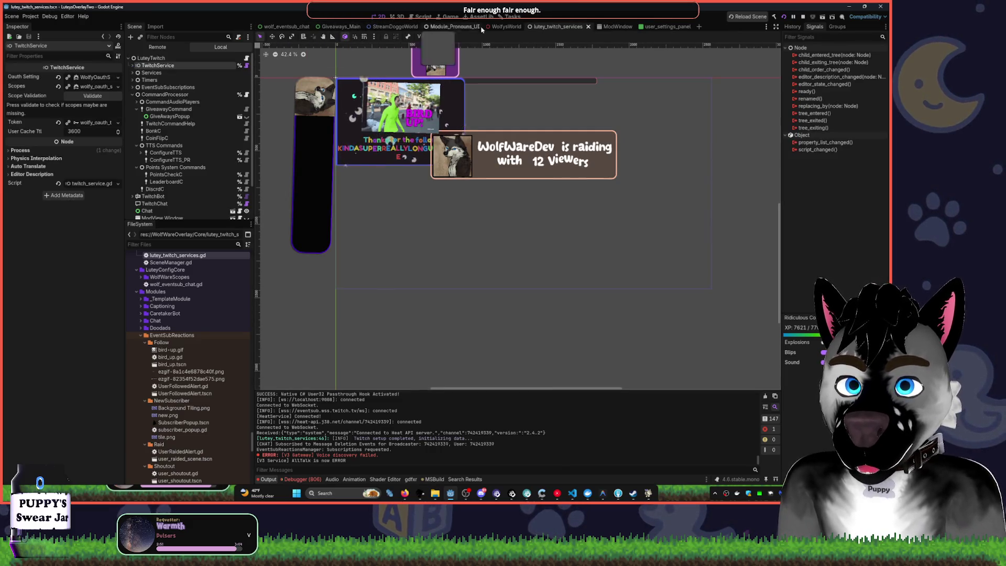
In the Remote tree, expand WolfWareGlobal's Users and check the broadcaster's stored record.
left_click(159, 47)
left_click(160, 94)
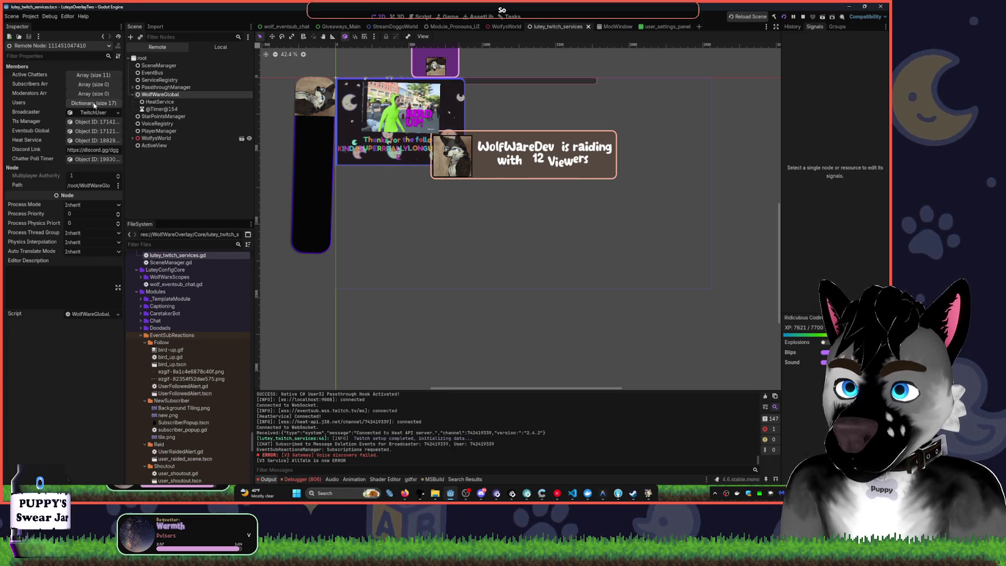
left_click(95, 103)
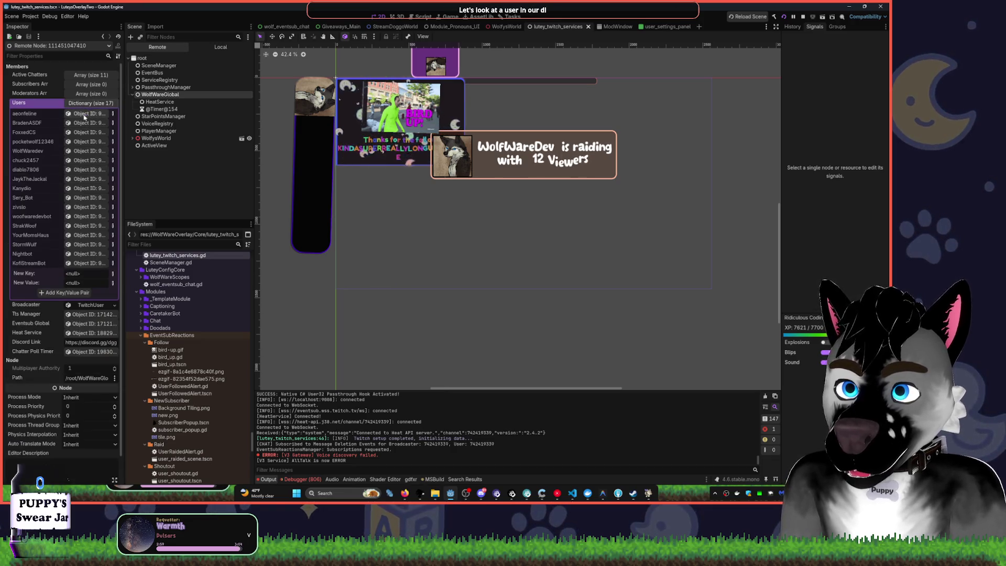
left_click(76, 150)
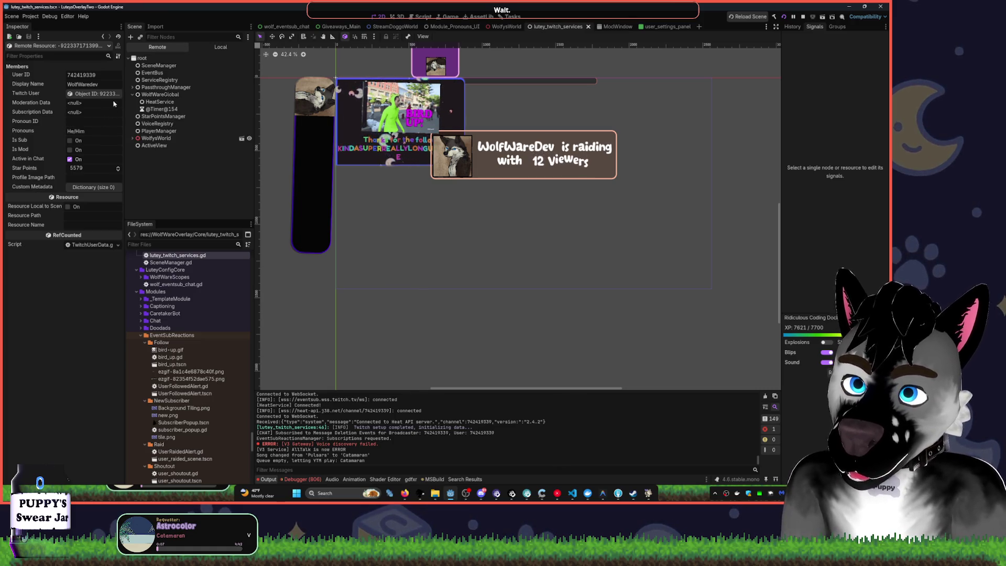
left_click(102, 36)
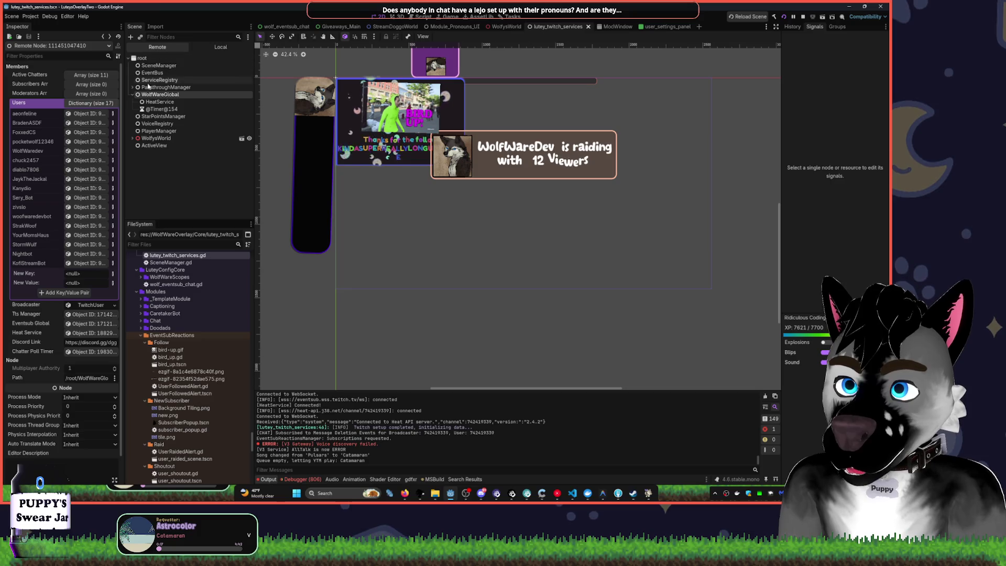
Check several more chatters' records, including a moderator and the bot, then switch to Module_Pronouns_UI.
left_click(79, 124)
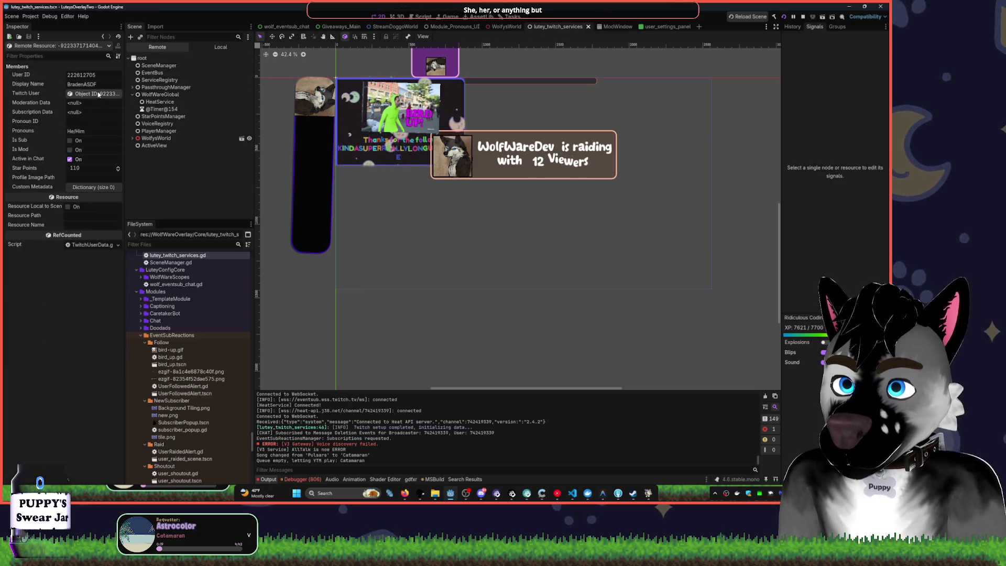
left_click(103, 36)
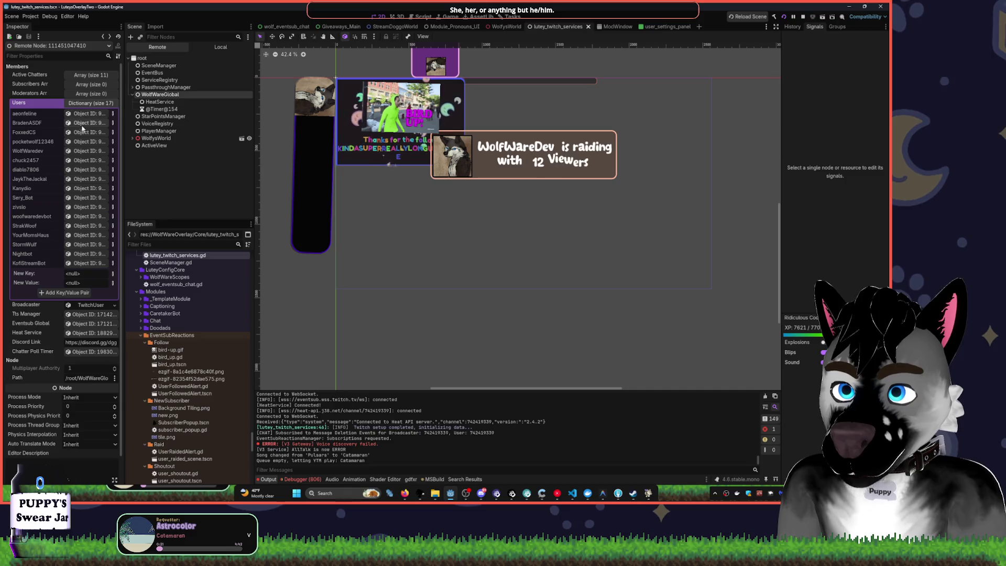
left_click(92, 115)
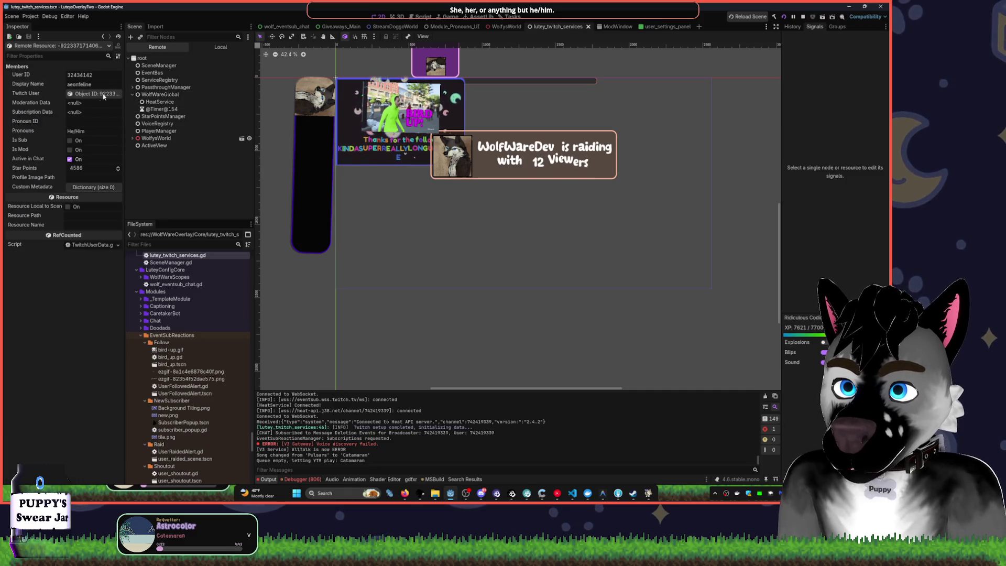
left_click(103, 36)
left_click(97, 102)
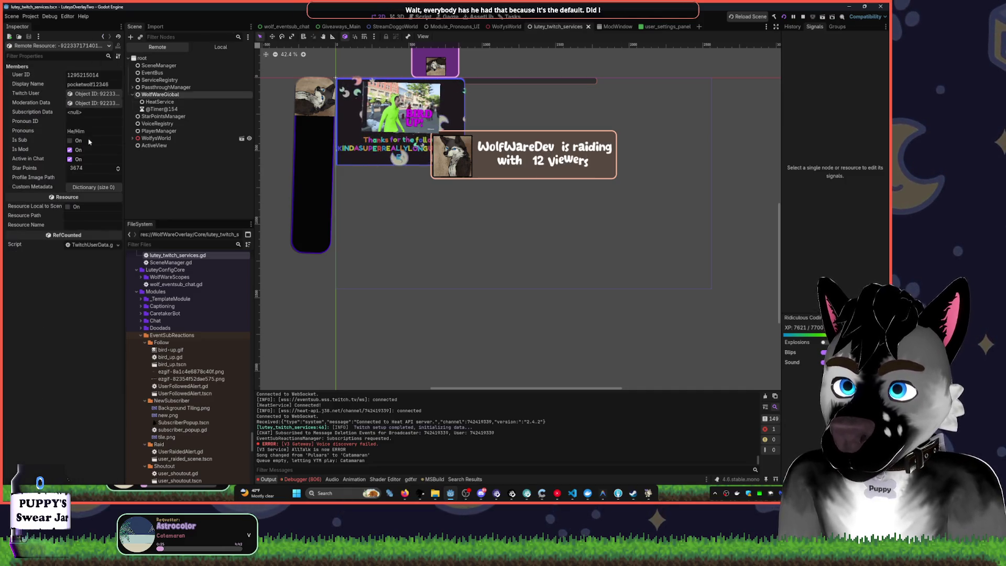
left_click(103, 36)
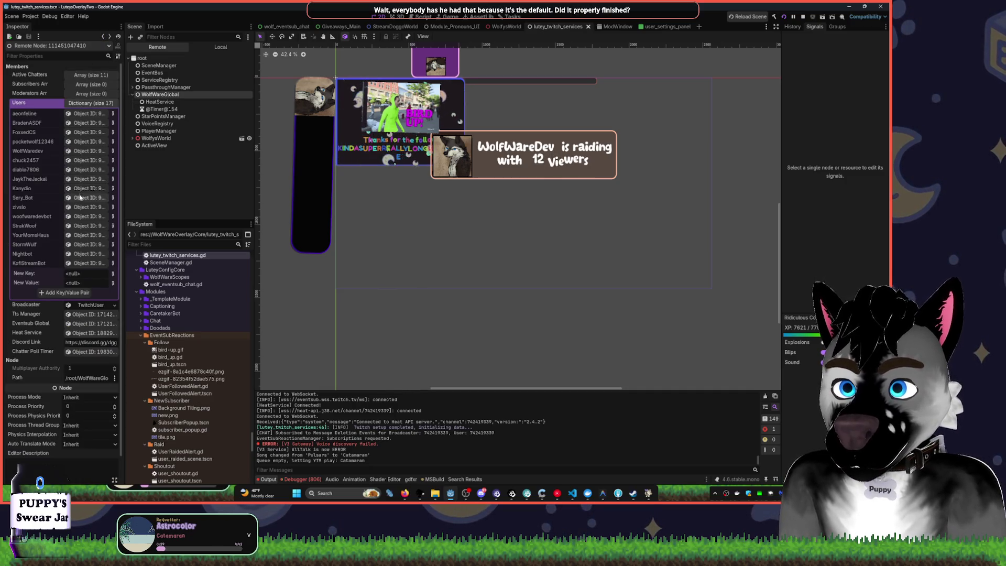
left_click(81, 199)
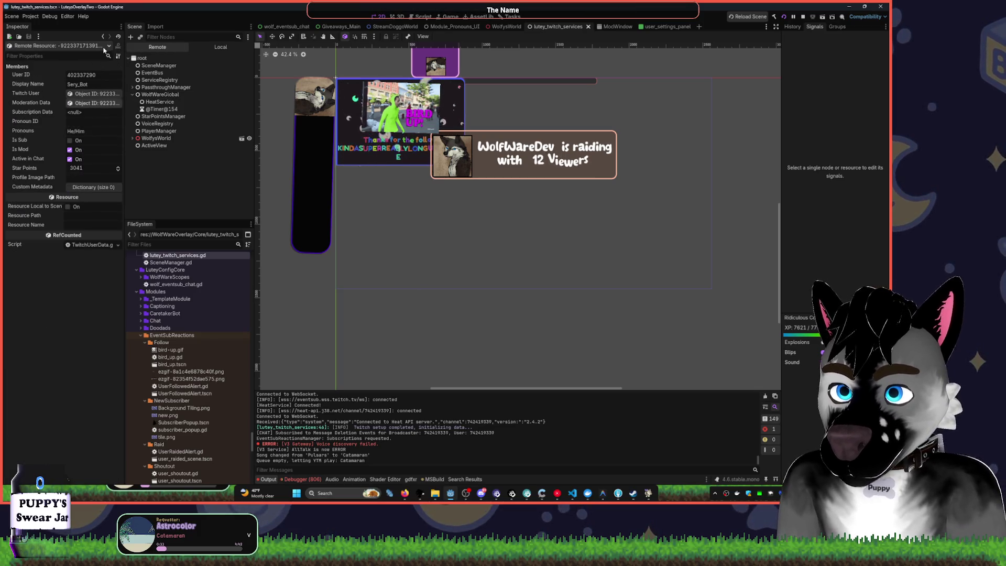
left_click(103, 36)
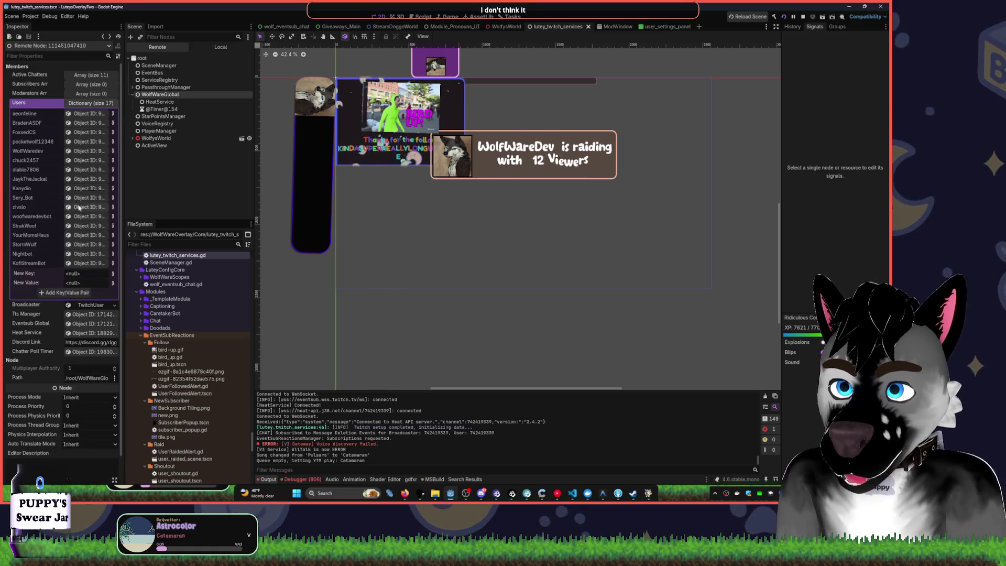
left_click(454, 27)
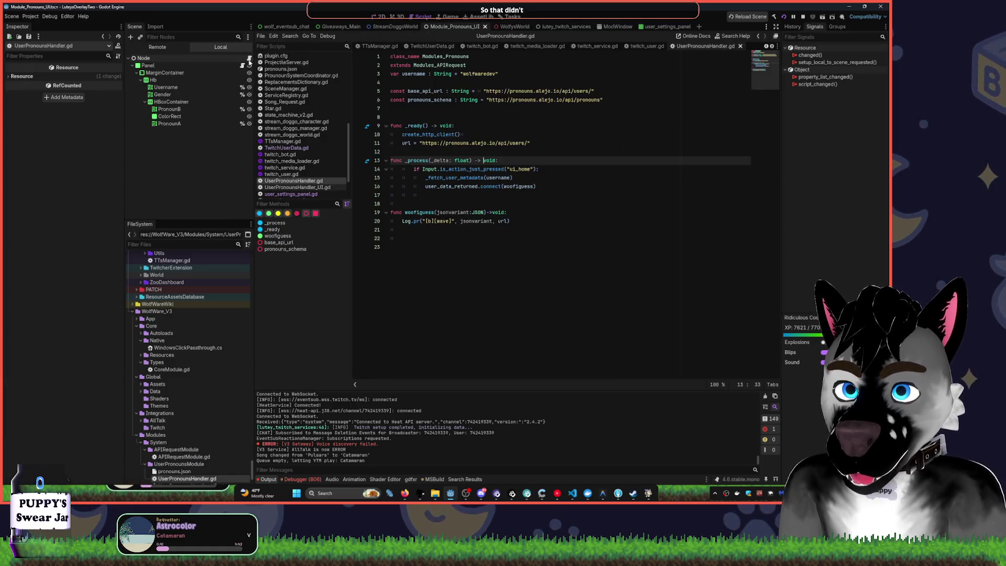
Open UserPronounsHandler.gd, select the _fetch_user_metadata call on line 15, and bring up the browser.
key("ctrl+F3")
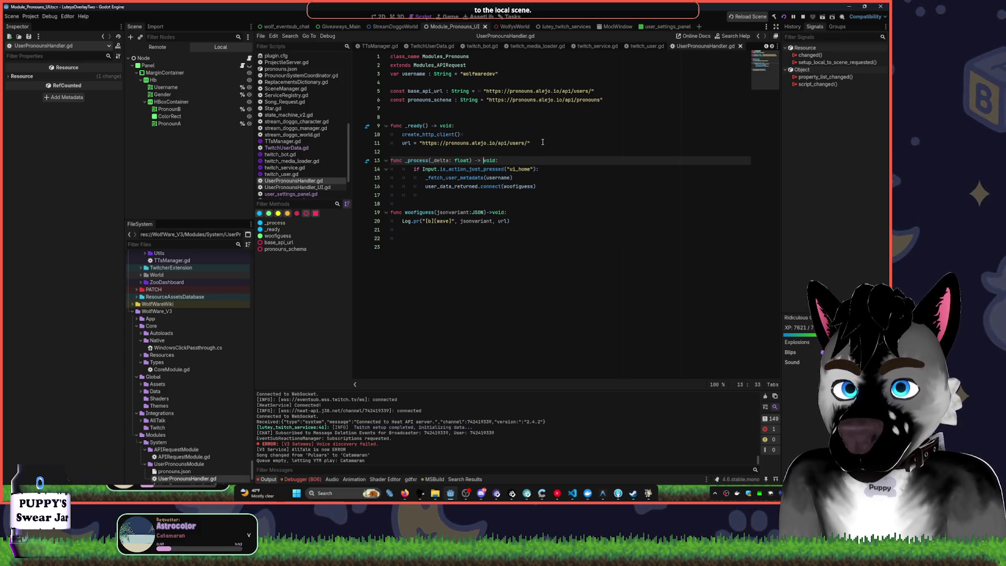
double_click(481, 178)
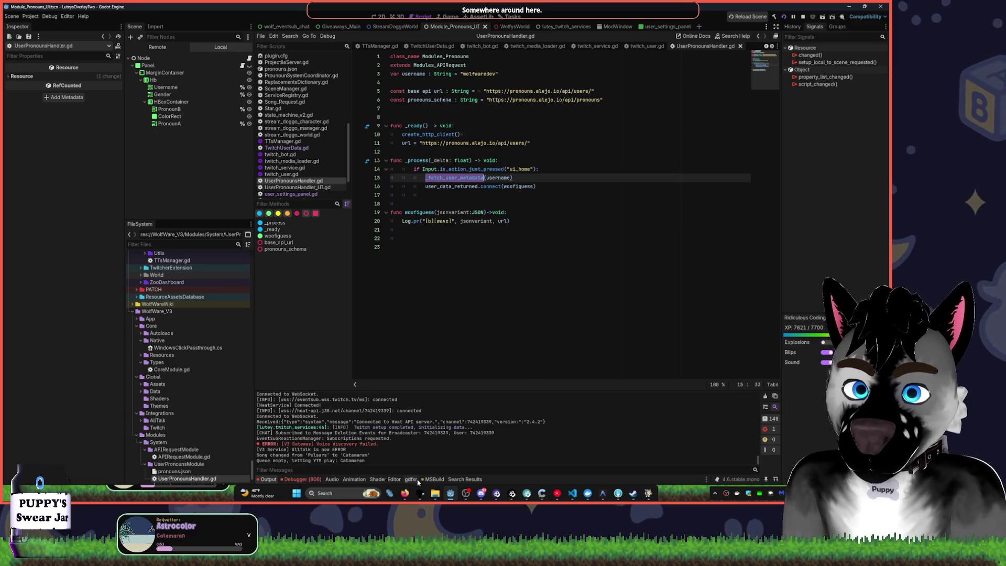
left_click(405, 493)
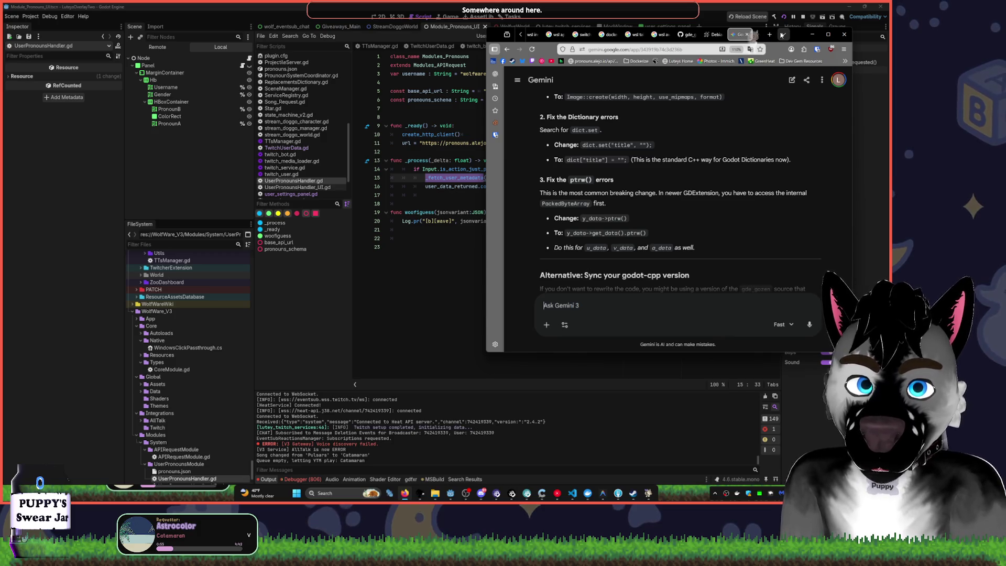
Search 'alejo twitch', open the Twitch Chat Pronouns site, and log in with Twitch.
key("ctrl+t")
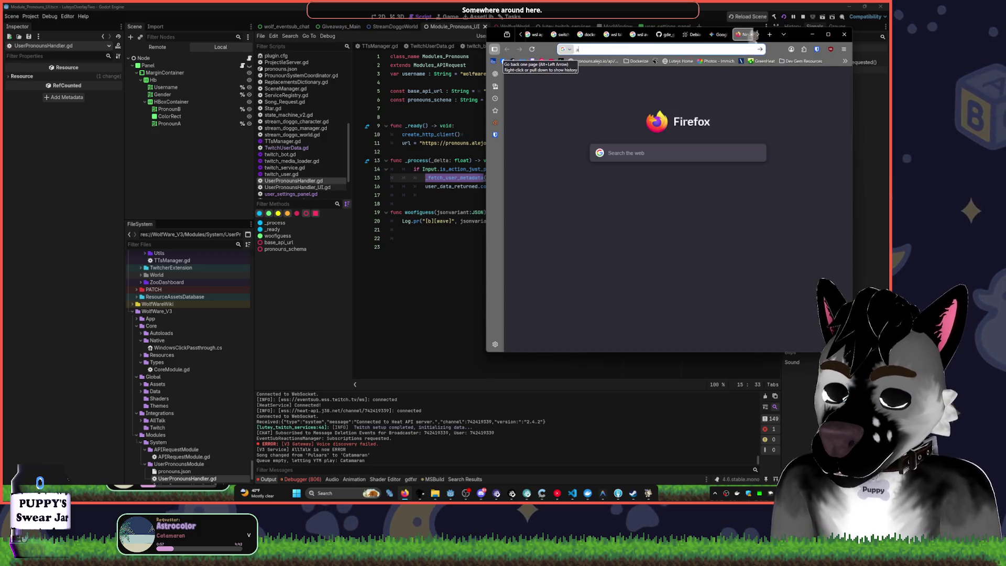
type("alejo")
key("Return")
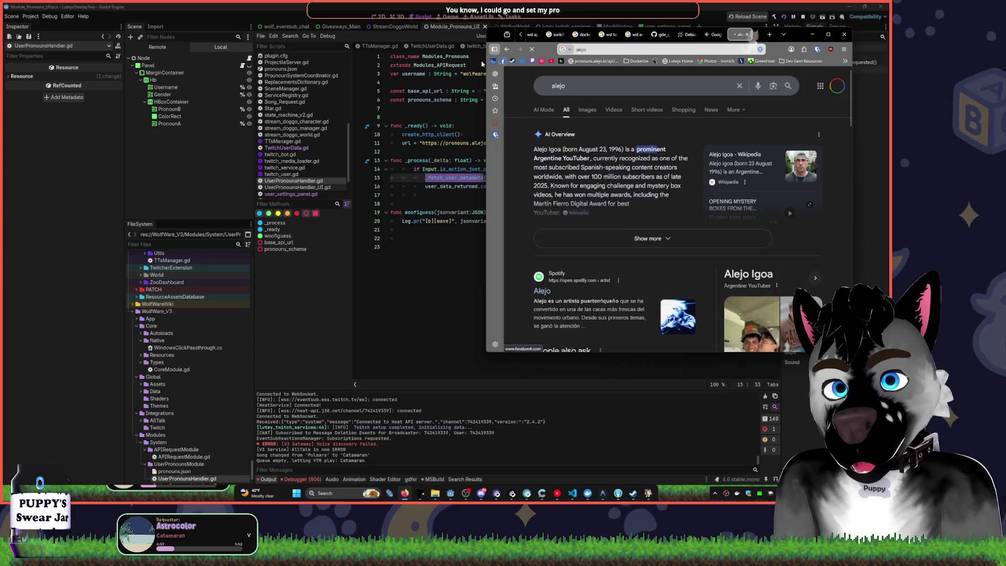
left_click(576, 86)
type("twitch")
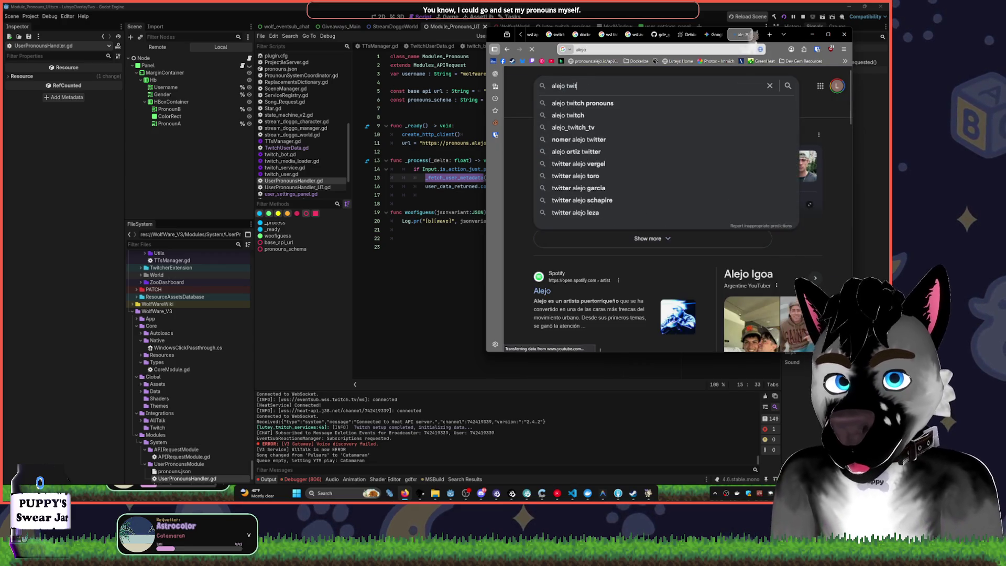
key("Return")
left_click(563, 155)
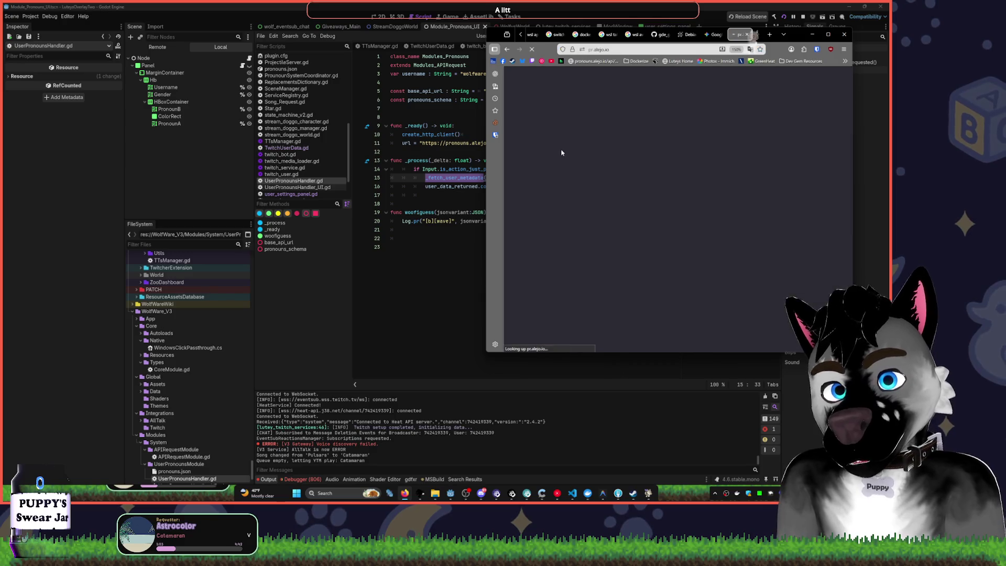
left_click(673, 213)
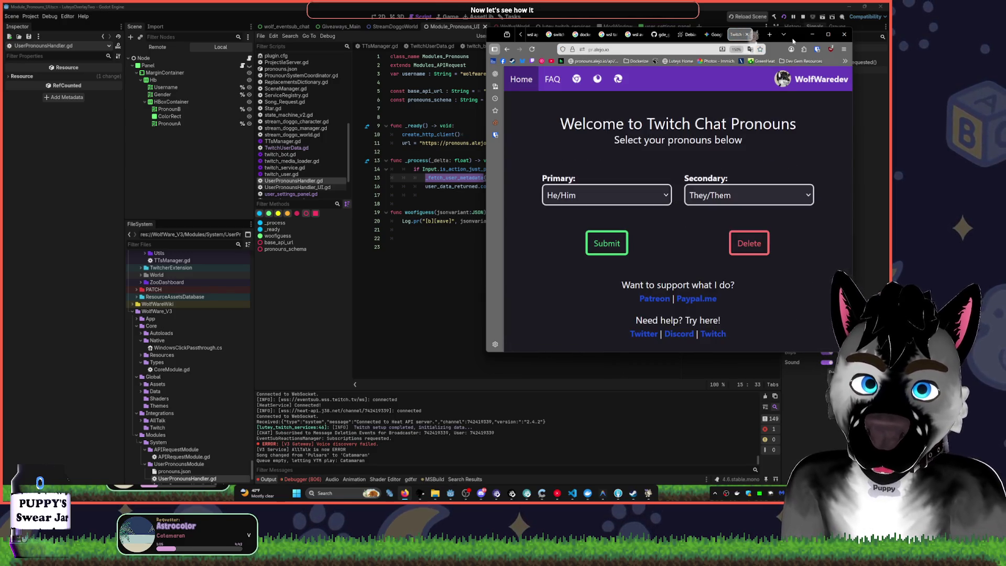
Choose She/Her as primary and Any as secondary pronouns, and submit.
left_click(626, 202)
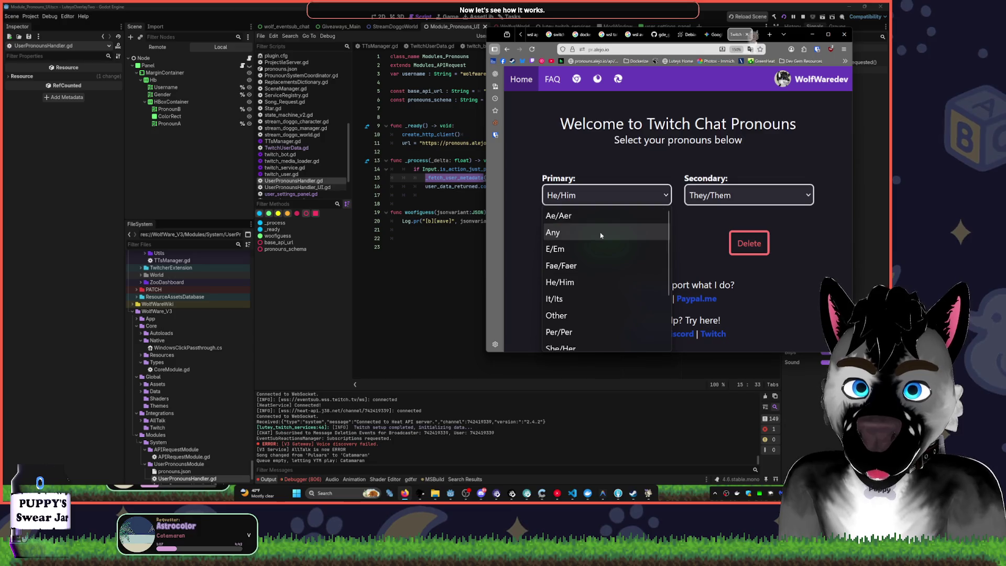
scroll(600, 320, "down", 2)
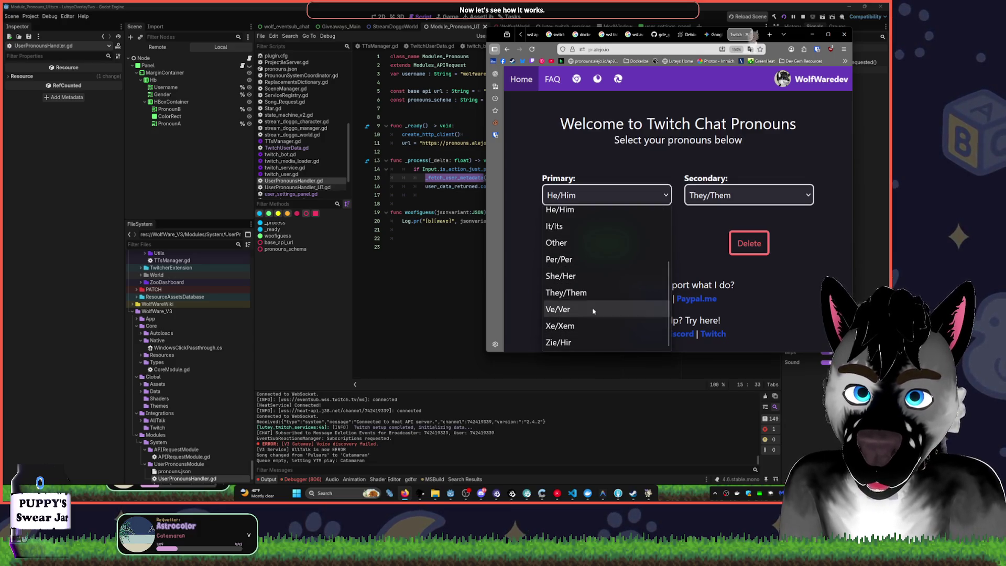
left_click(584, 339)
left_click(756, 200)
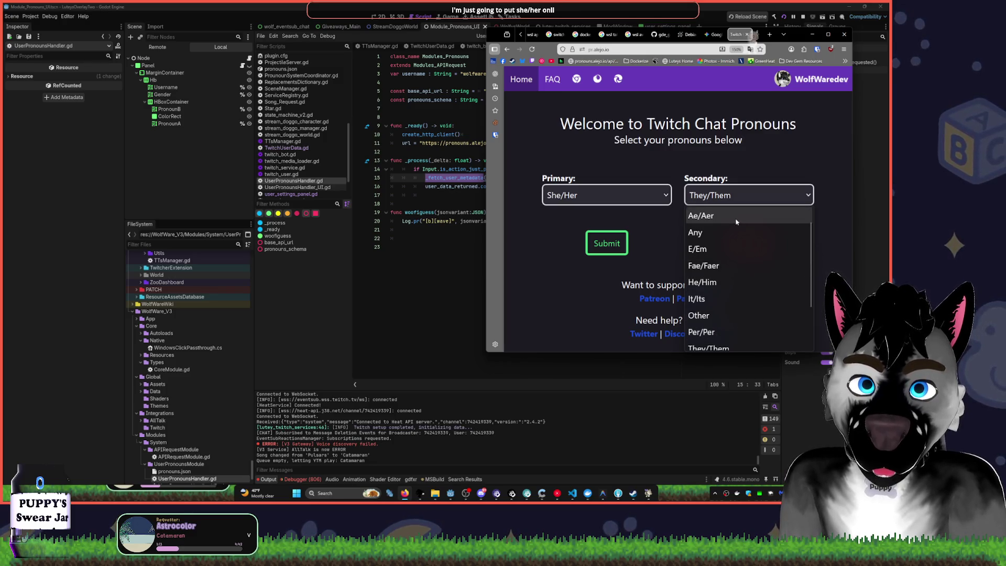
scroll(734, 304, "down", 2)
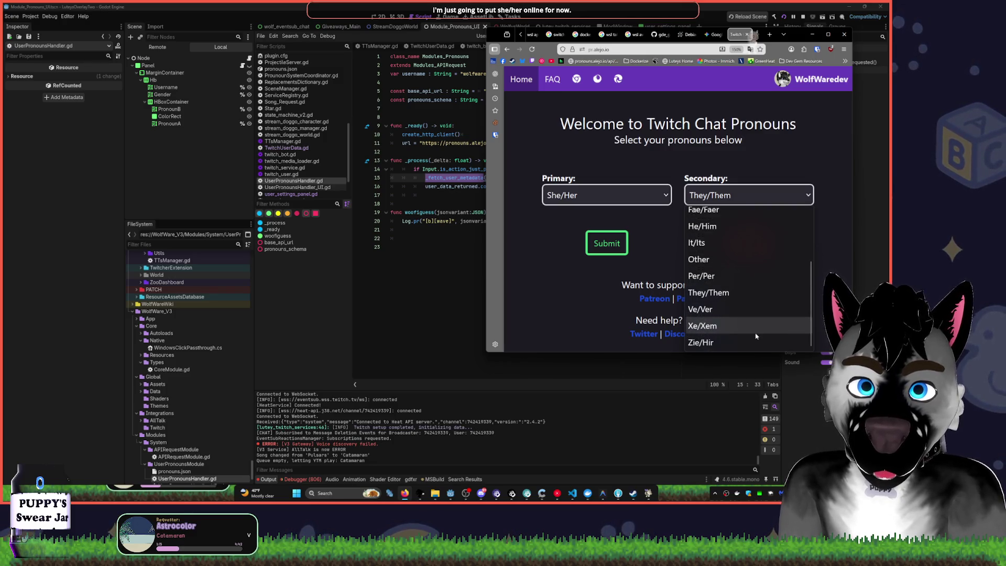
scroll(775, 315, "up", 2)
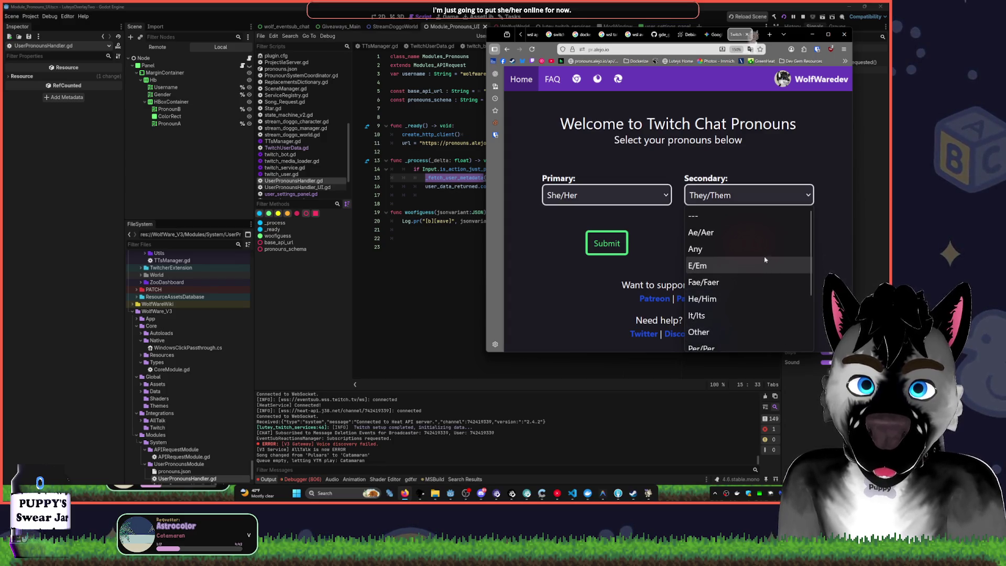
left_click(705, 227)
left_click(626, 245)
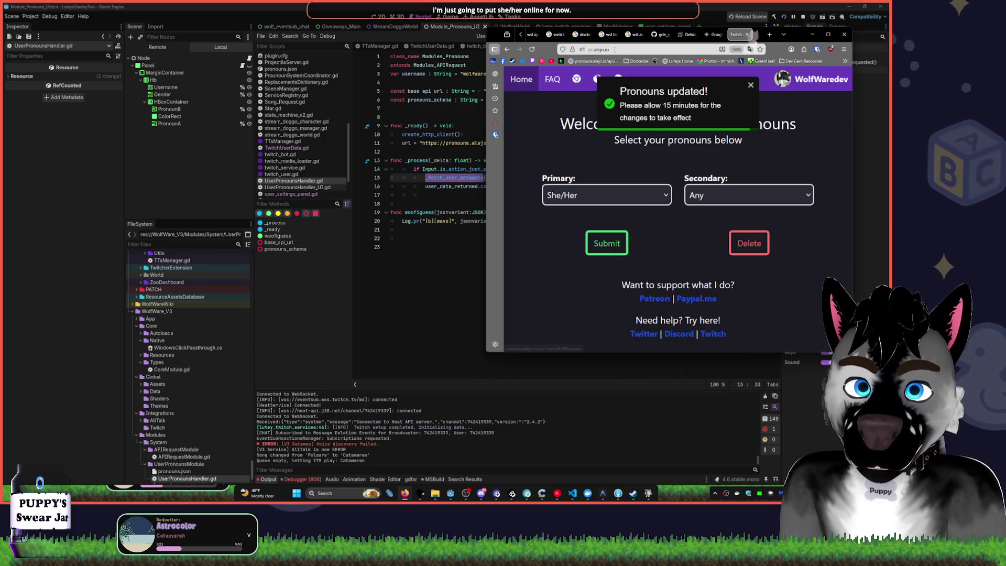
View your pronouns API record, load another user's empty record, then return to Godot.
left_click(593, 60)
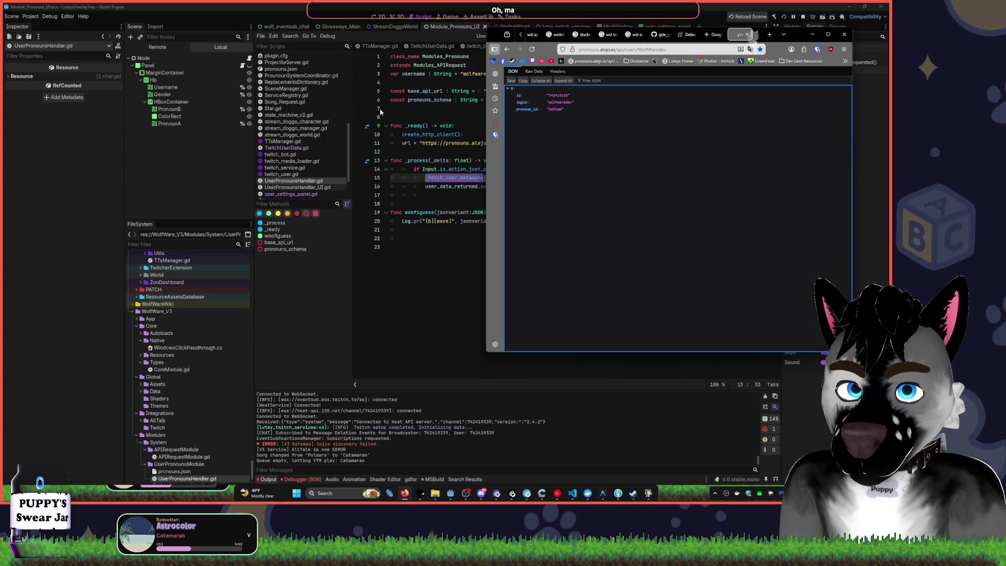
double_click(663, 49)
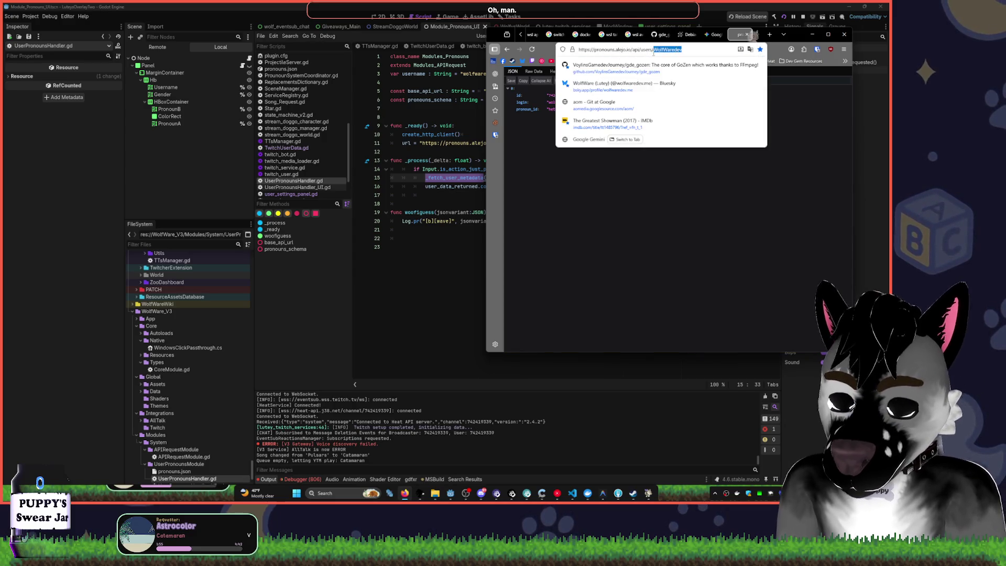
type("Kanydi")
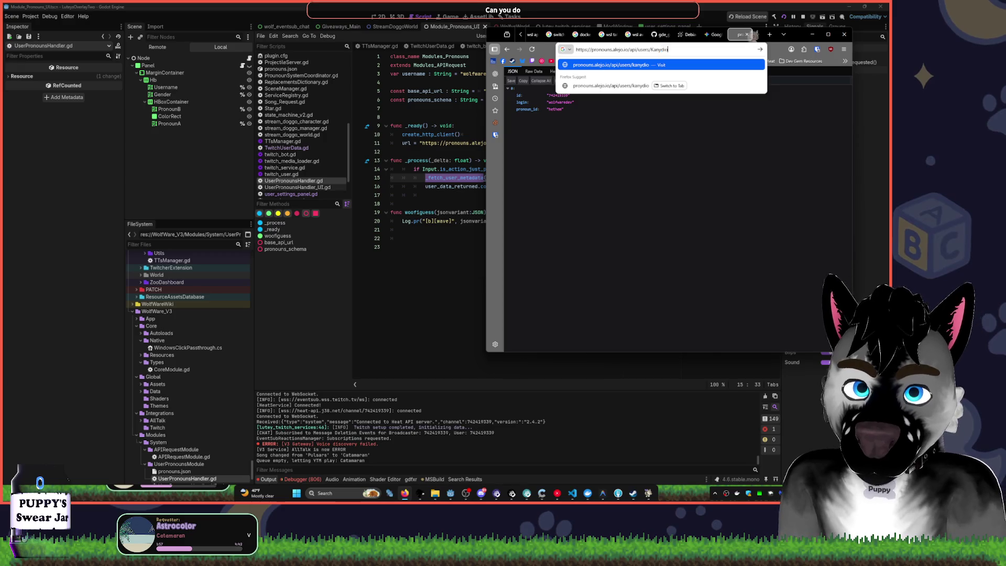
key("Return")
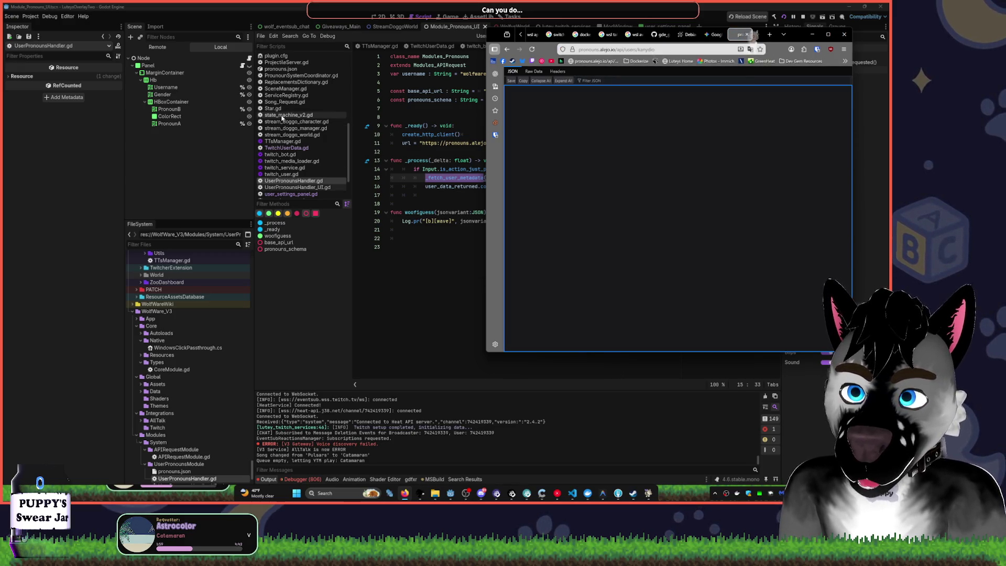
left_click(414, 143)
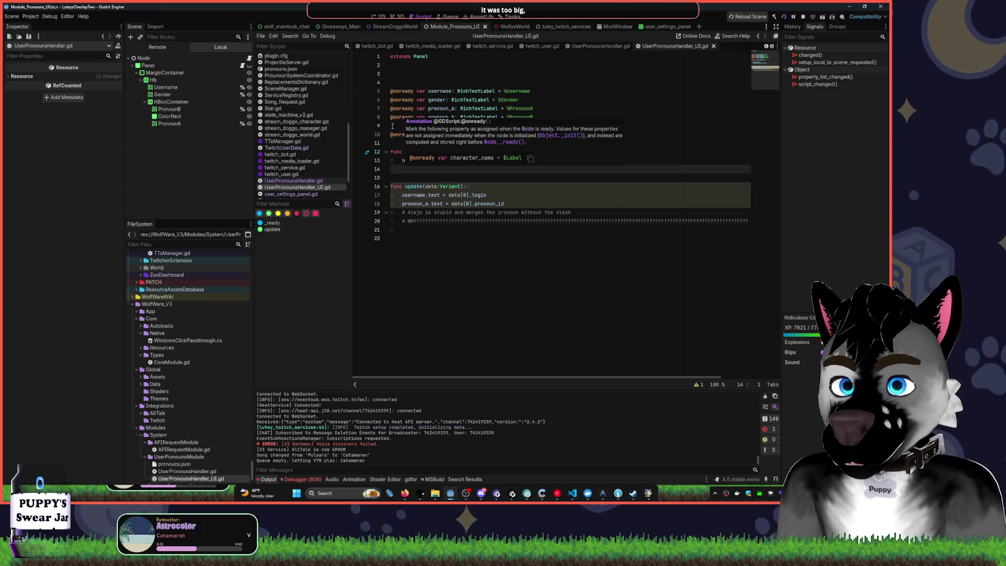
In TwitchUserData.gd, call _update_pronoun_display() before return on line 59 and delete the pronouns.tres load line.
left_click(294, 148)
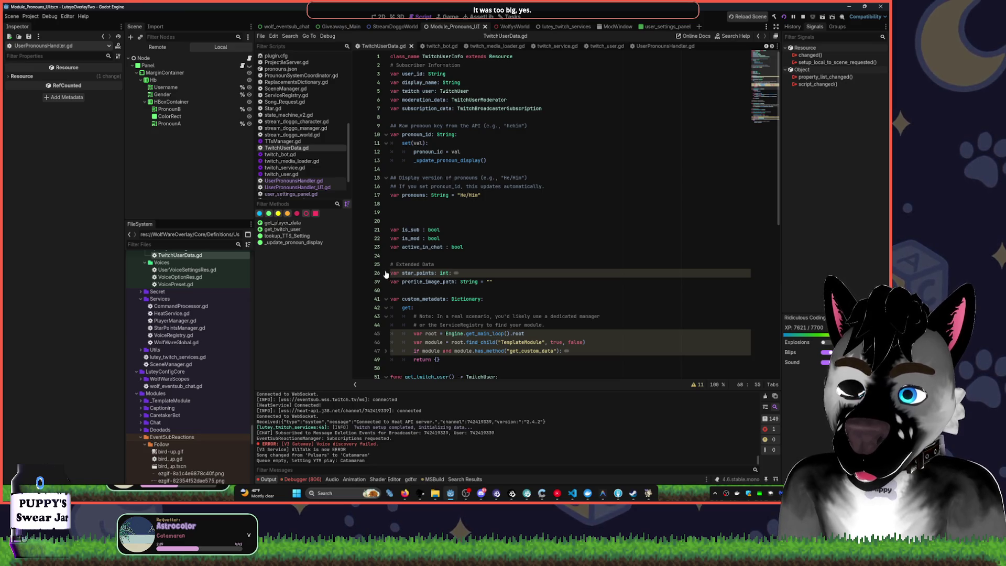
scroll(396, 267, "down", 3)
scroll(398, 264, "down", 2)
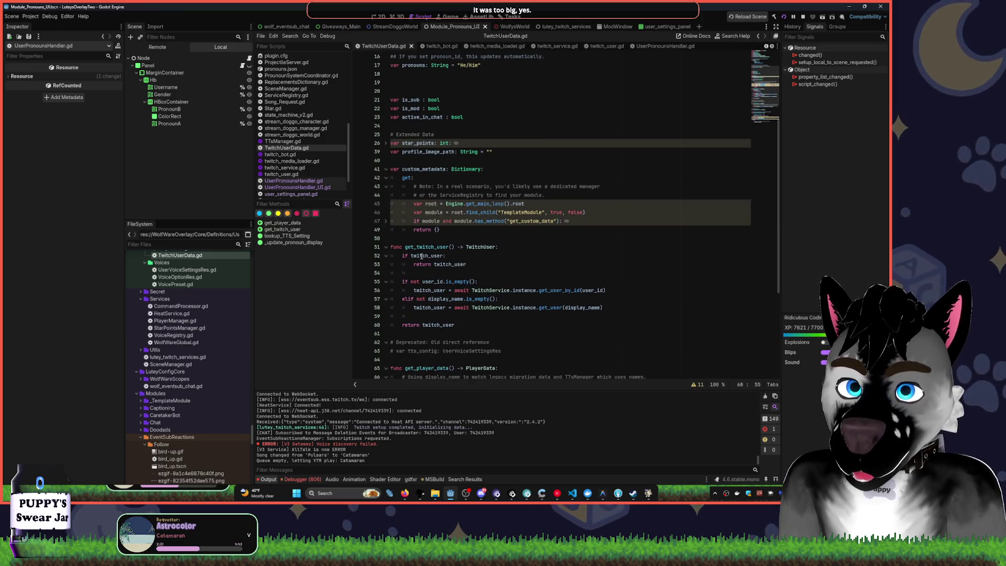
left_click(433, 317)
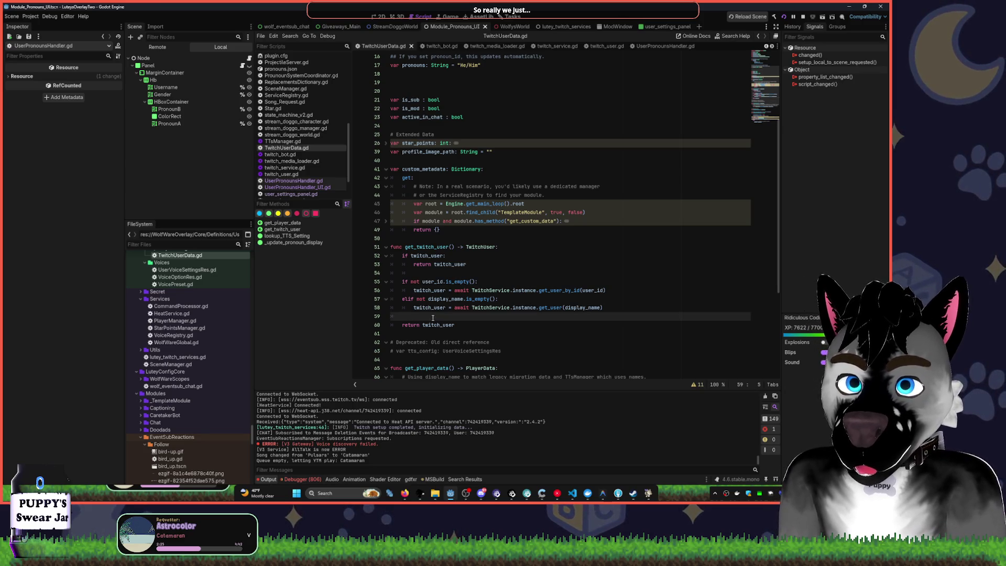
key("BackSpace")
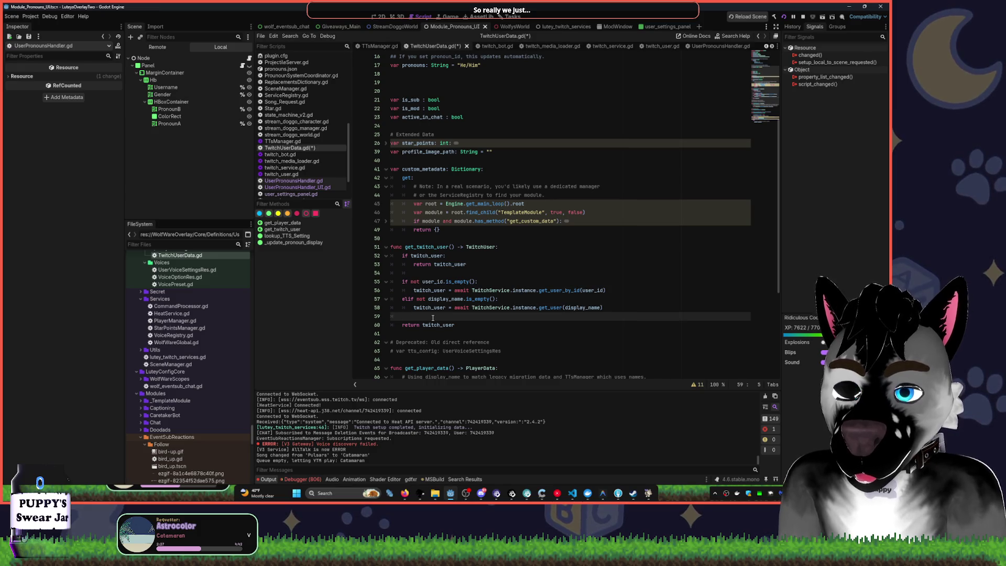
type("et")
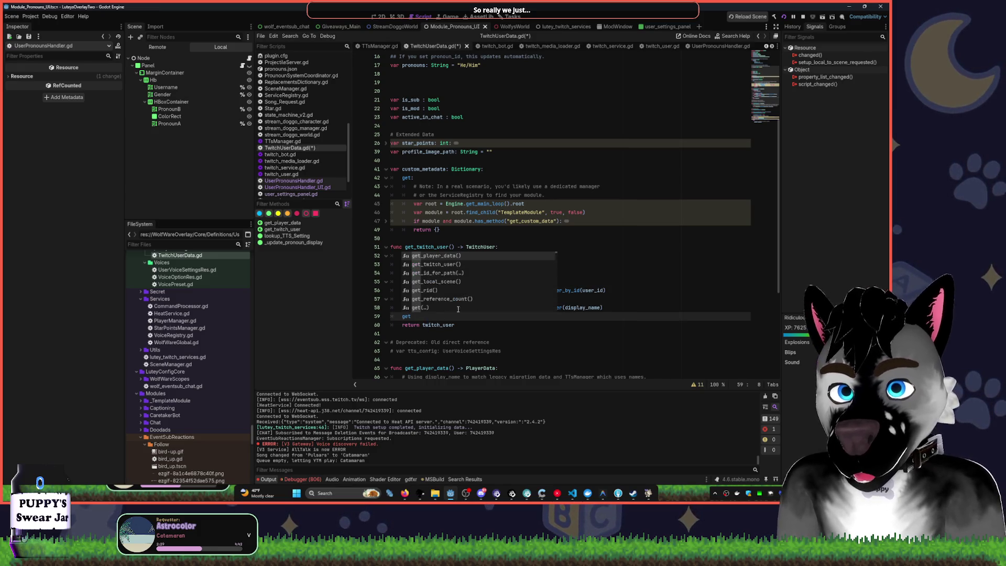
scroll(588, 208, "down", 6)
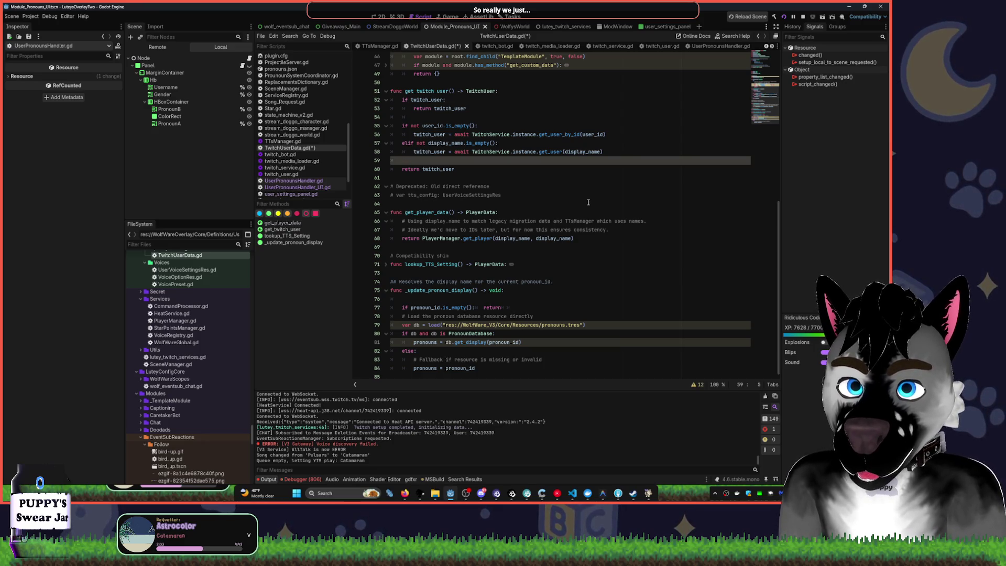
type("_up")
key("Return")
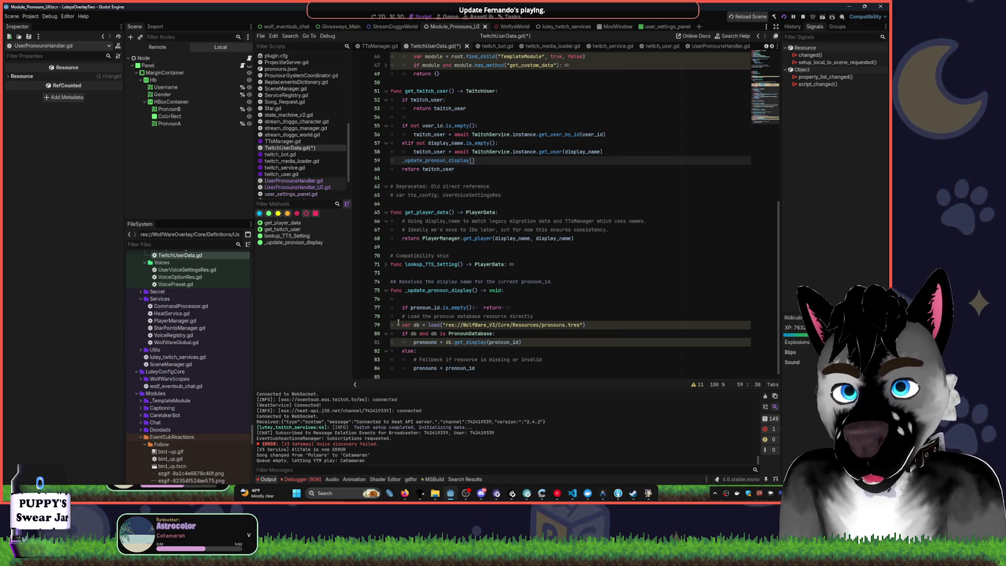
left_click_drag(402, 325, 600, 325)
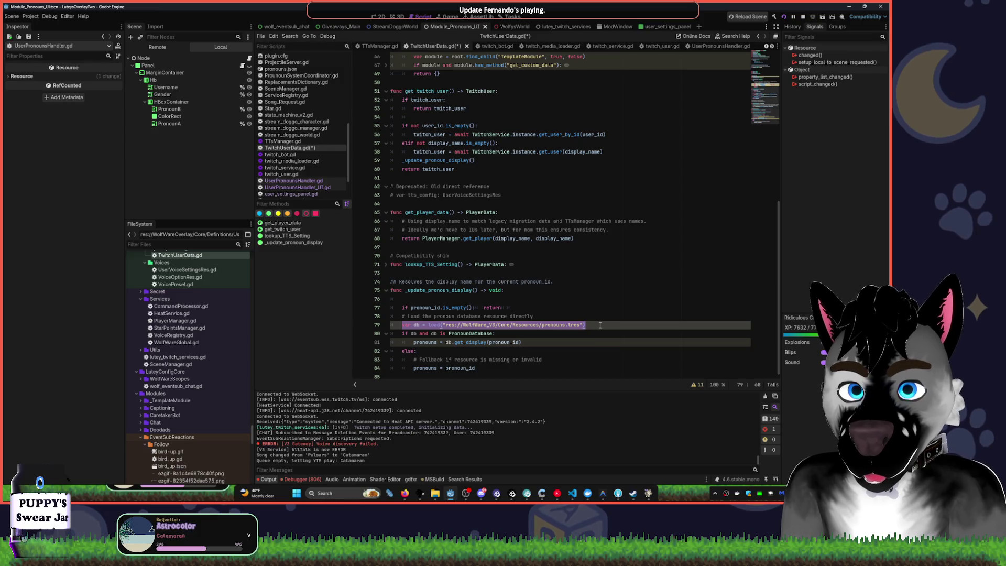
key("BackSpace")
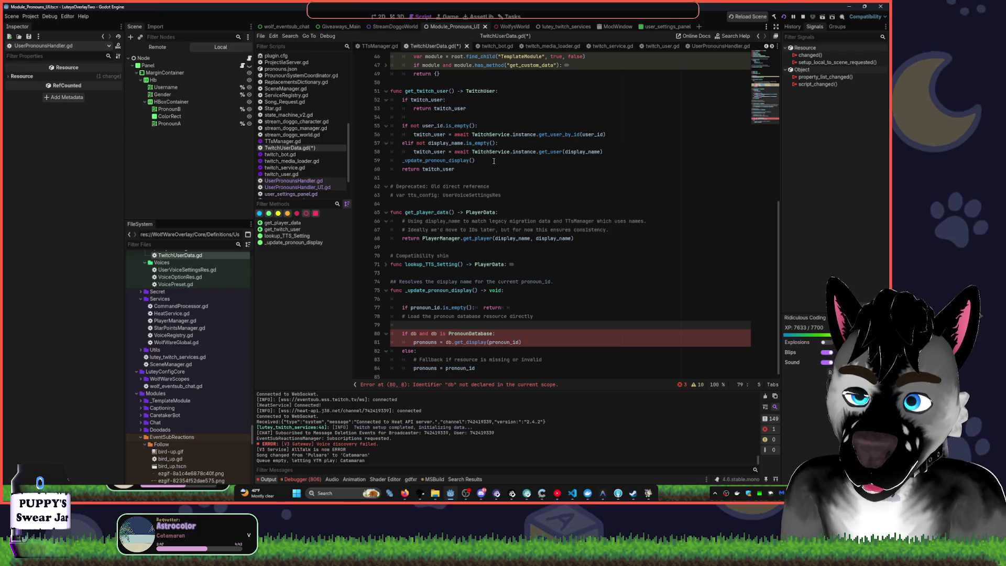
key("ctrl+z")
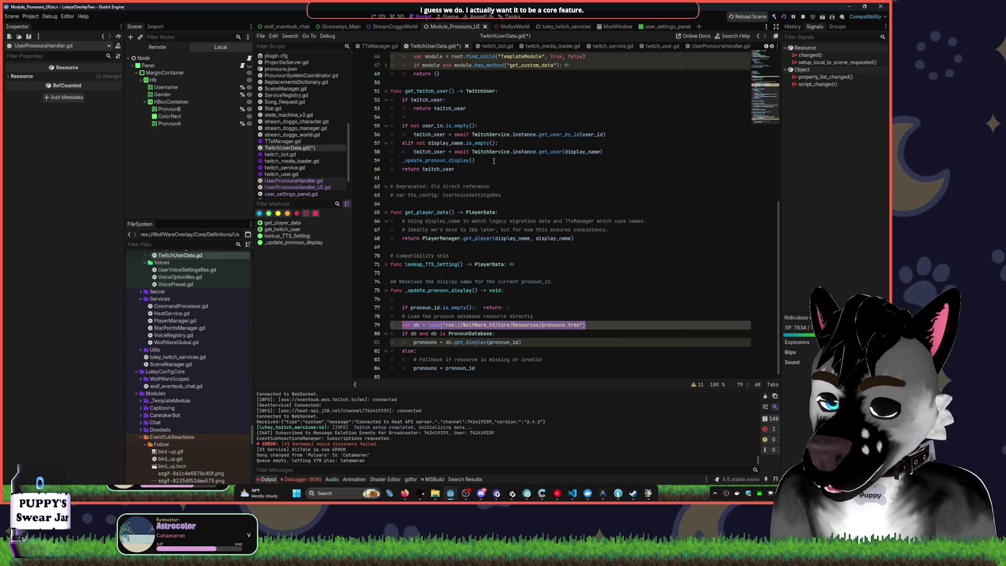
key("ctrl+x")
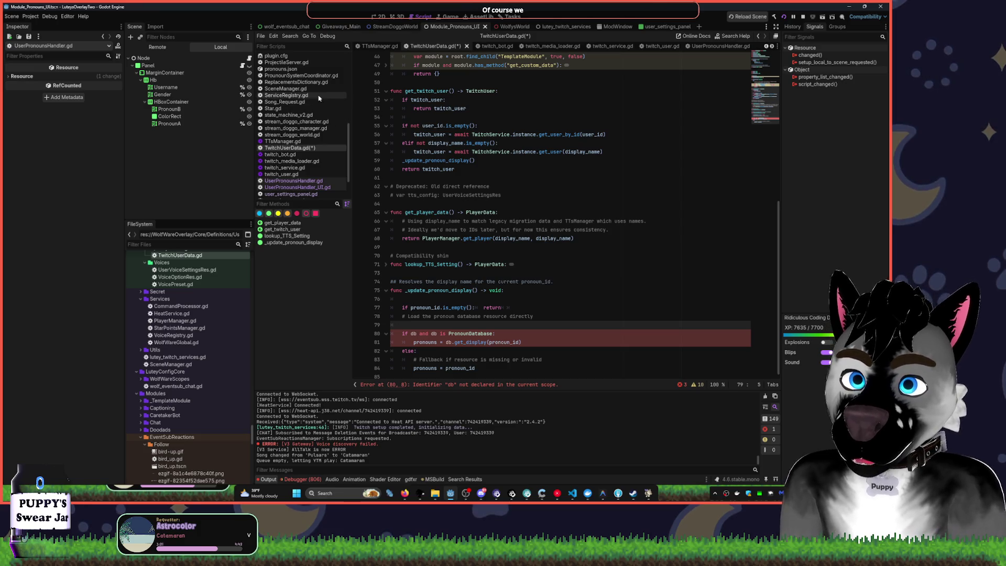
Open the WolfWareGlobal autoload script from the Globals list in Project Settings.
left_click(284, 47)
type("global")
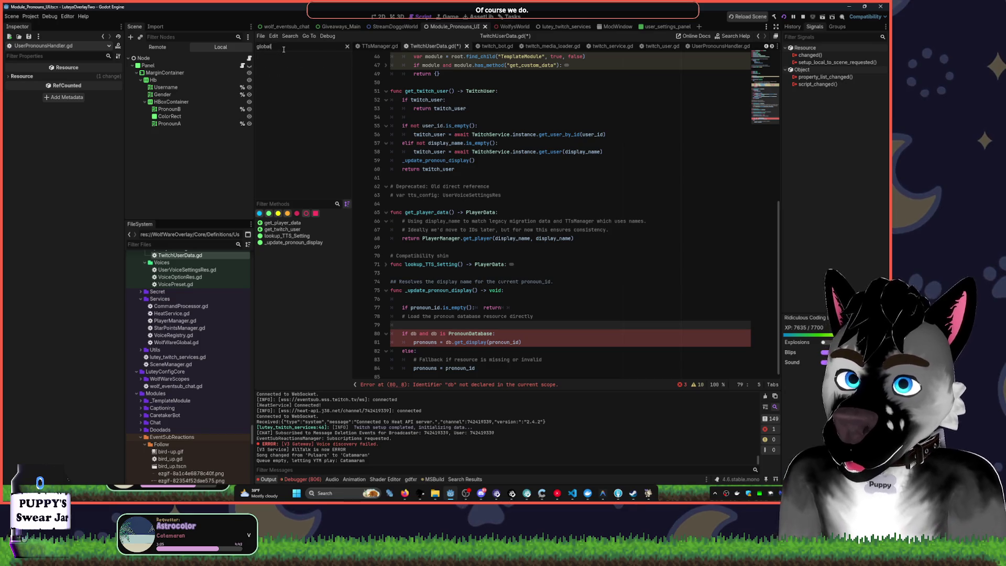
key("BackSpace")
key("BackSpace")
key("BackSpace")
type("wolf")
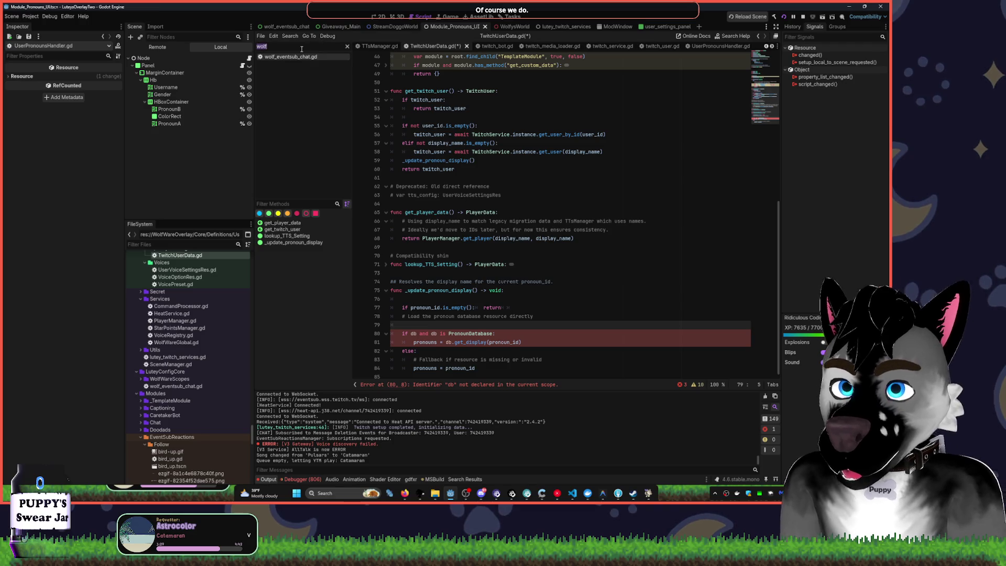
left_click(31, 16)
left_click(45, 25)
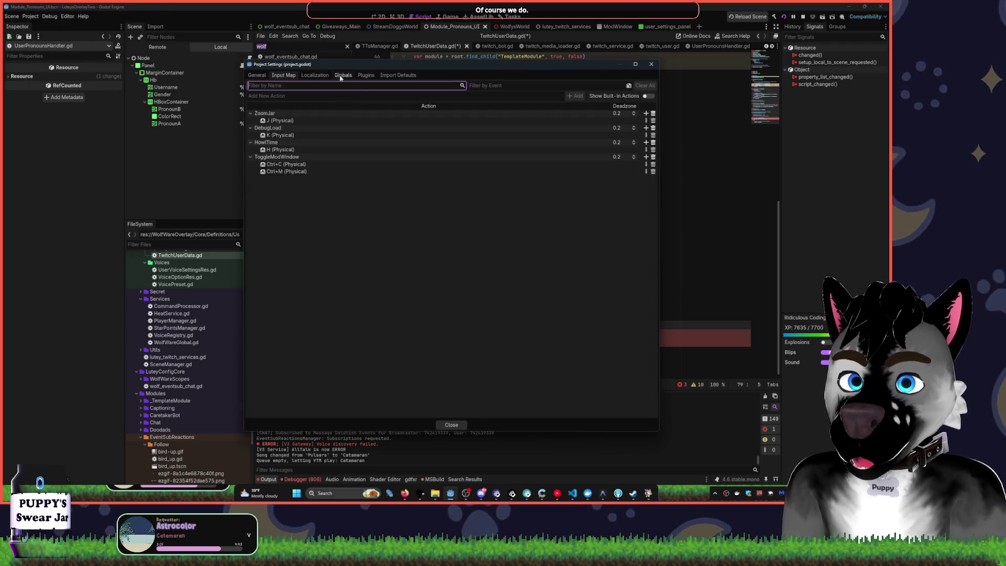
left_click(344, 75)
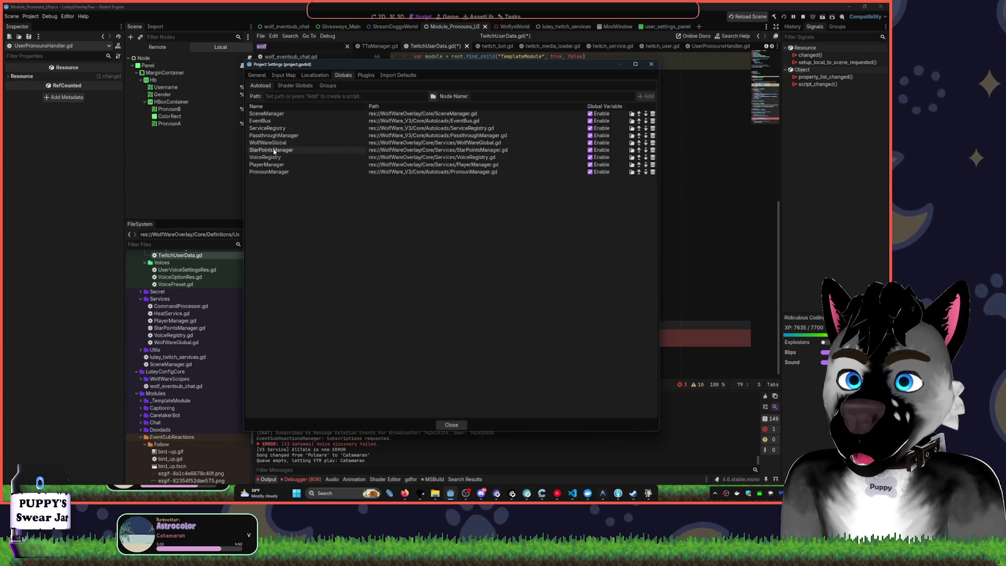
left_click(633, 143)
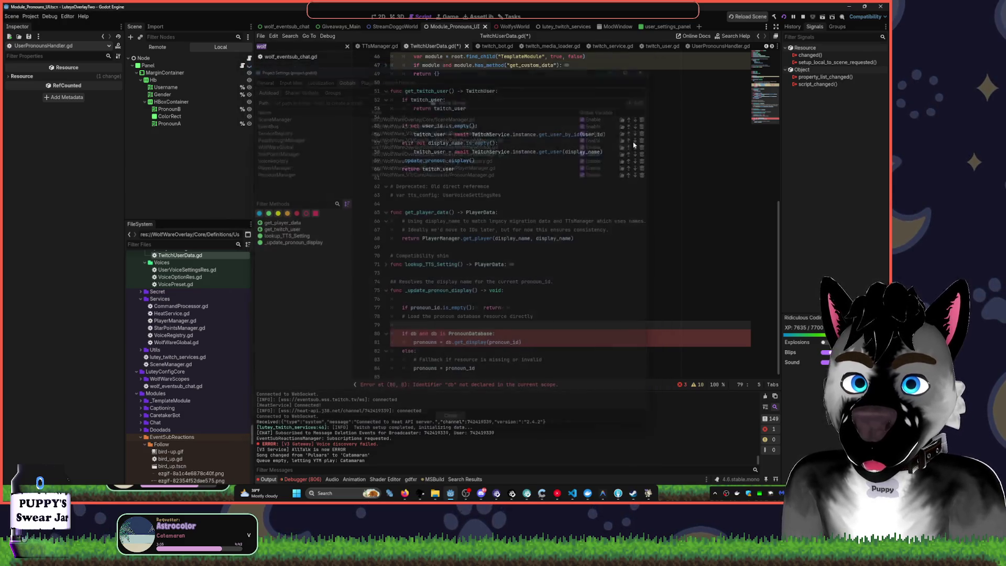
Add var pronouns_db = preload("res://WolfWare_V3/Core/Resources/pronouns.tres") on line 14 and save.
scroll(474, 170, "up", 1)
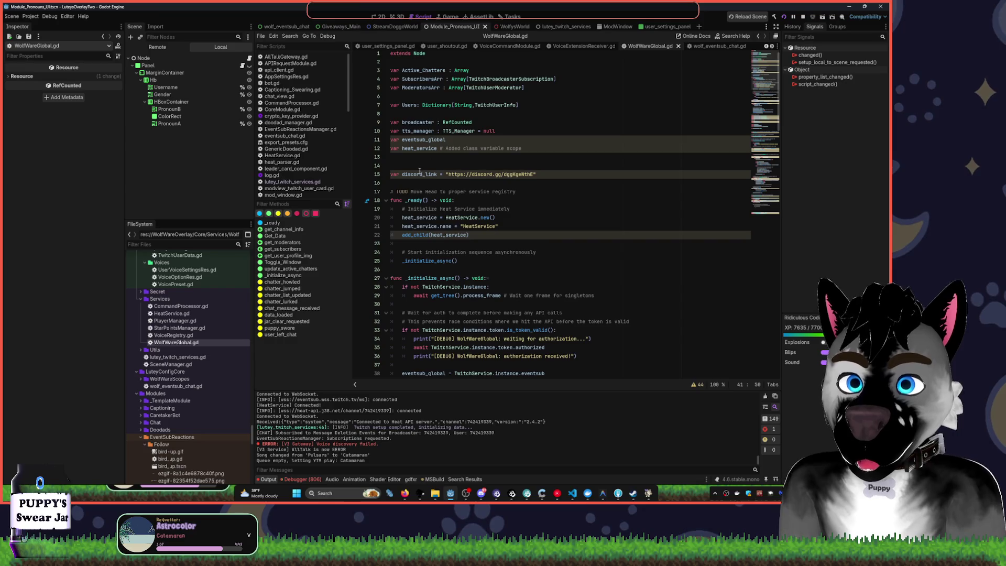
left_click(404, 166)
type("var ")
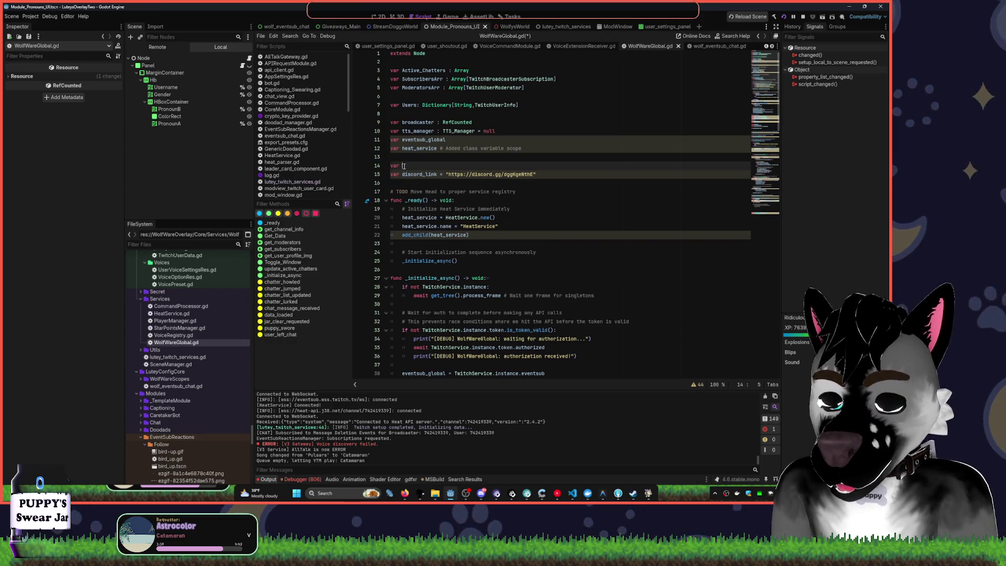
type("pronouns")
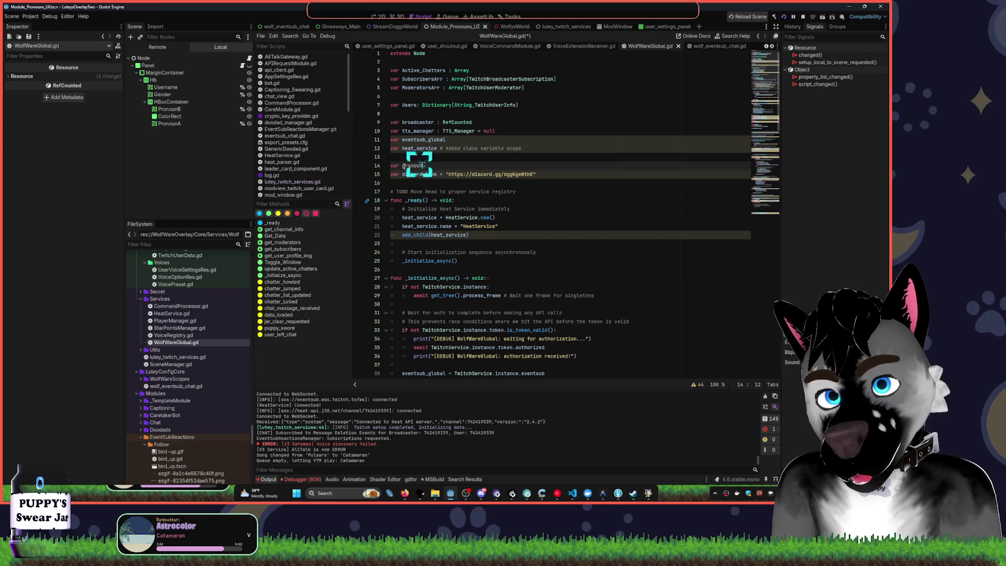
type("_db ")
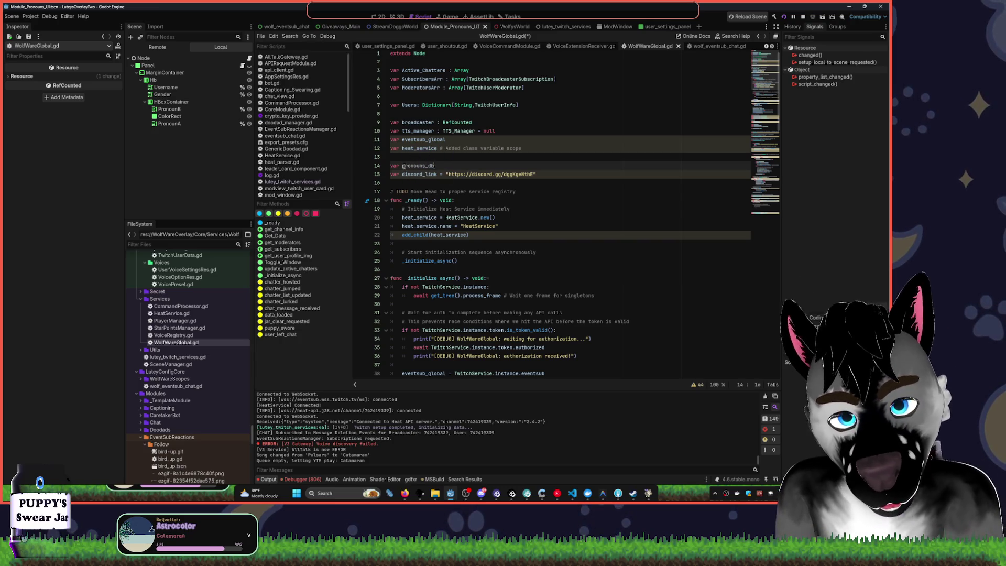
type("=")
key("ctrl+v")
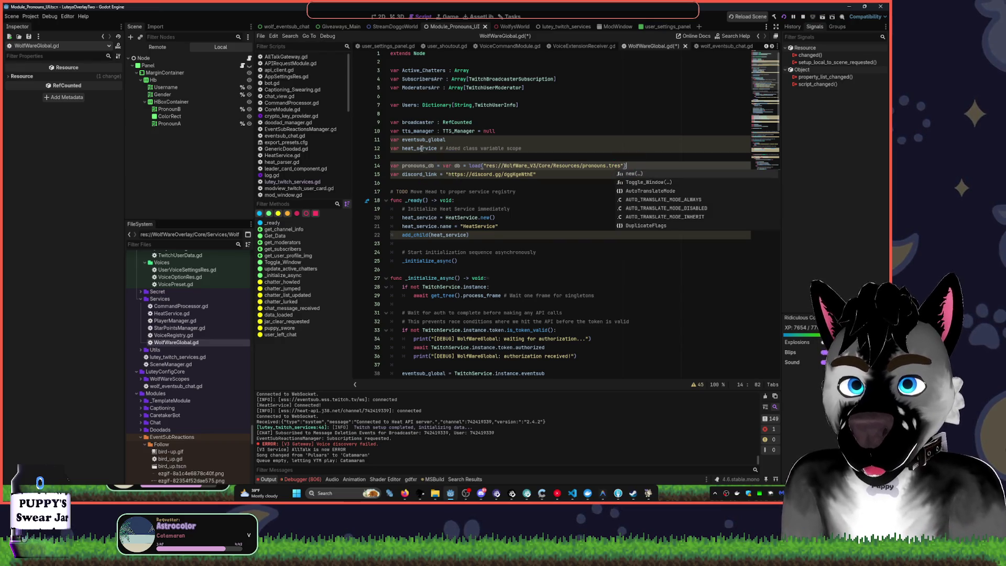
left_click(469, 165)
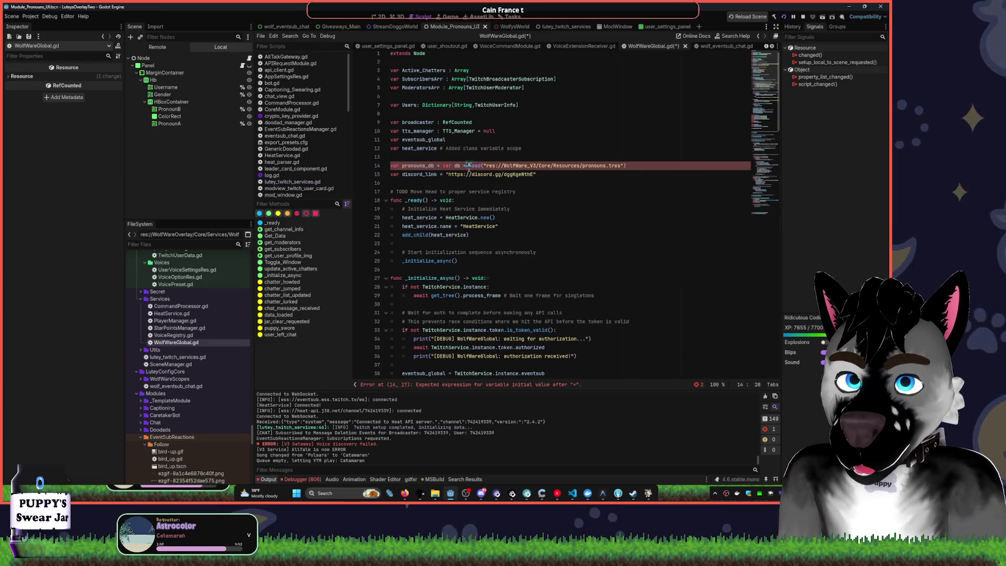
type("pre")
left_click(511, 132)
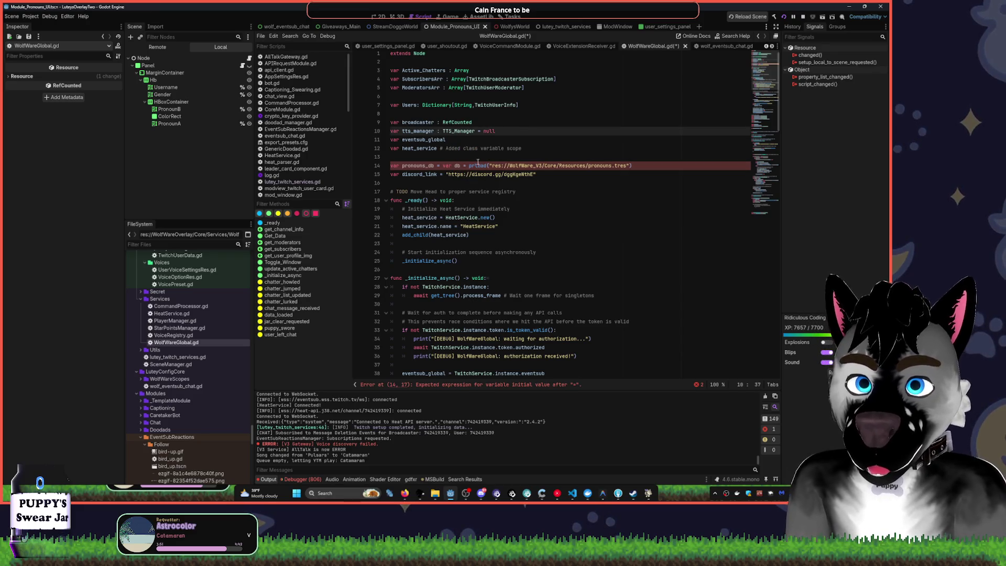
left_click(573, 274)
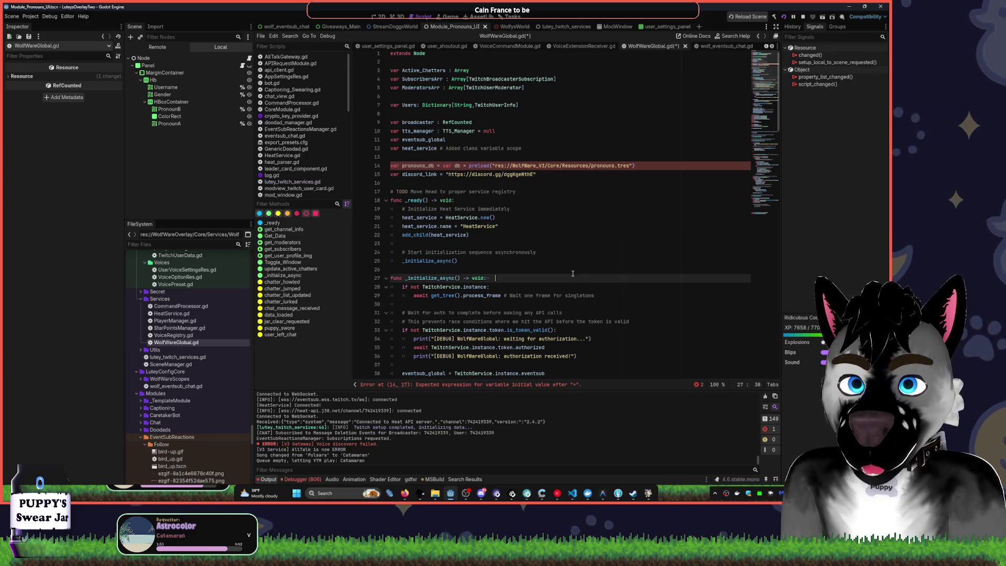
left_click(460, 166)
key("BackSpace")
key("BackSpace")
key("BackSpace")
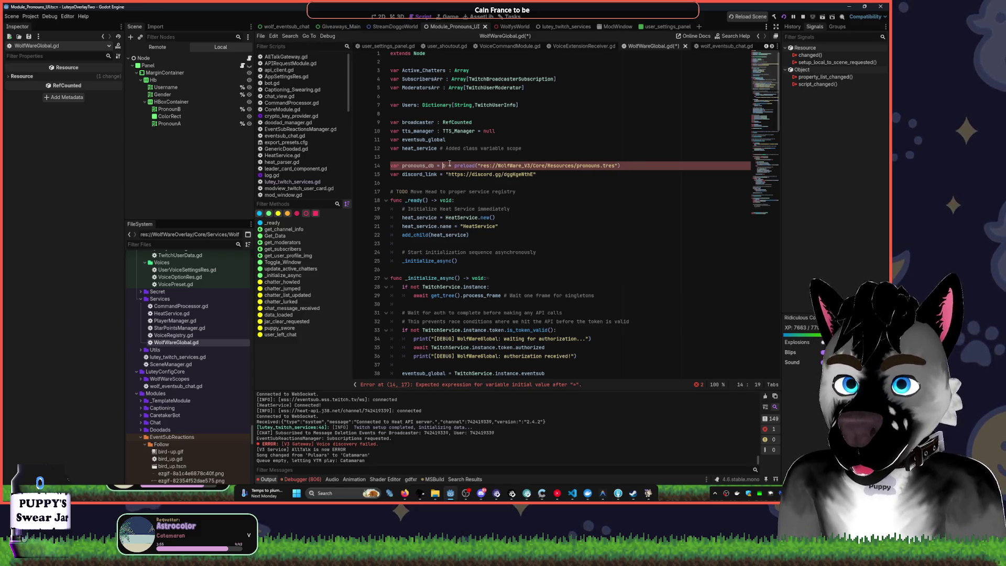
key("Delete")
key("Delete")
key("Delete")
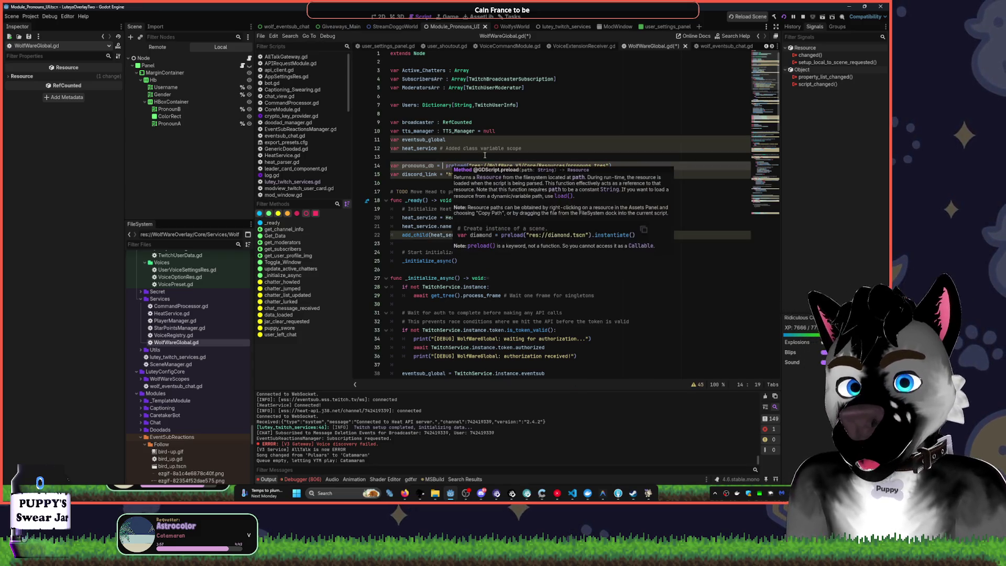
left_click(535, 113)
scroll(585, 159, "down", 1)
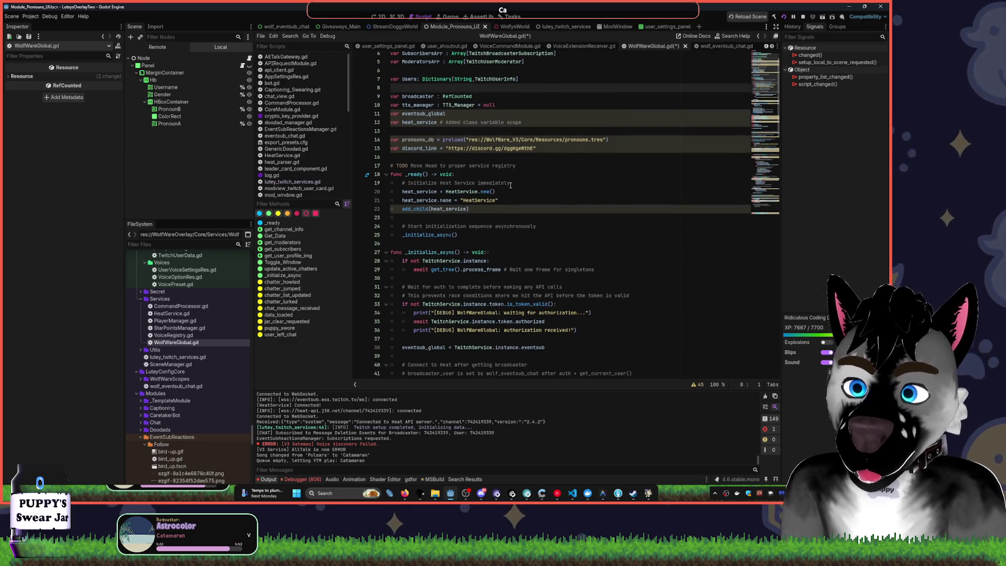
key("ctrl+s")
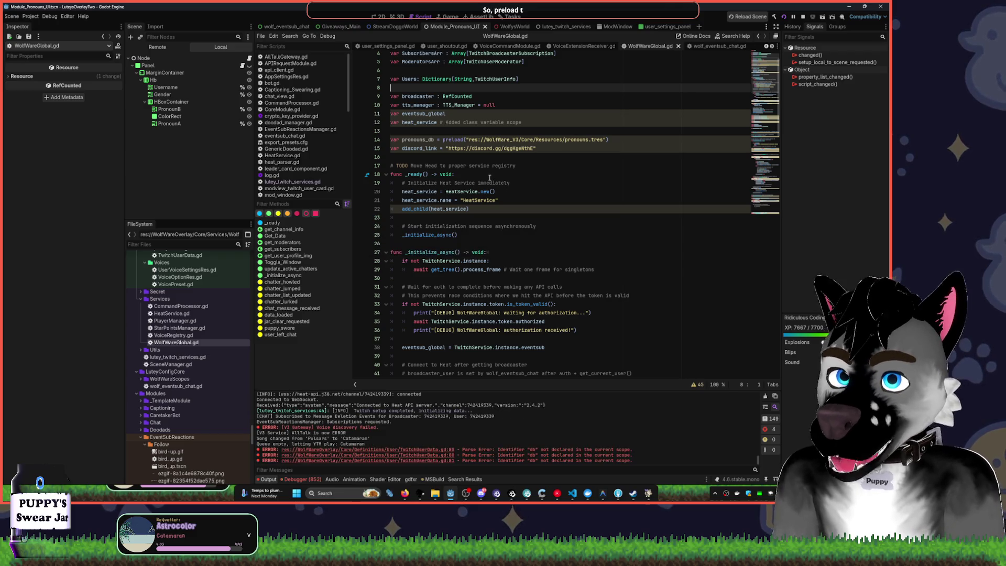
Try replacing the preload expression, undo it, and go back to TwitchUserData.gd.
key("alt+Left")
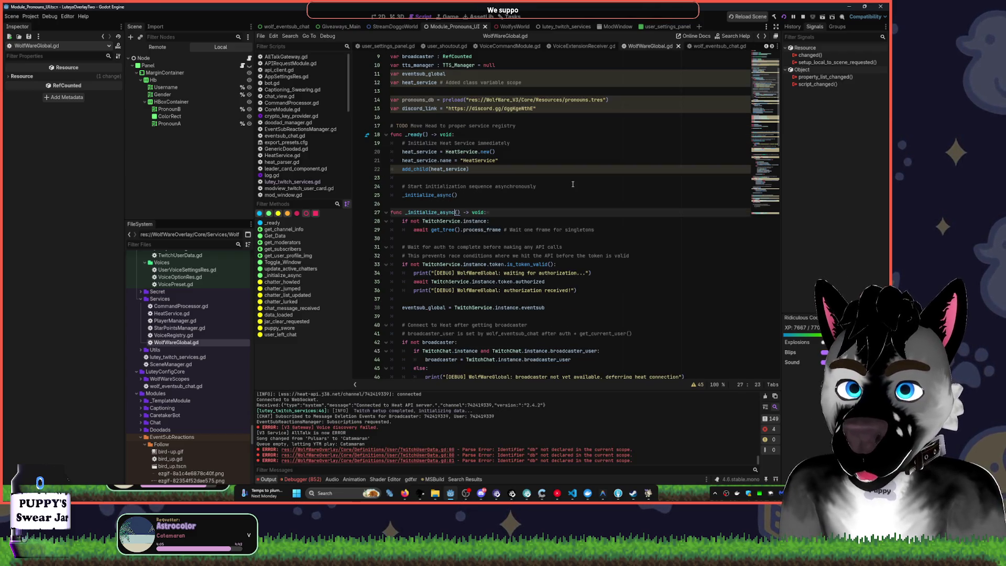
key("alt+Left")
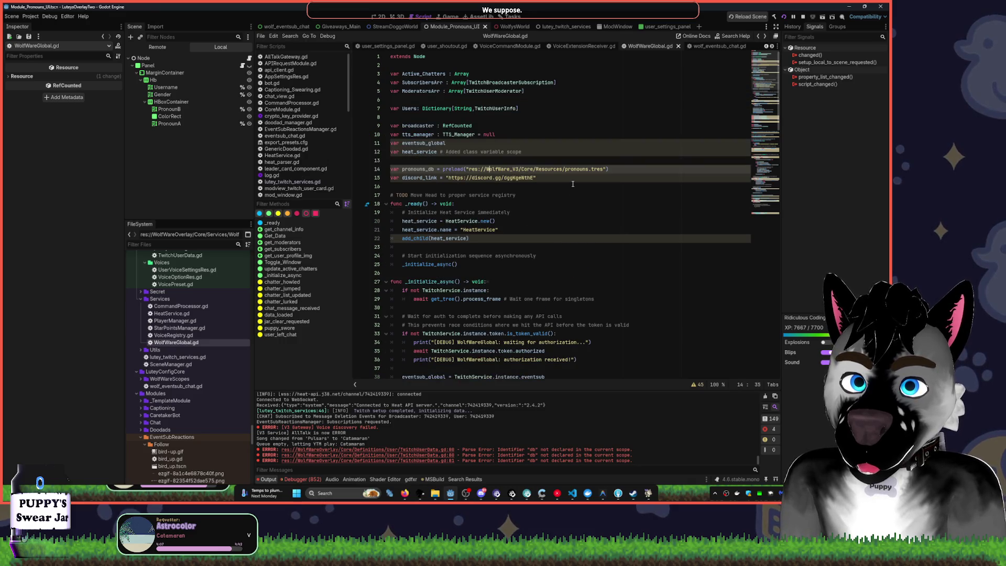
left_click_drag(444, 169, 610, 169)
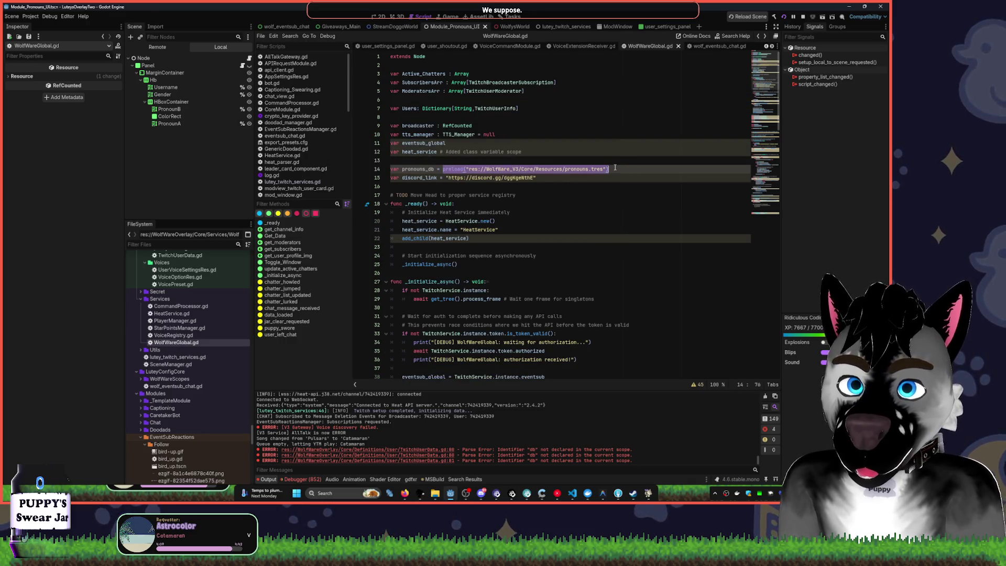
type("Wolf")
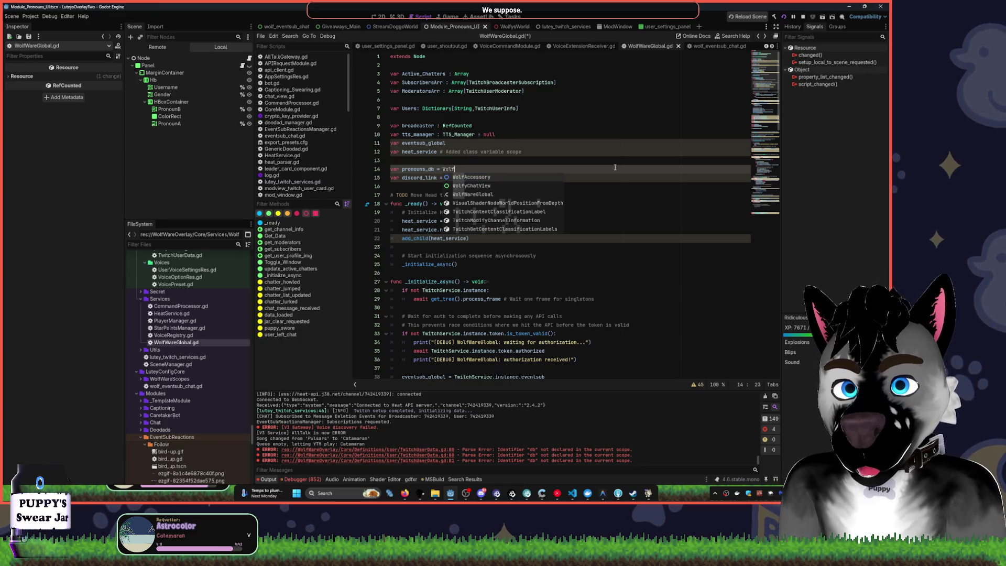
type("W")
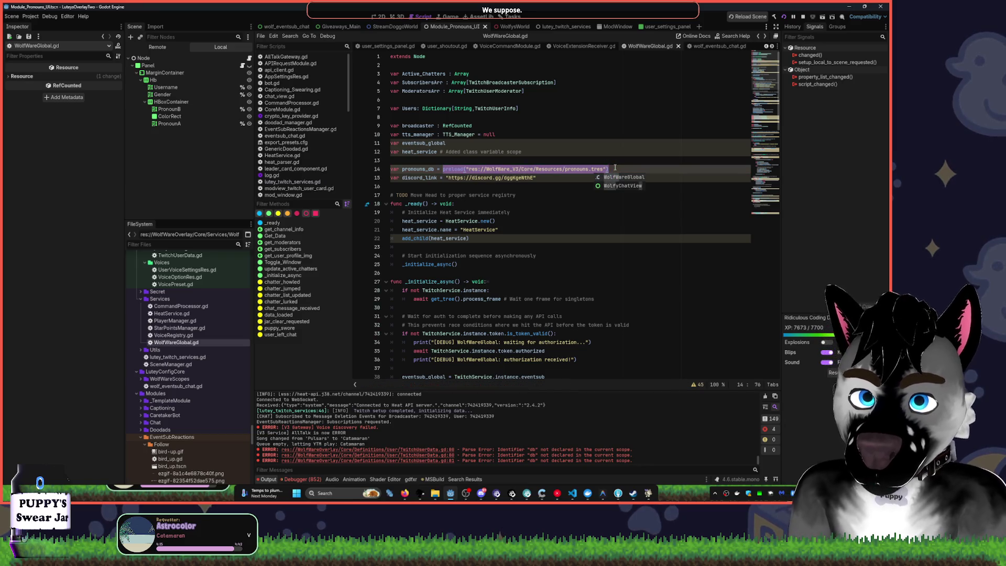
key("ctrl+z")
scroll(587, 233, "down", 7)
left_click(633, 201)
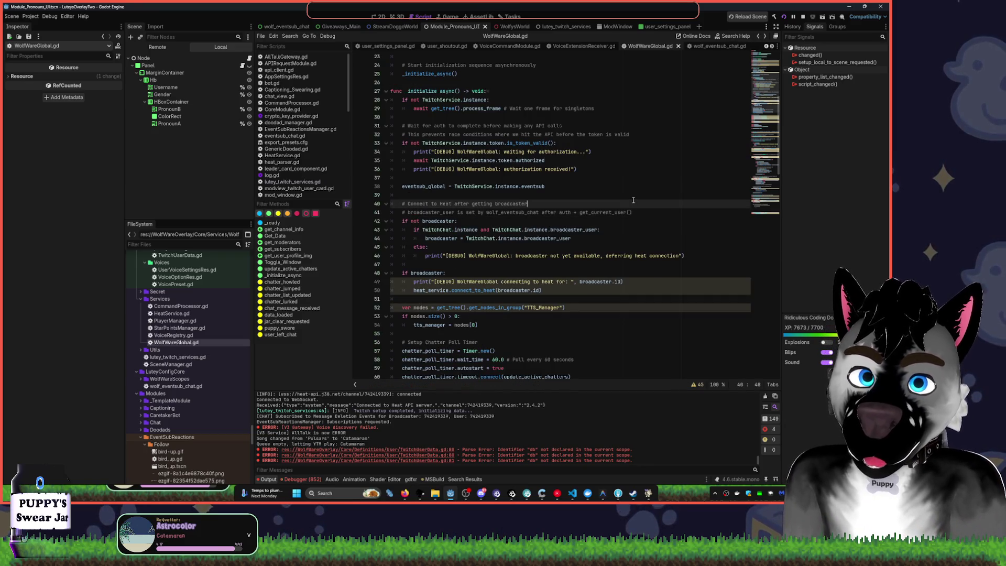
key("alt+Left")
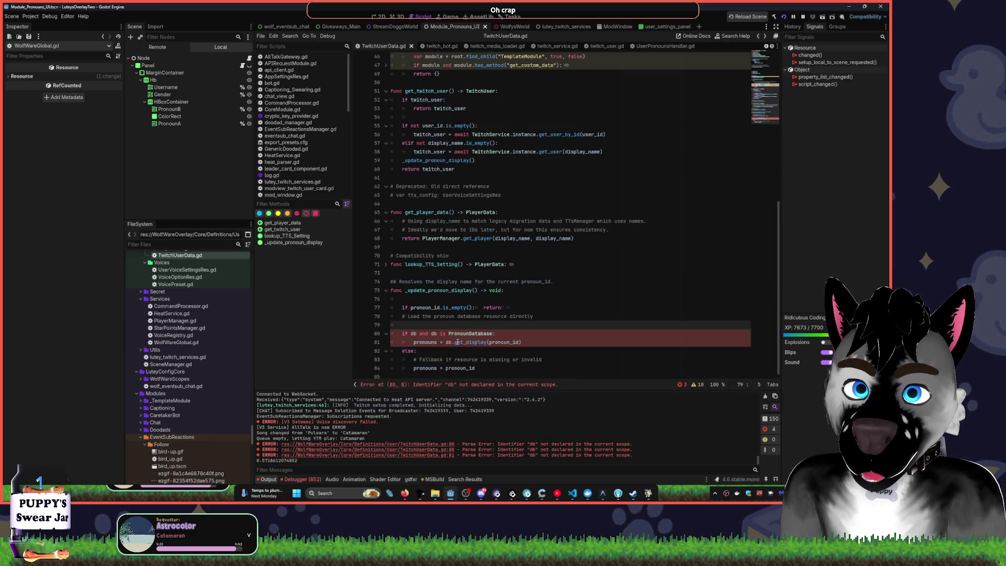
Declare db on line 79 as WolfWareGlobal.pronouns_db in TwitchUserData.gd.
type("var db = load(\"res://WolfWare_V3/Core/Resources/pronouns.tres\")")
left_click(437, 333)
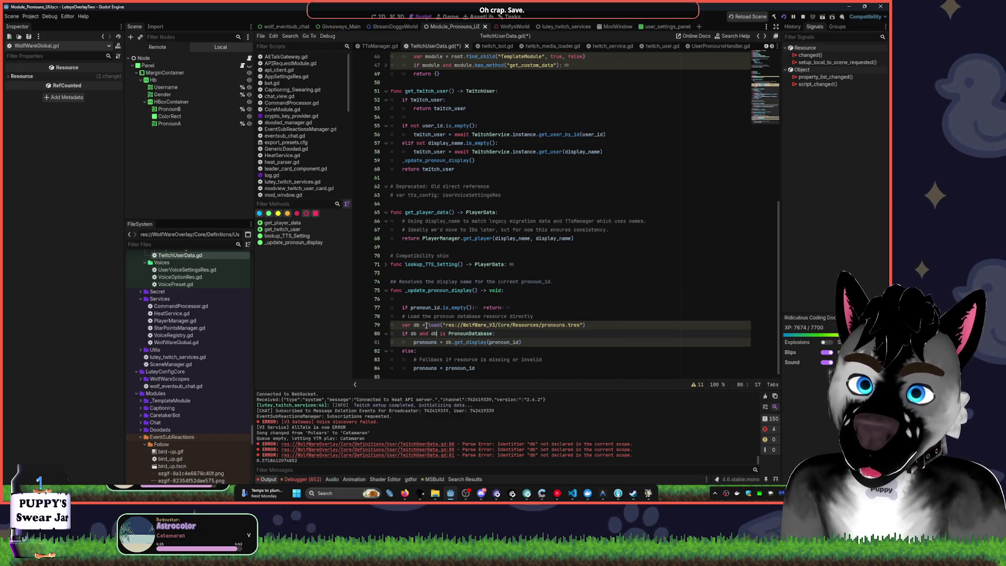
left_click(410, 325)
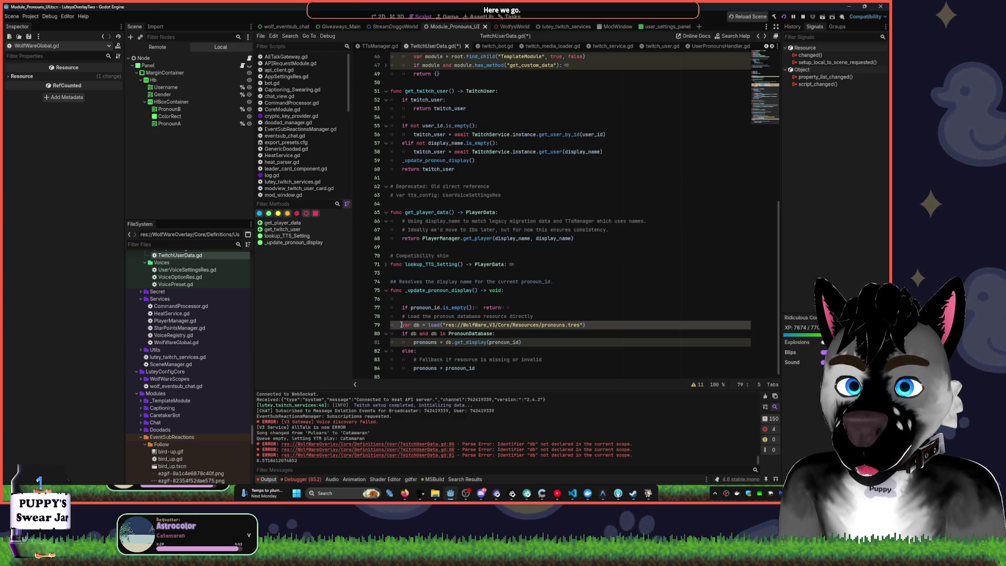
left_click(428, 325)
left_click_drag(429, 325, 616, 326)
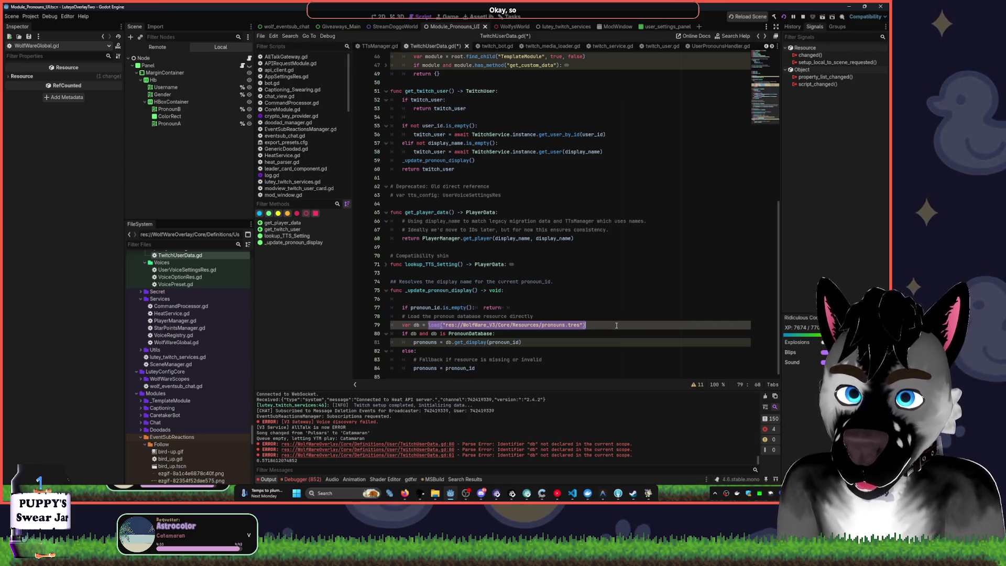
type("Wolfw")
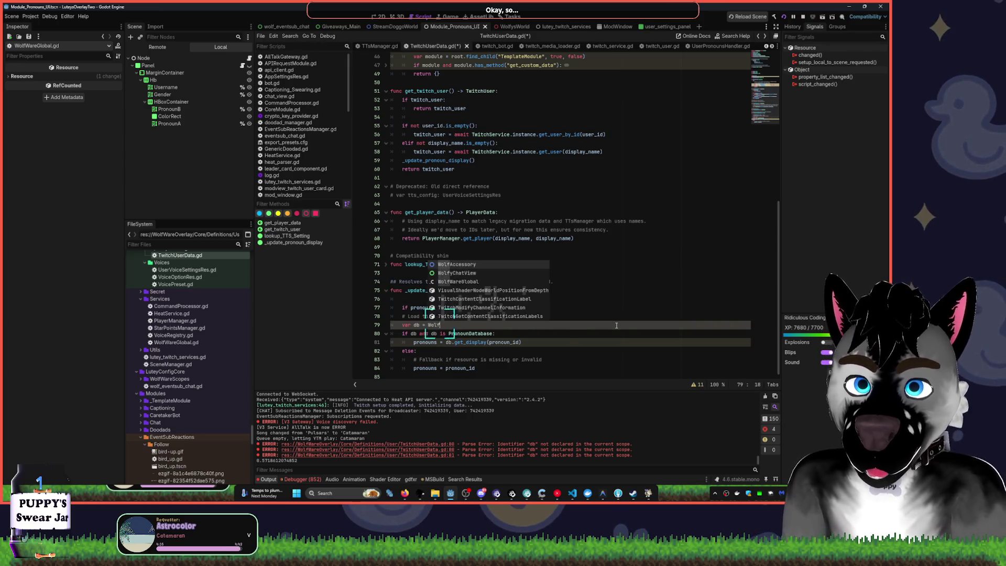
key("Return")
type(".")
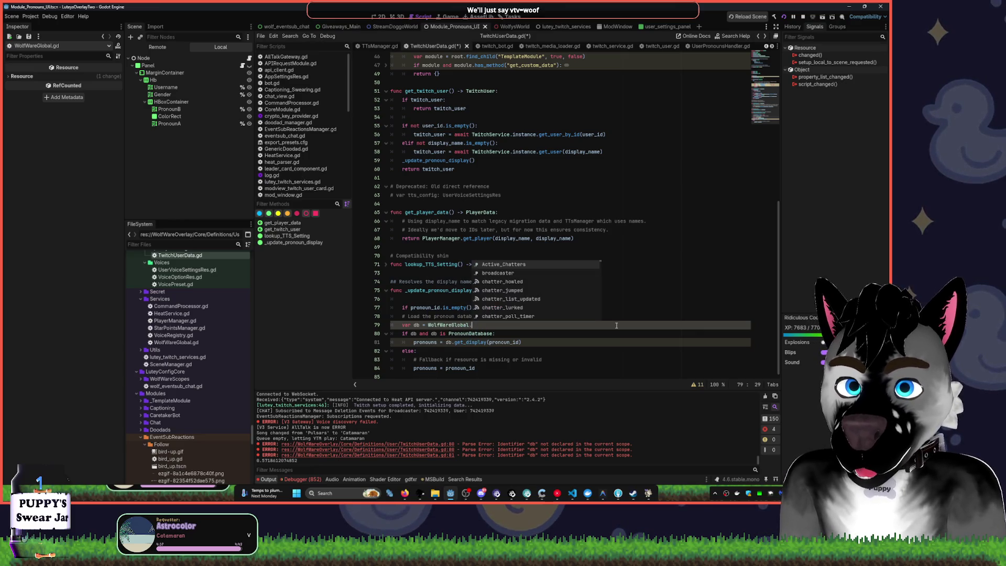
type("pronoun")
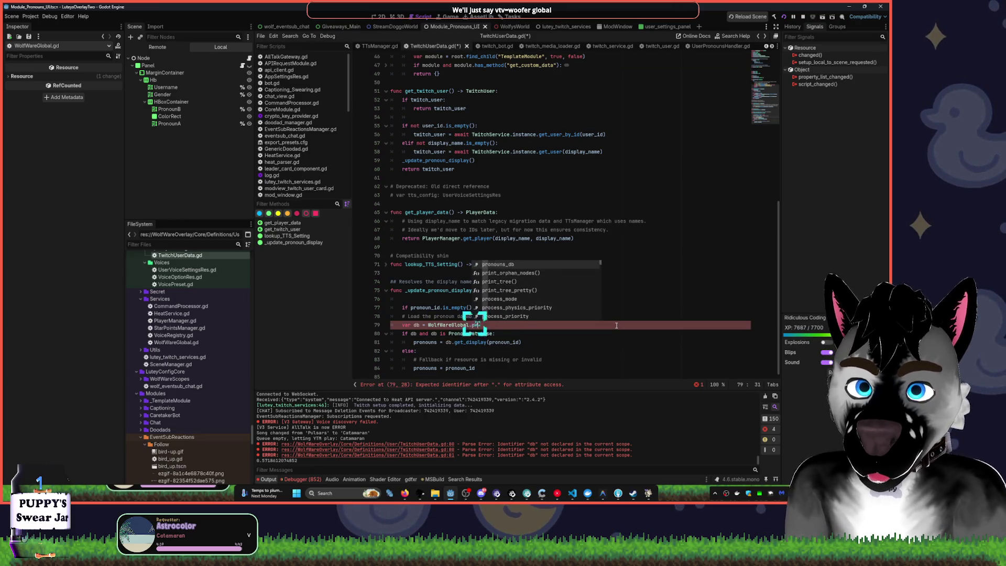
key("Return")
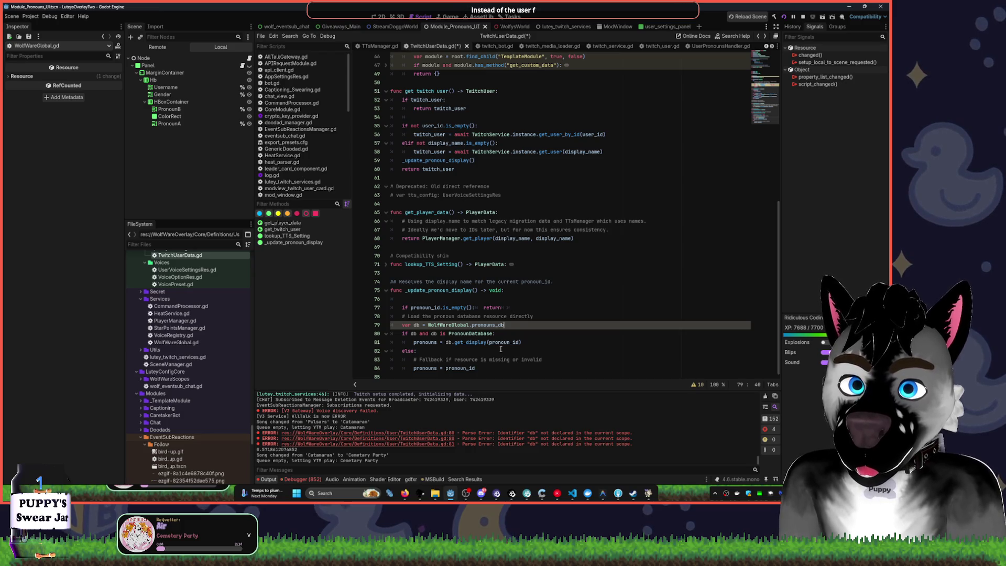
Look up get_display in the documentation, then close the Variant help page.
double_click(468, 343)
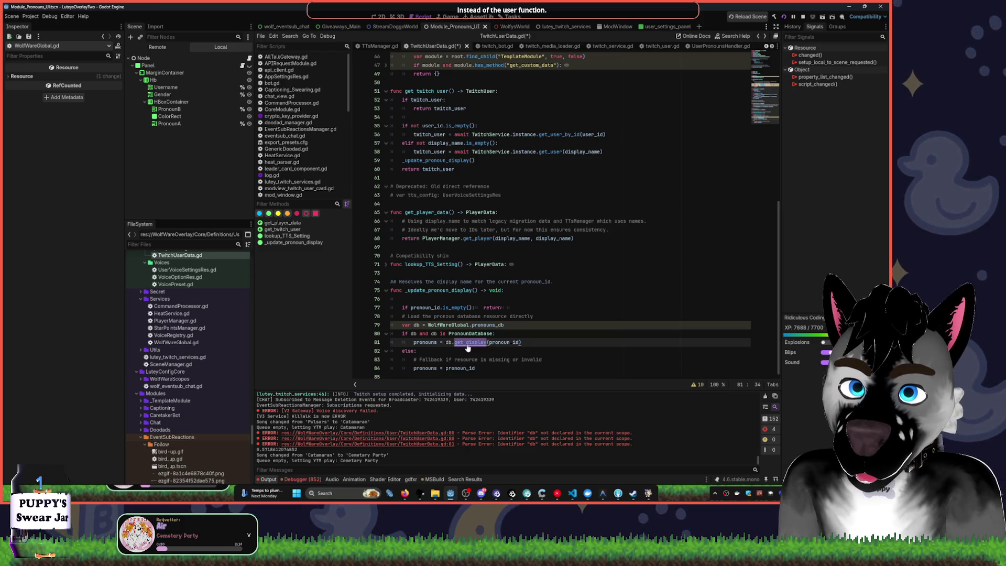
left_click(472, 342, "ctrl")
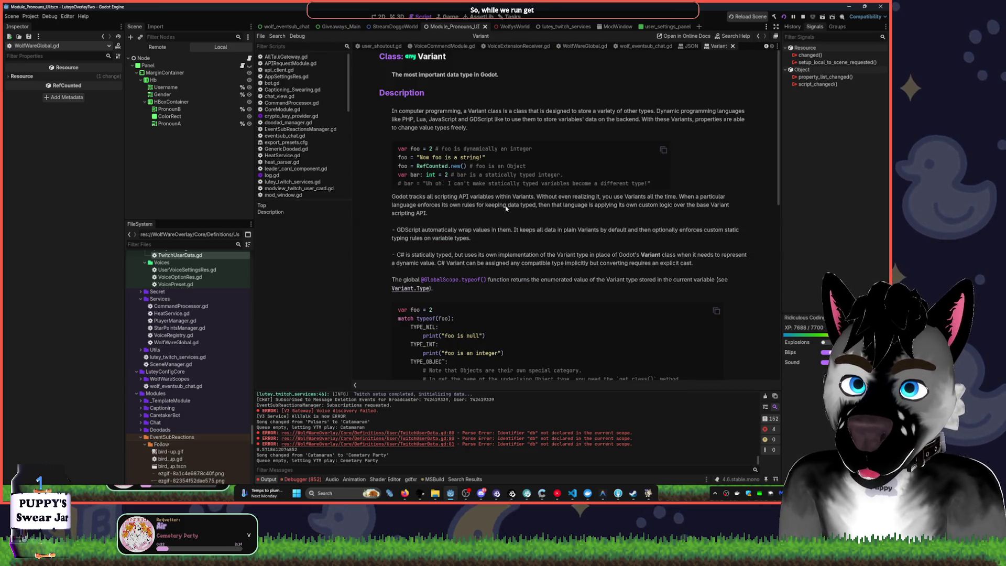
key("ctrl+w")
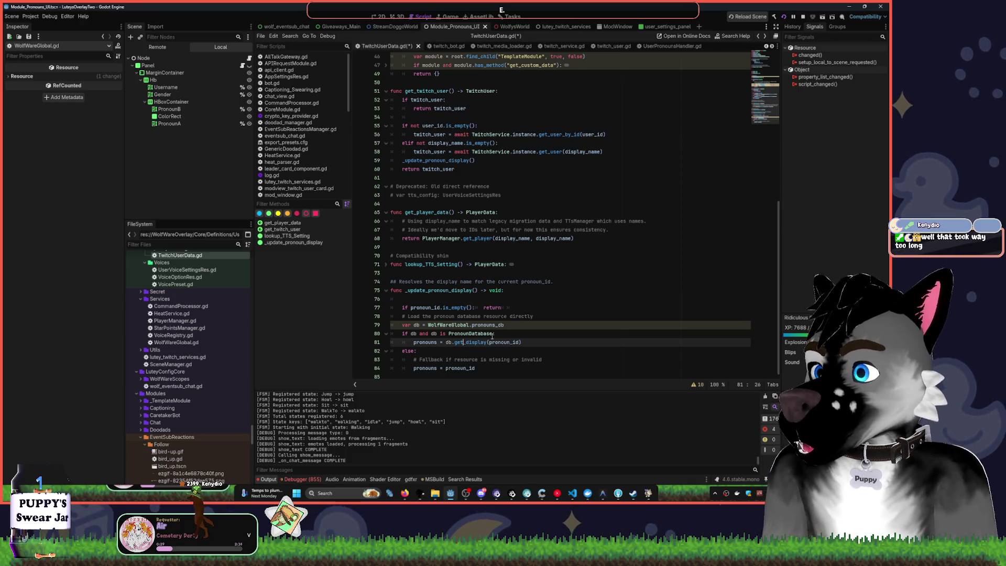
mouse_move(495, 326)
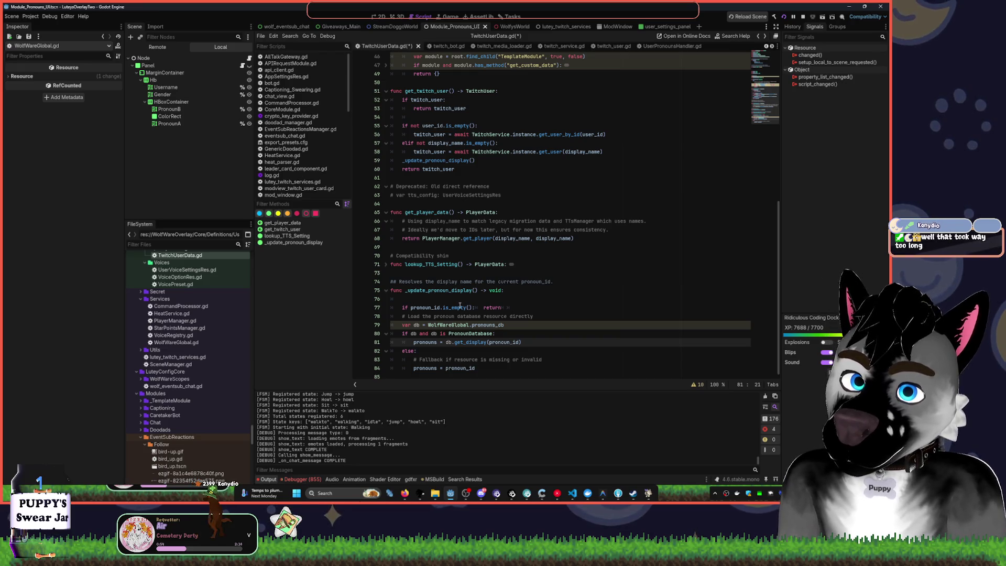
left_click(434, 316)
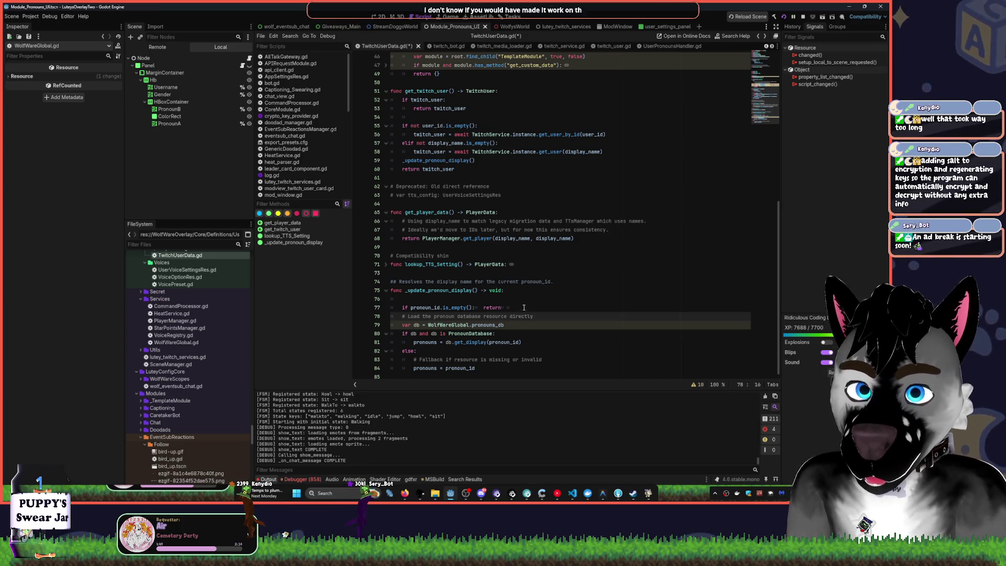
left_click(474, 334)
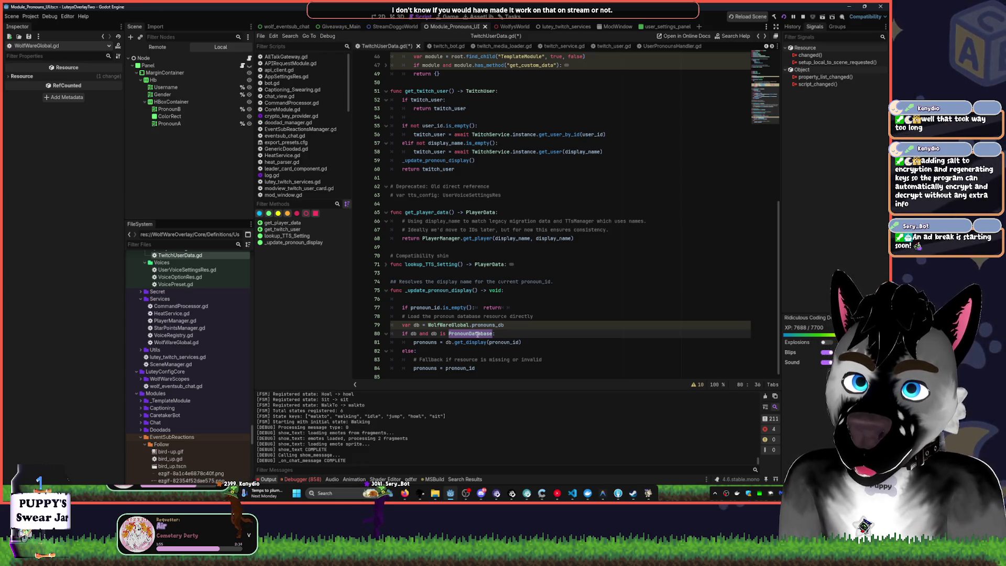
mouse_move(604, 494)
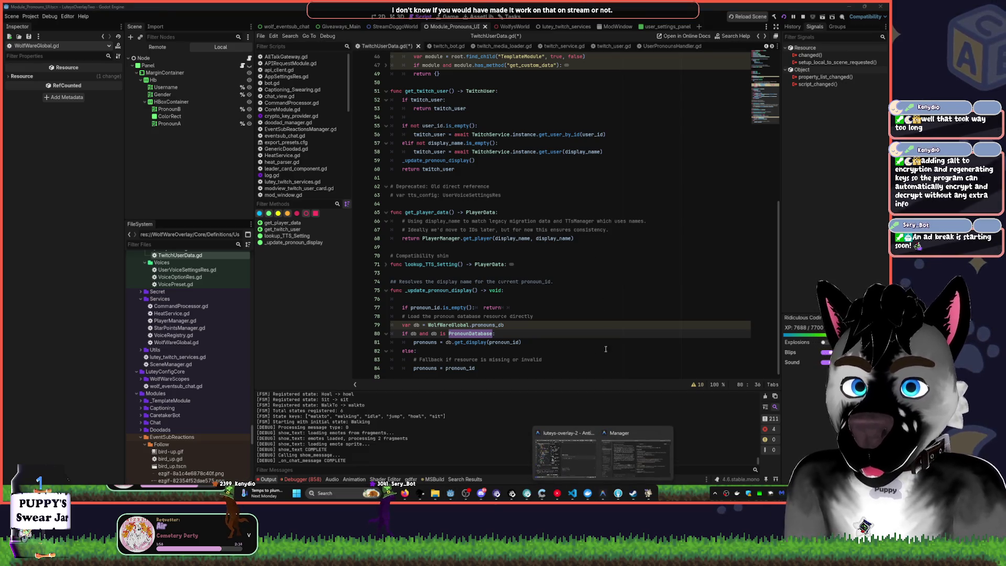
left_click(617, 460)
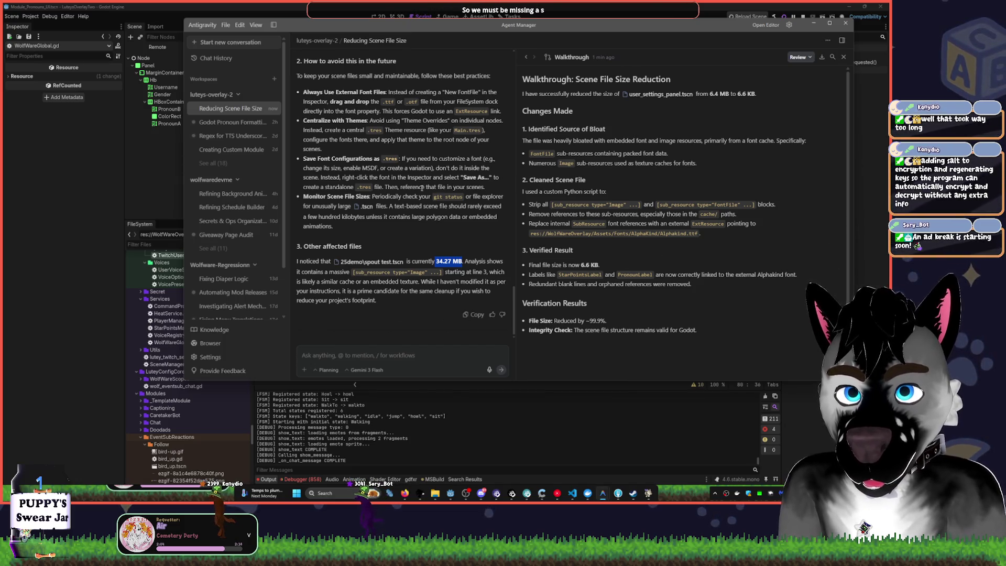
scroll(417, 204, "up", 3)
scroll(412, 216, "up", 2)
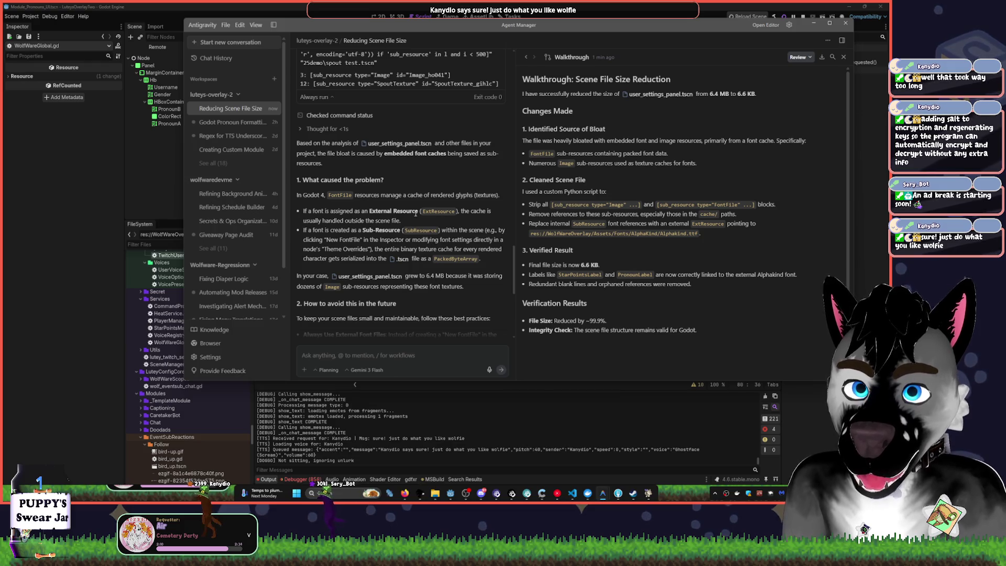
scroll(415, 213, "up", 1)
scroll(416, 216, "up", 2)
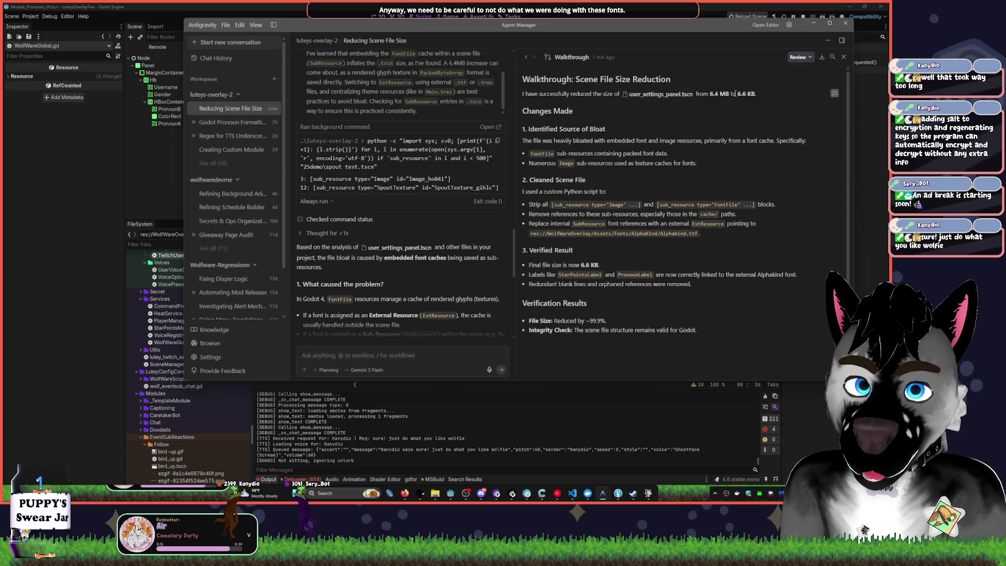
scroll(442, 228, "down", 2)
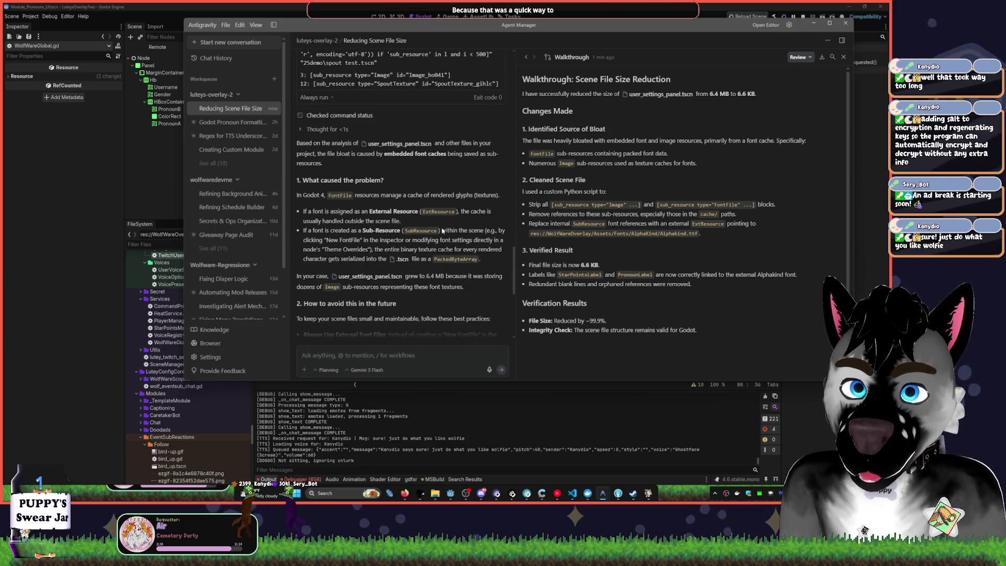
scroll(442, 228, "down", 5)
scroll(442, 228, "down", 3)
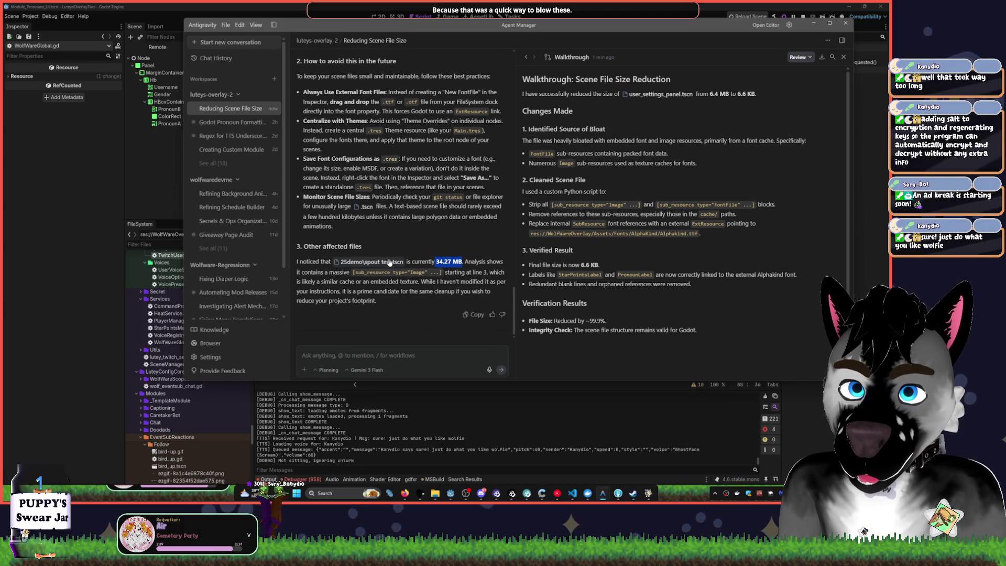
left_click(569, 16)
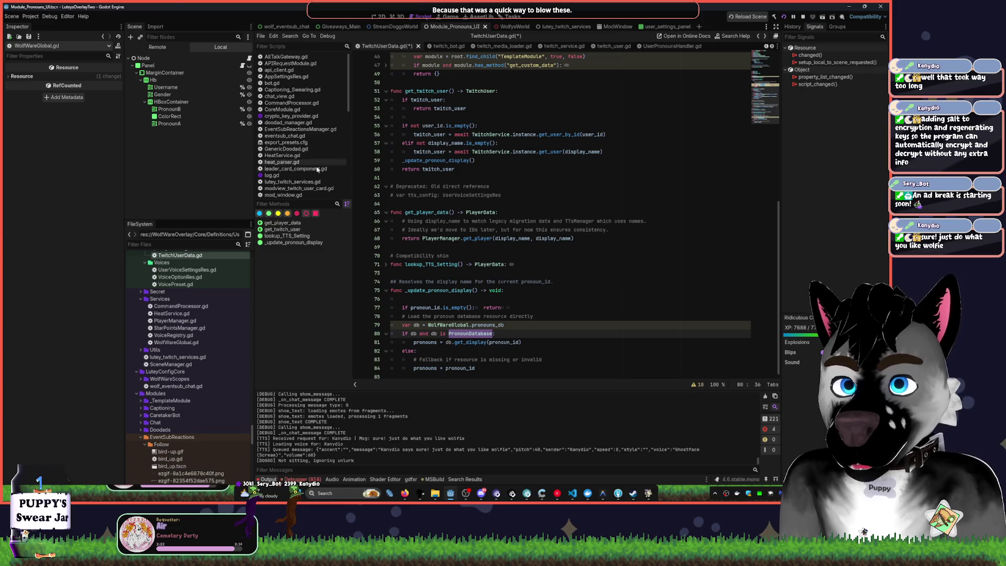
Filter the FileSystem for 'spou' and open spout test.tscn.
left_click(180, 249)
type("spou")
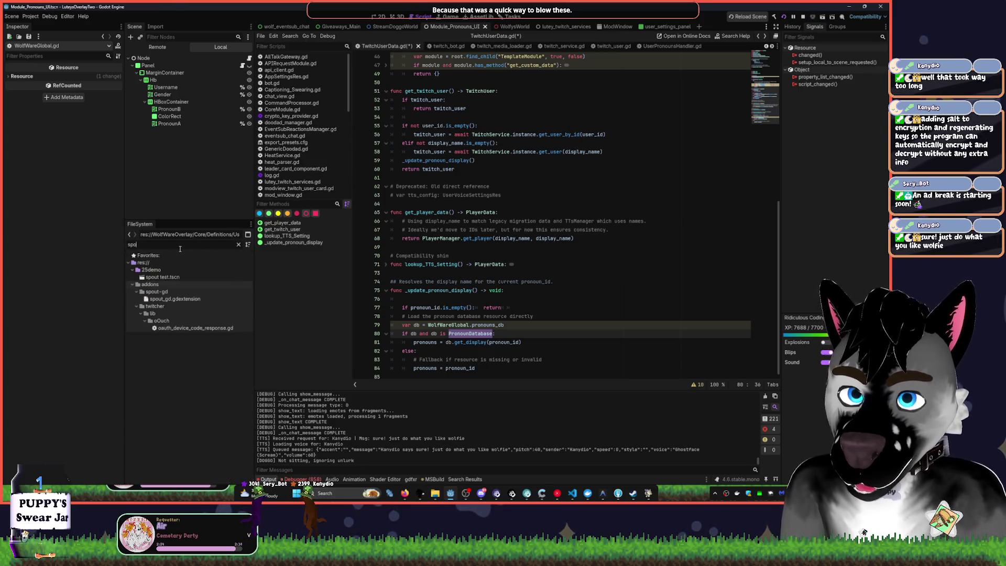
left_click(167, 278)
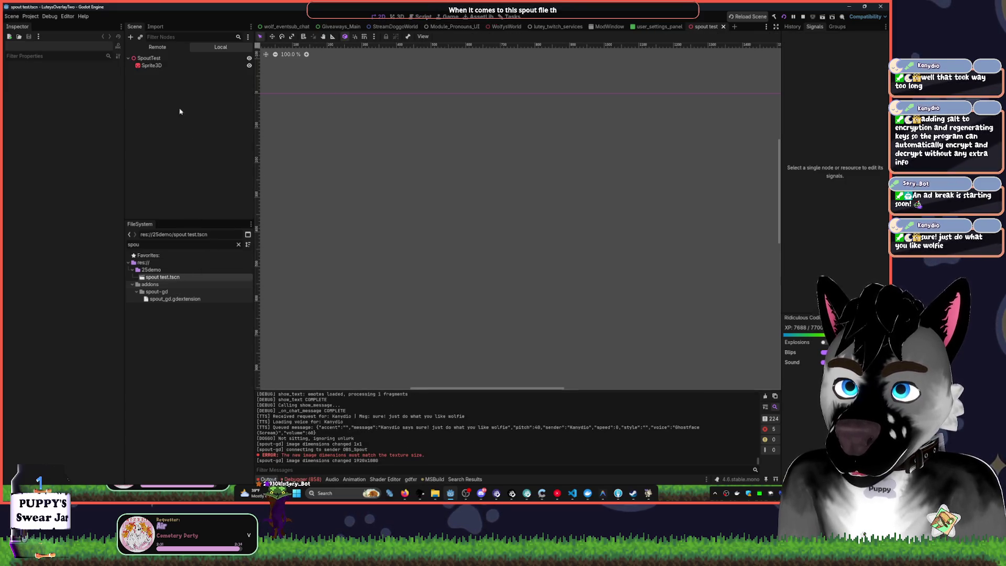
Frame the Sprite3D in the viewport and rotate it about 180°.
left_click(168, 67)
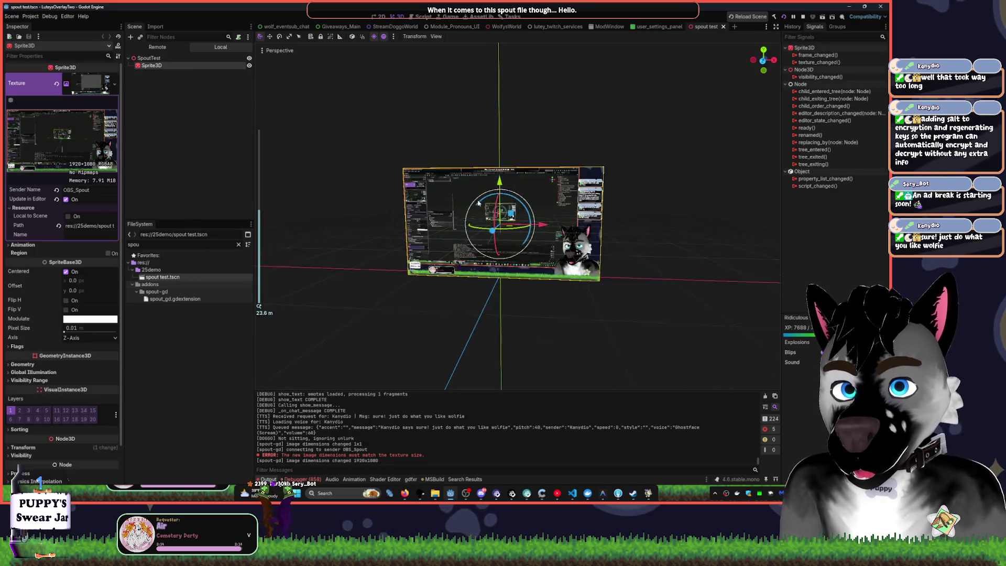
key("f")
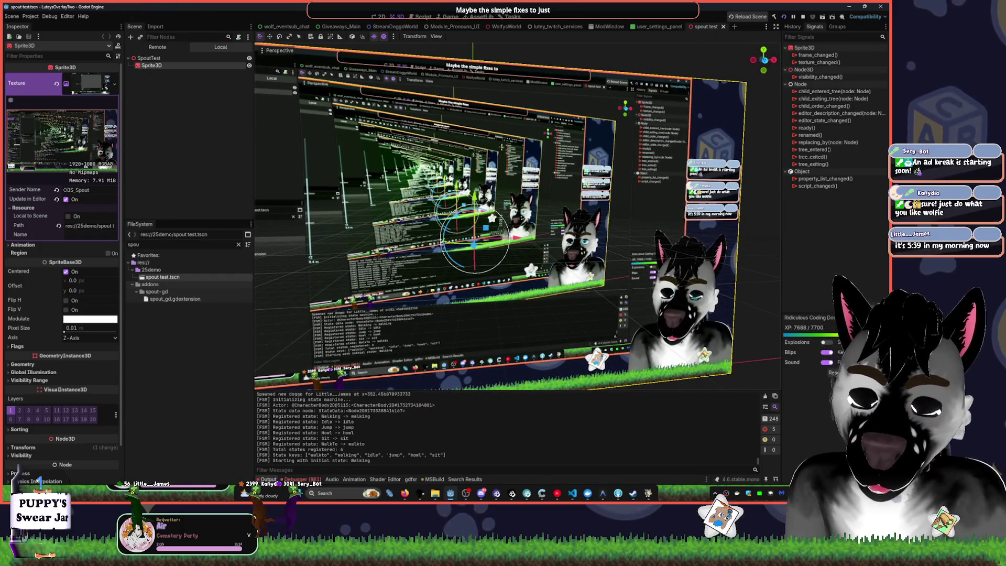
scroll(467, 179, "down", 5)
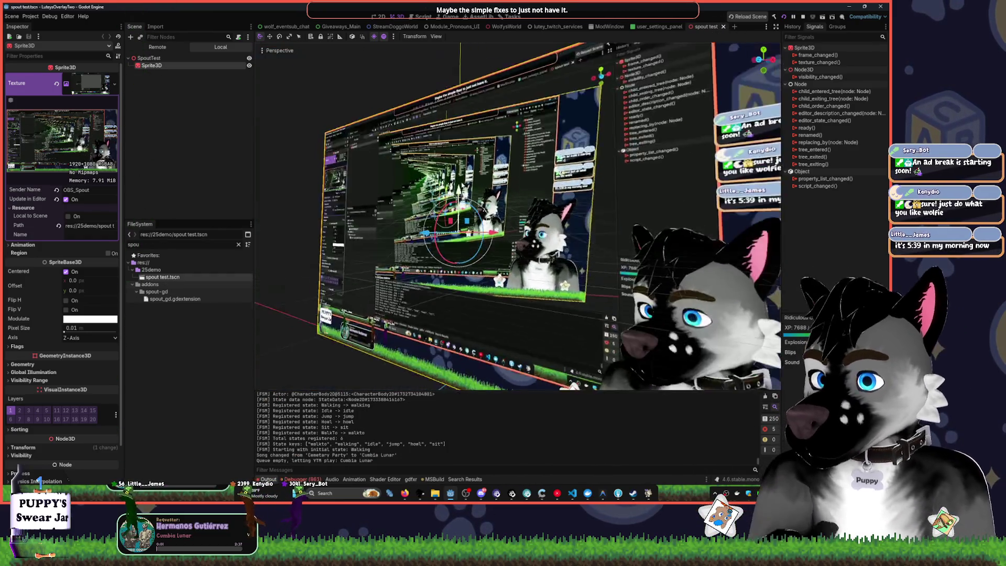
left_click_drag(467, 180, 499, 181)
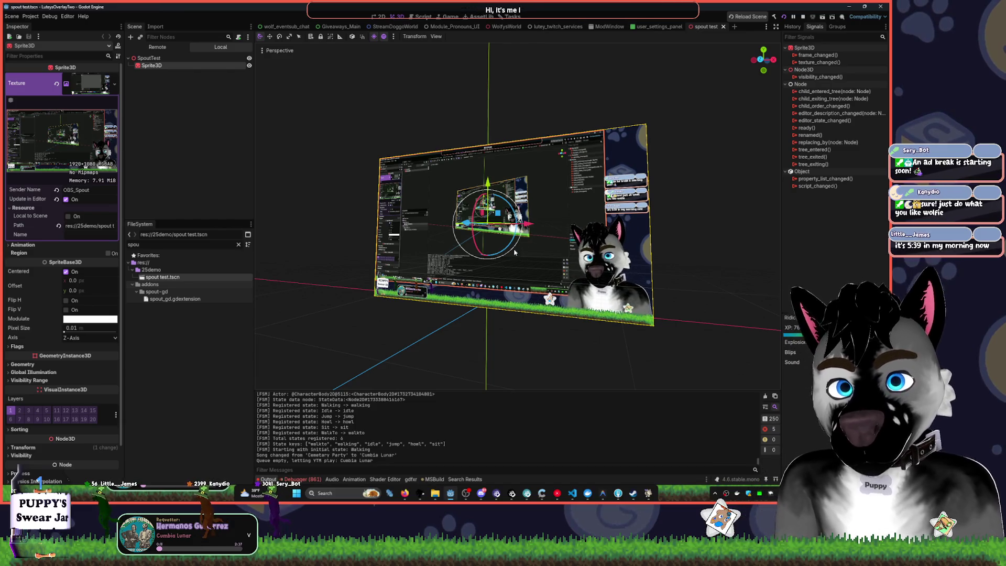
mouse_move(508, 246)
left_mouse_down()
mouse_move(487, 257)
mouse_move(465, 247)
mouse_move(456, 225)
mouse_move(465, 199)
mouse_move(498, 197)
mouse_move(519, 220)
left_mouse_up()
scroll(520, 269, "up", 3)
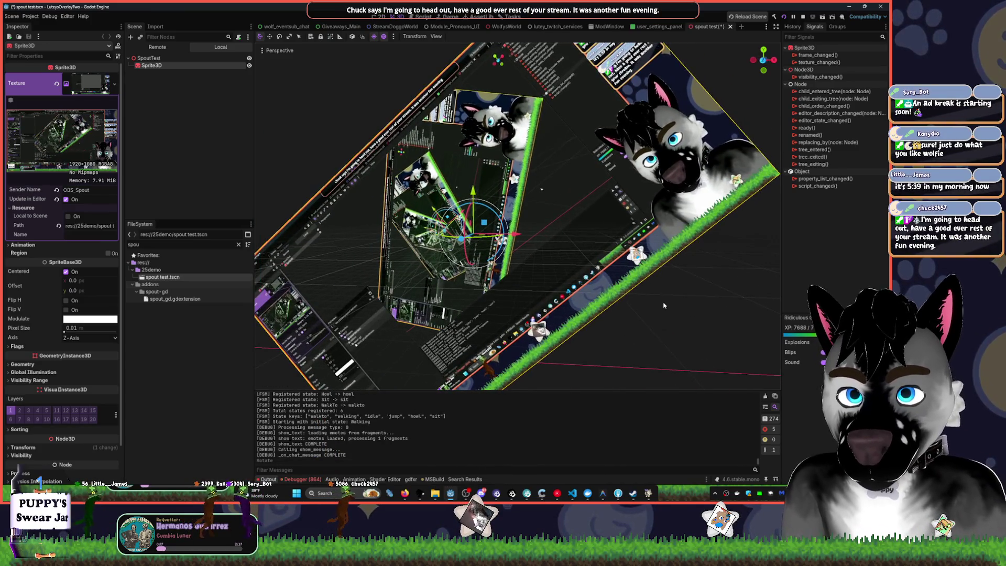
left_click(667, 292)
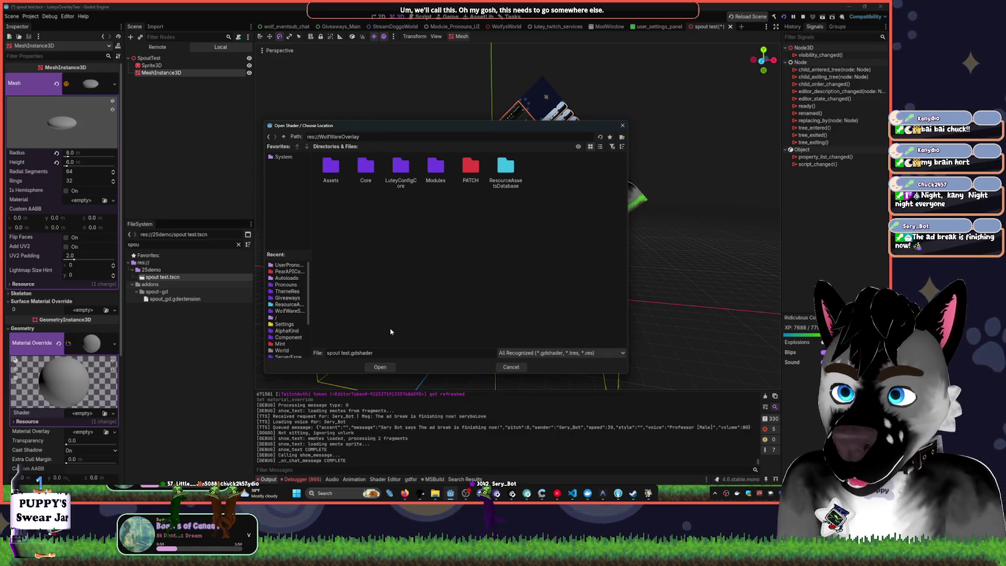
Bring up the TTS Voice Wizard window, then hide it again.
mouse_move(421, 492)
left_click(423, 469)
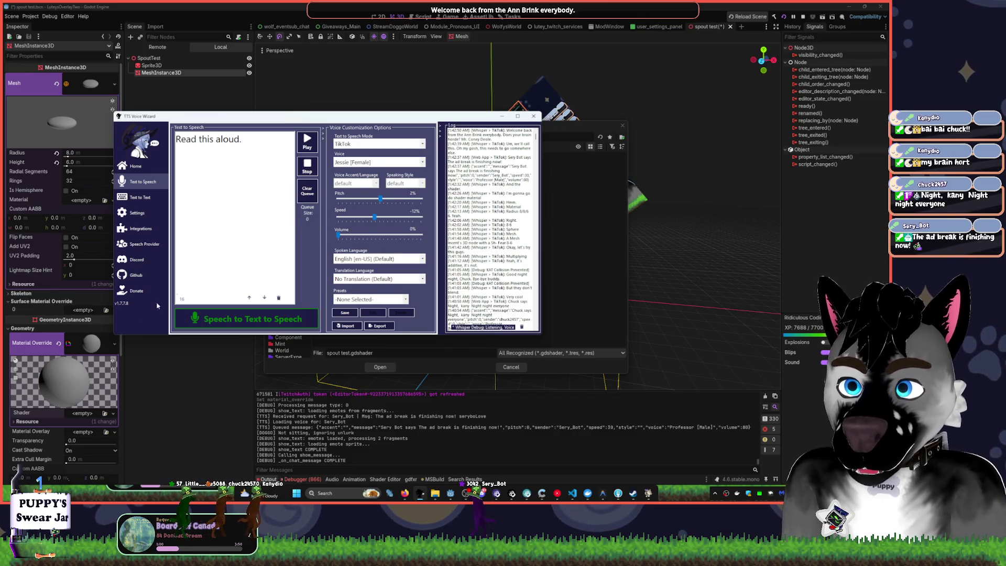
left_click(502, 115)
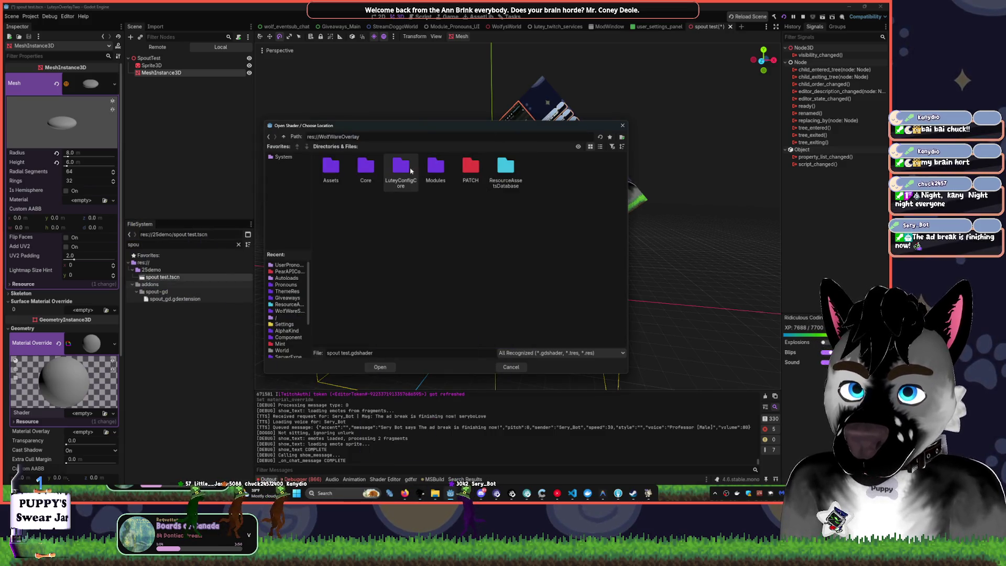
Create the BlackHole.gdshader file in the Assets/Effects folder.
double_click(330, 167)
double_click(365, 166)
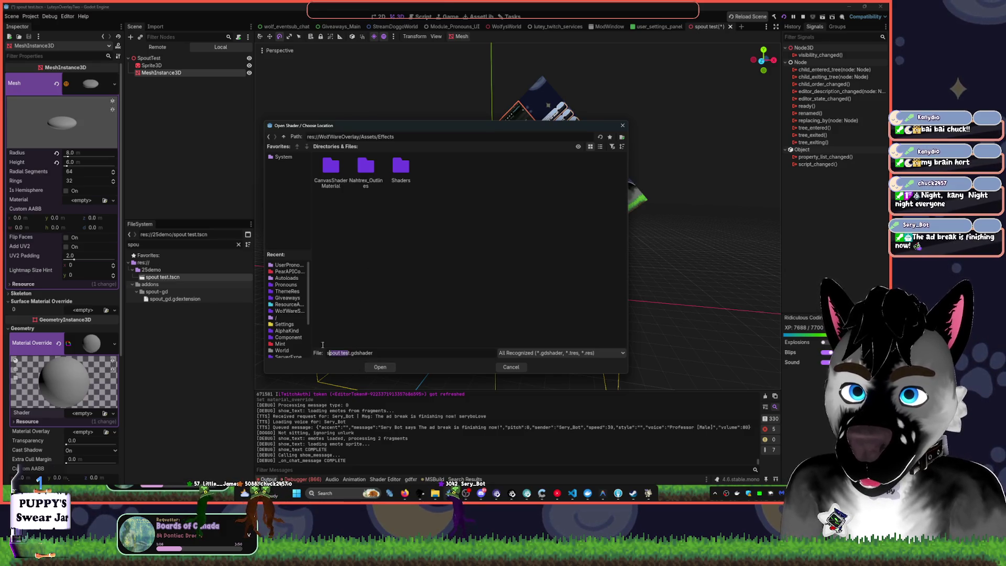
type("Black")
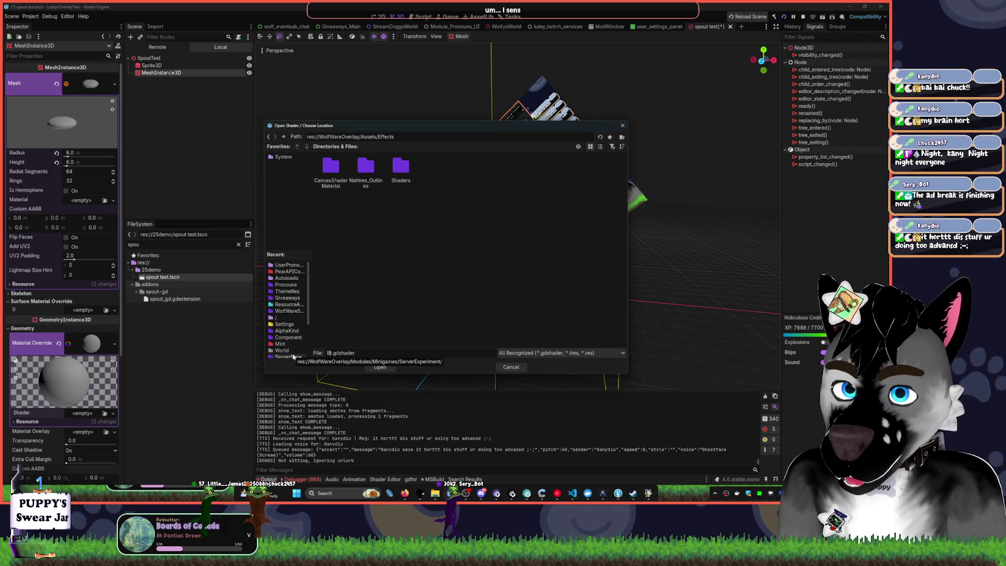
type("Hole")
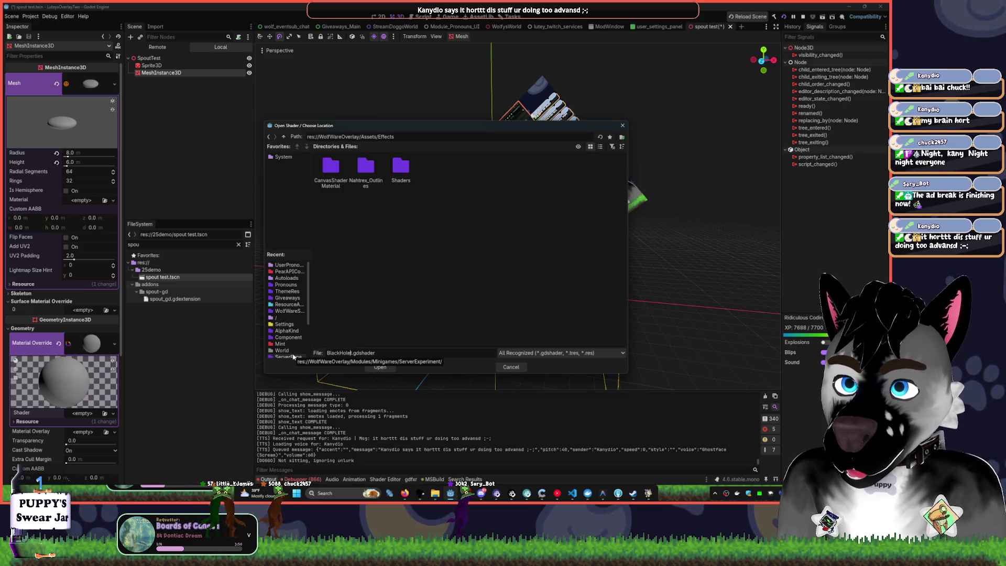
key("Return")
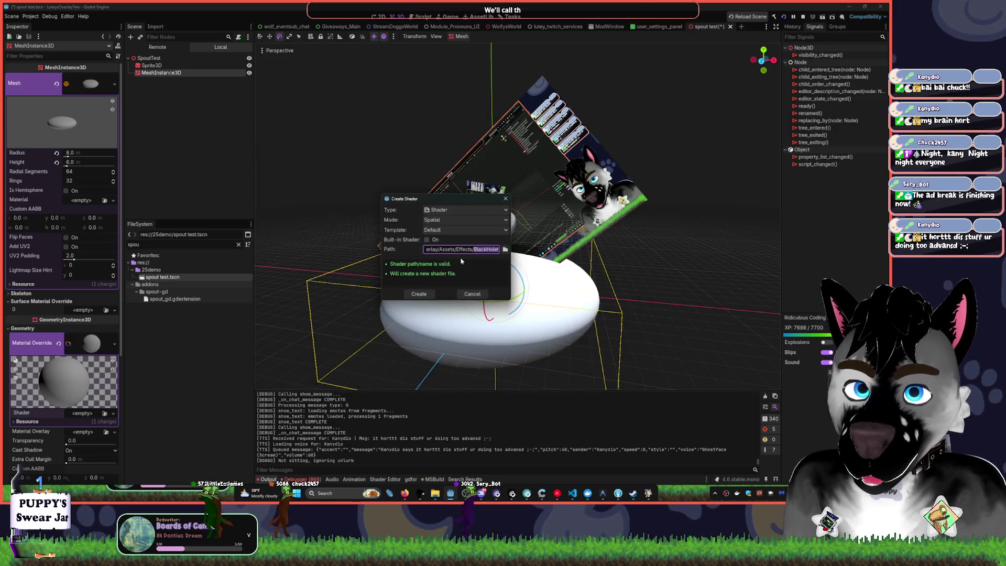
left_click(431, 296)
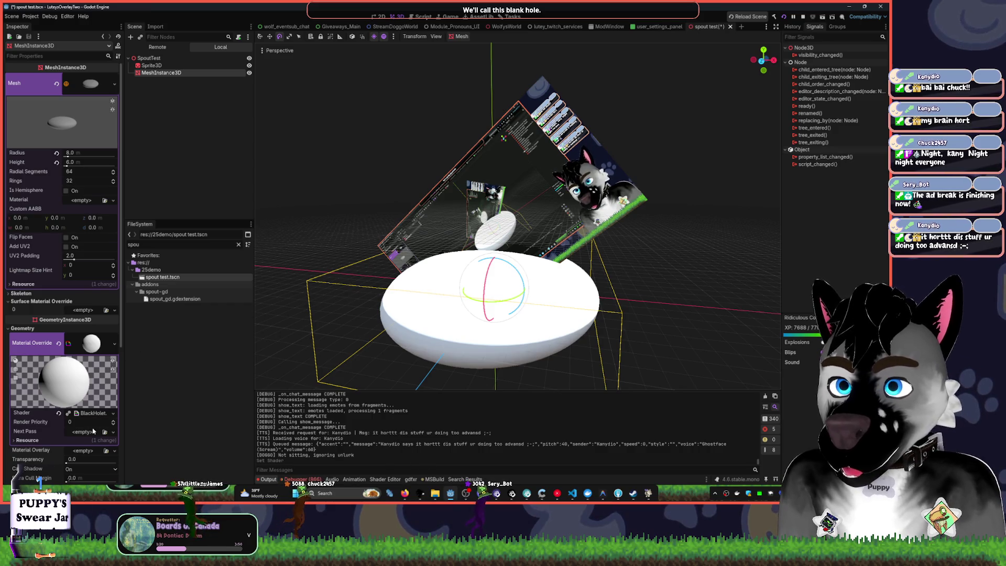
Replace the default shader code with the black-hole code and delete the stray 'w' on line 145.
key("ctrl+a")
key("ctrl+v")
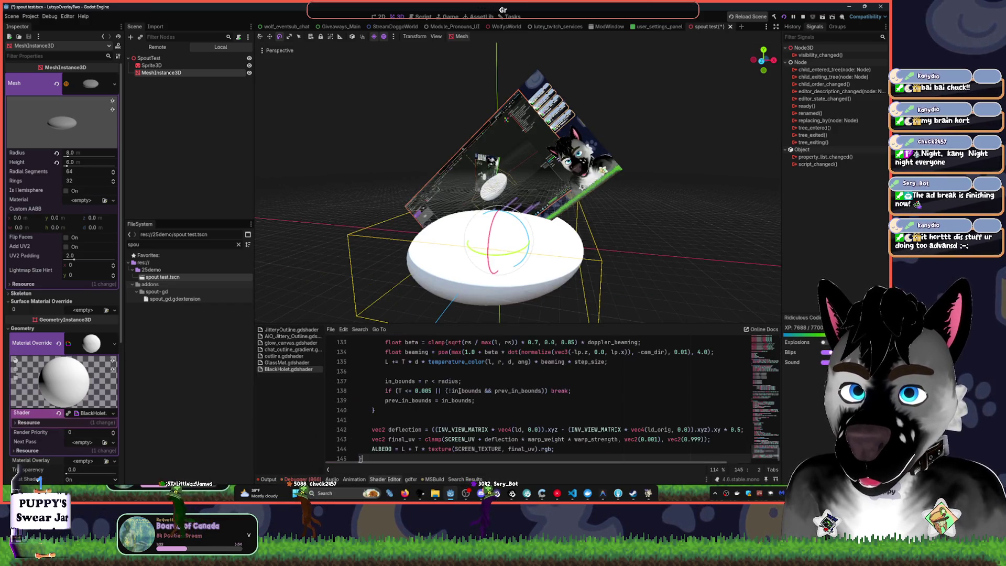
left_click_drag(553, 287, 551, 275)
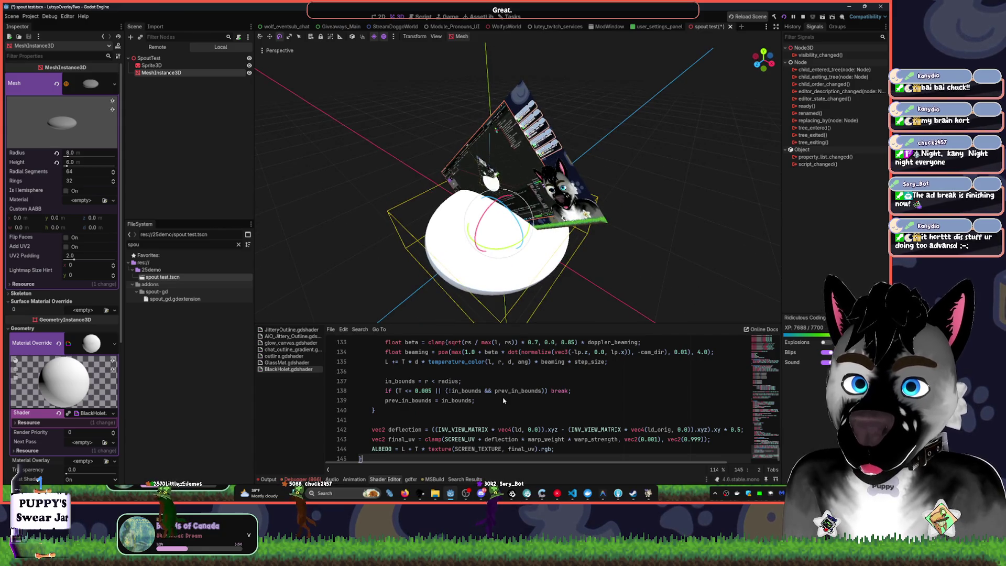
type("w")
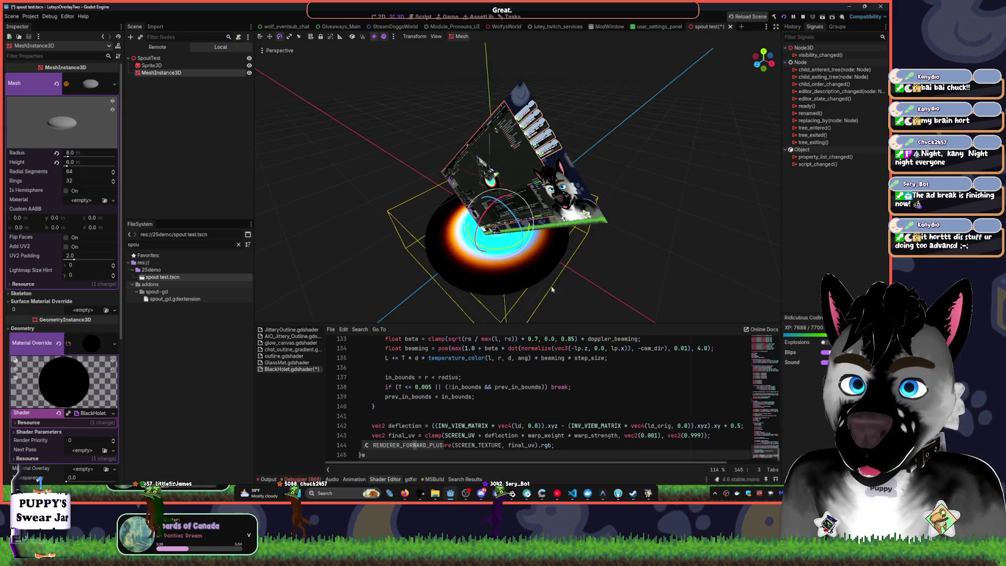
left_click(517, 266)
left_click(518, 266)
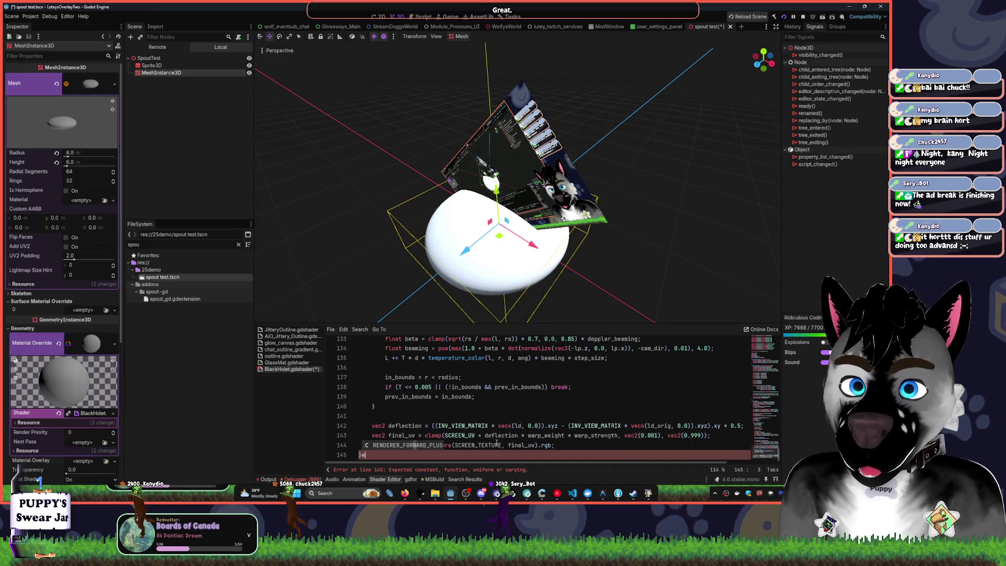
key("BackSpace")
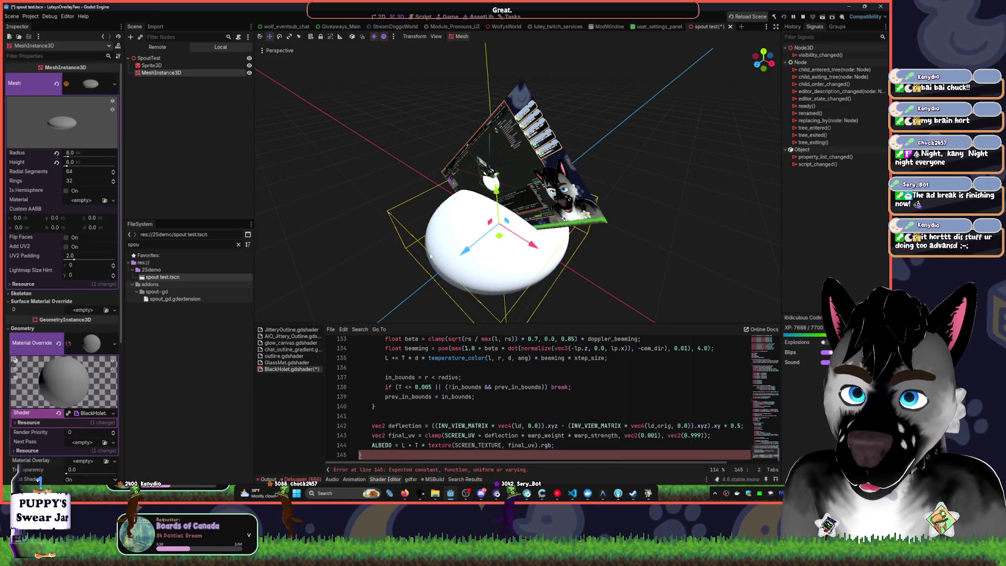
Move the Sprite3D test sprite up so it no longer covers the black hole.
left_click(386, 209)
left_click_drag(418, 246, 366, 175)
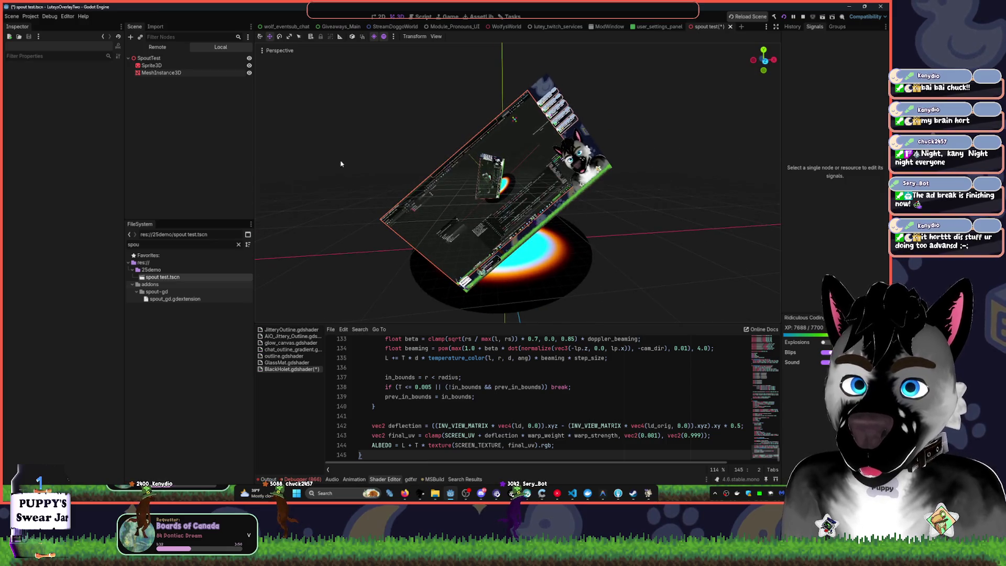
left_click(152, 65)
key("ctrl+z")
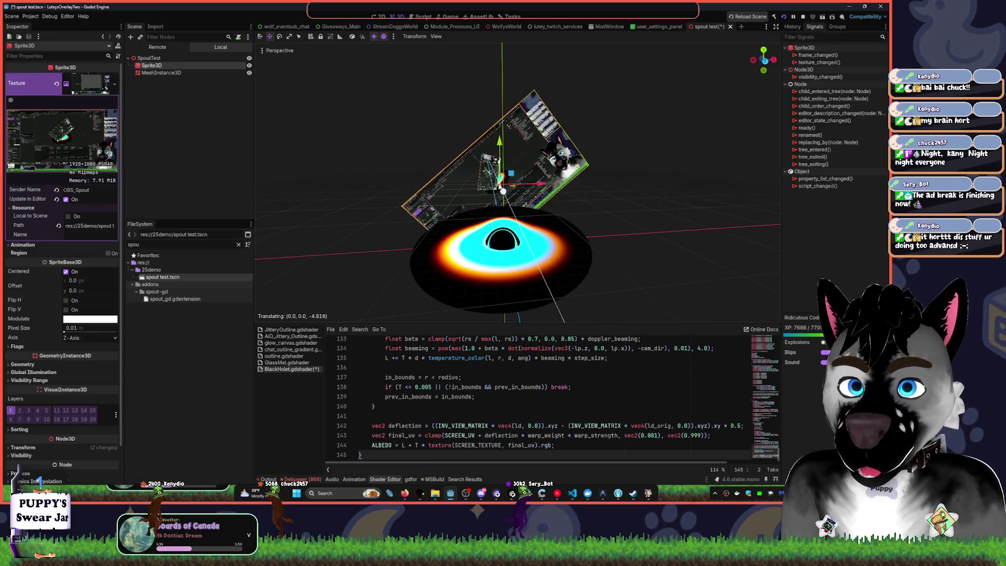
left_click_drag(602, 291, 571, 264)
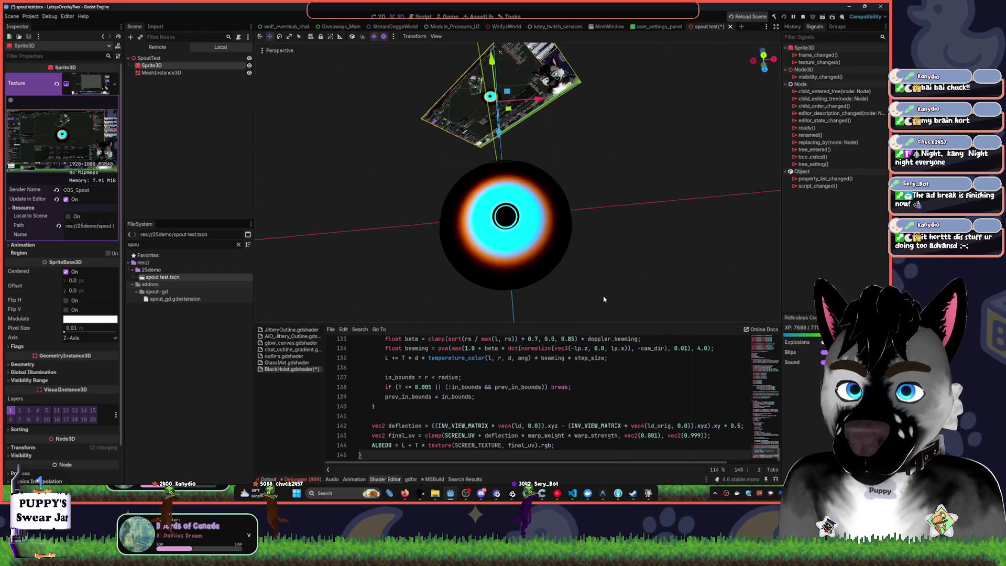
scroll(568, 266, "up", 5)
left_click(281, 143)
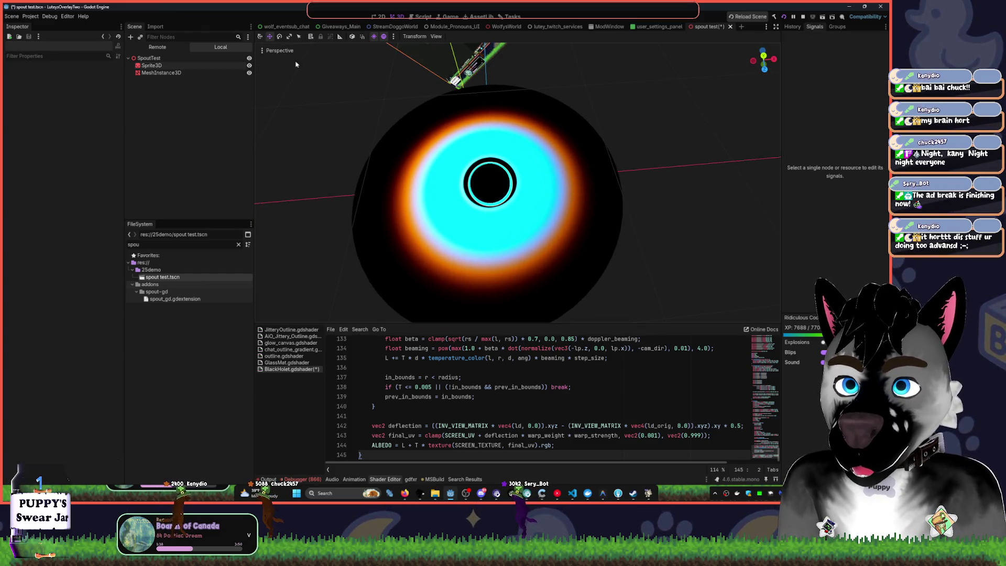
Add the preview environment to the scene as a WorldEnvironment and return to the shader web page.
left_click(394, 36)
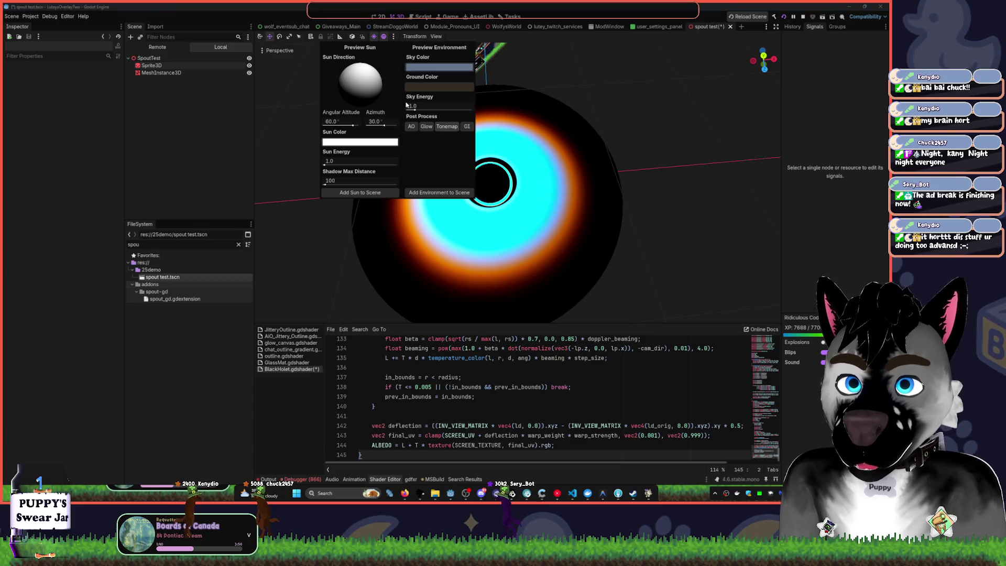
left_click(425, 193)
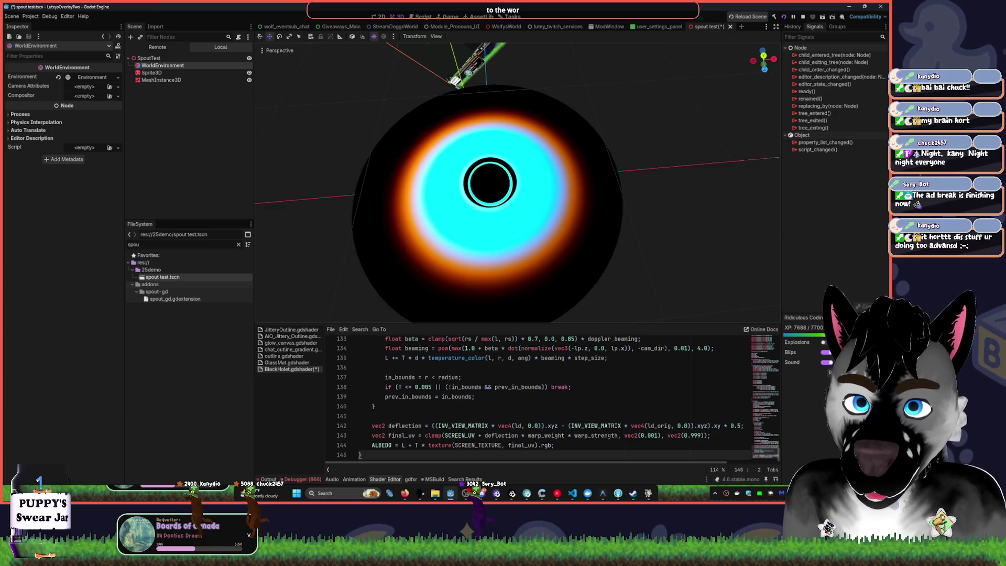
key("alt+Tab")
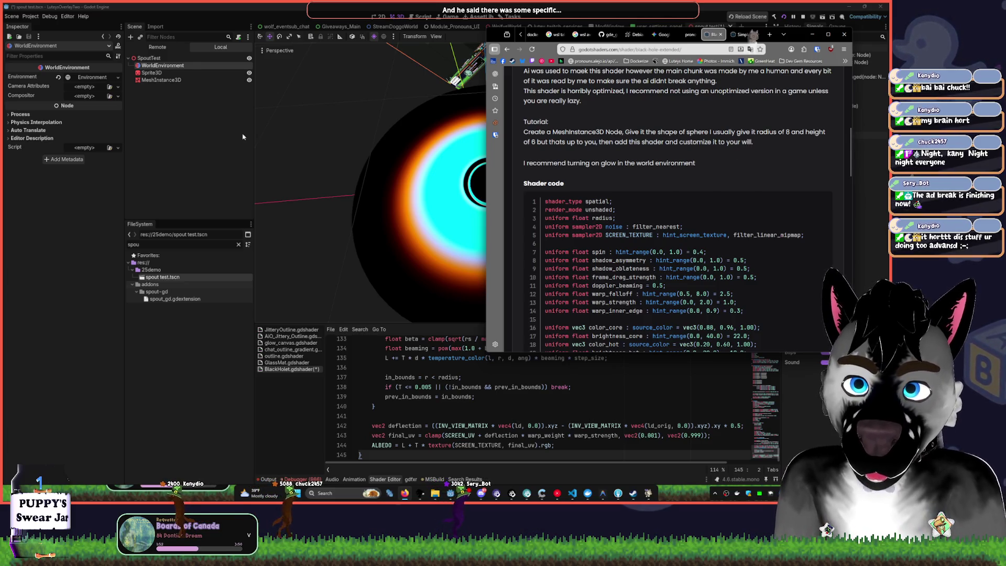
Enable Glow in the WorldEnvironment's Environment settings.
left_click(89, 77)
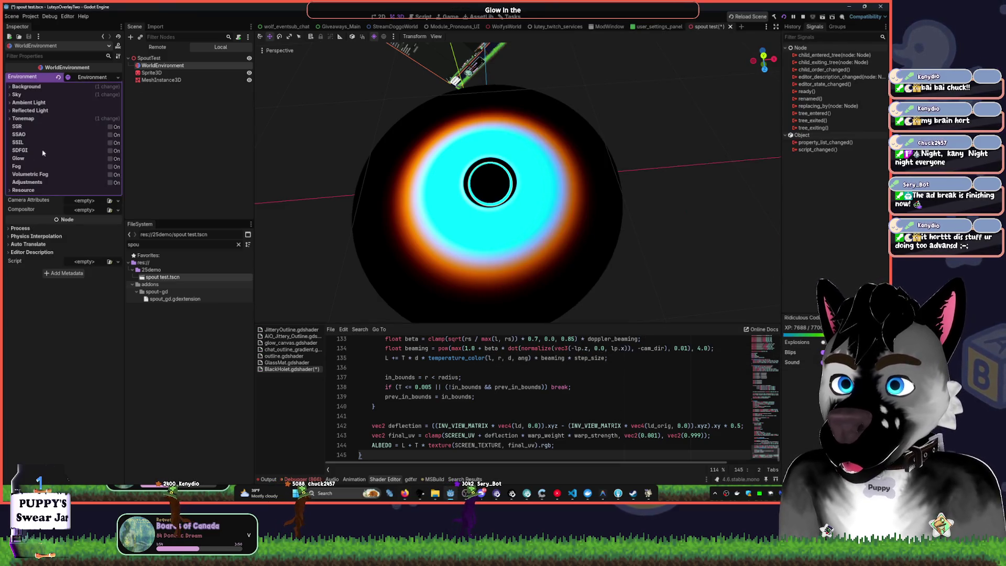
left_click(110, 158)
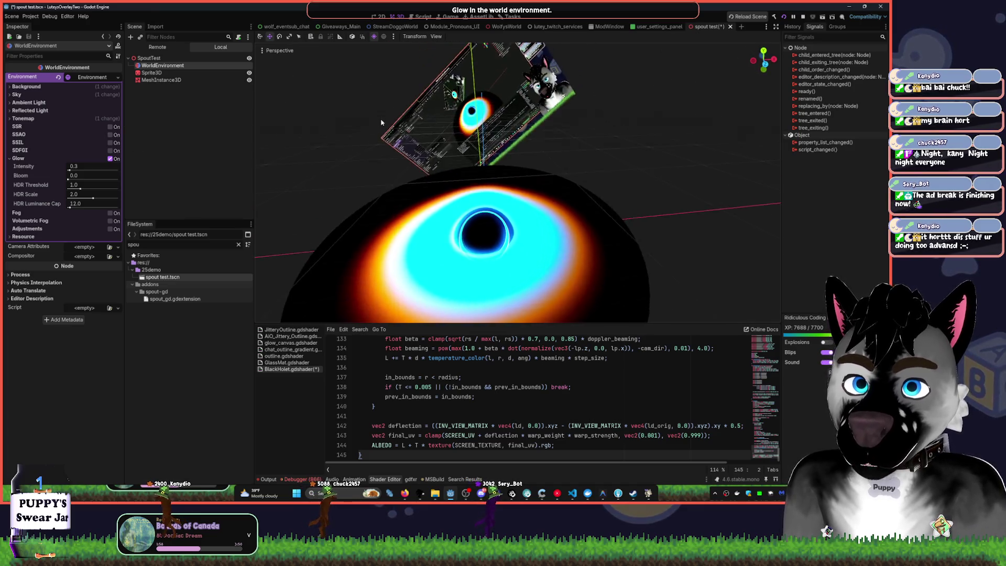
scroll(456, 188, "down", 5)
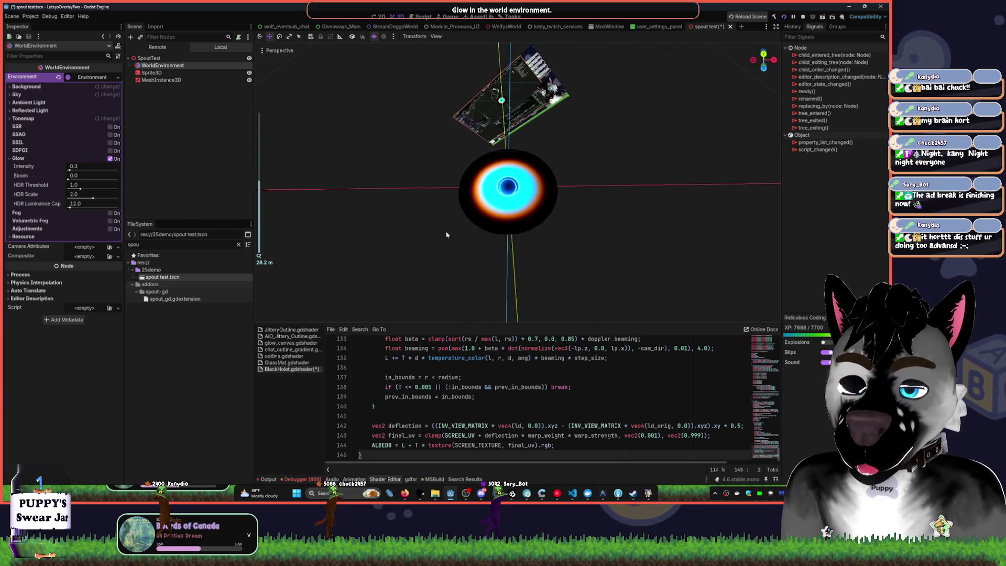
Raise the black-hole mesh along Y and view it side-on.
left_click(502, 219)
left_click_drag(499, 170, 499, 100)
scroll(599, 124, "up", 5)
mouse_move(599, 125)
left_mouse_down()
mouse_move(598, 157)
mouse_move(571, 135)
mouse_move(356, 71)
left_mouse_up()
scroll(571, 134, "up", 2)
scroll(571, 135, "down", 4)
Scale the black-hole MeshInstance3D to 2.52 on all axes via its Transform.
key("e")
left_click(261, 36)
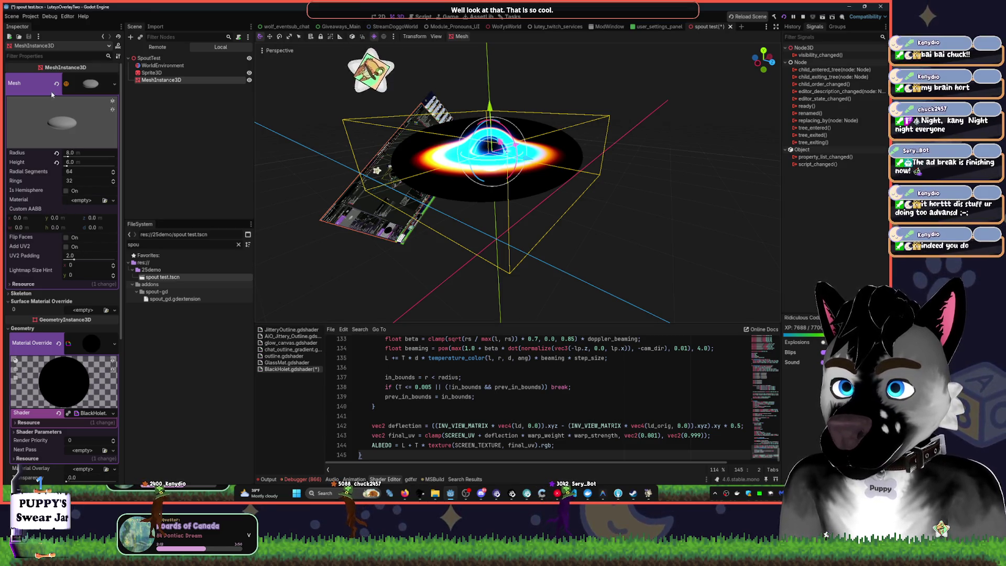
scroll(45, 241, "down", 4)
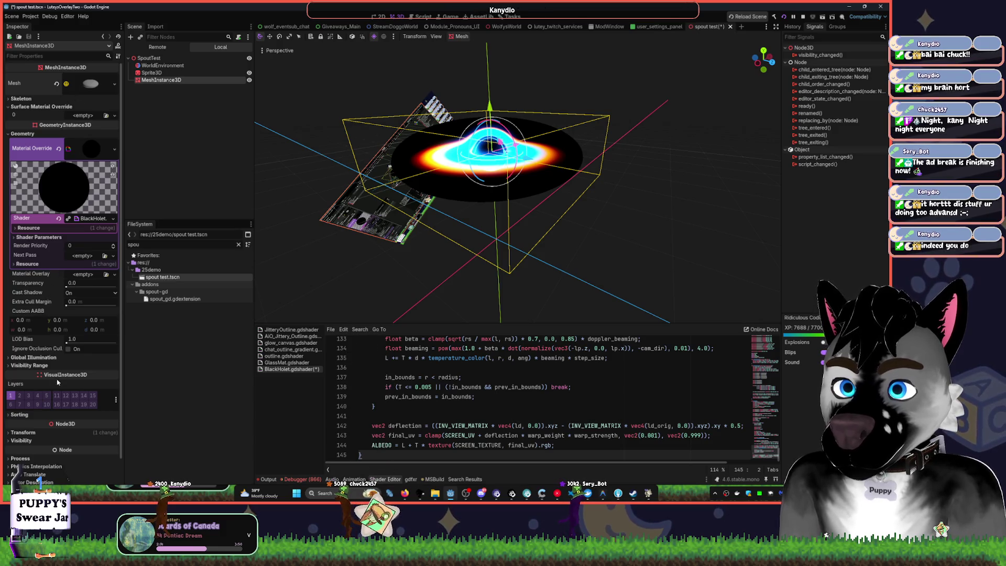
left_click(33, 433)
scroll(47, 403, "down", 2)
left_click_drag(19, 377, 49, 378)
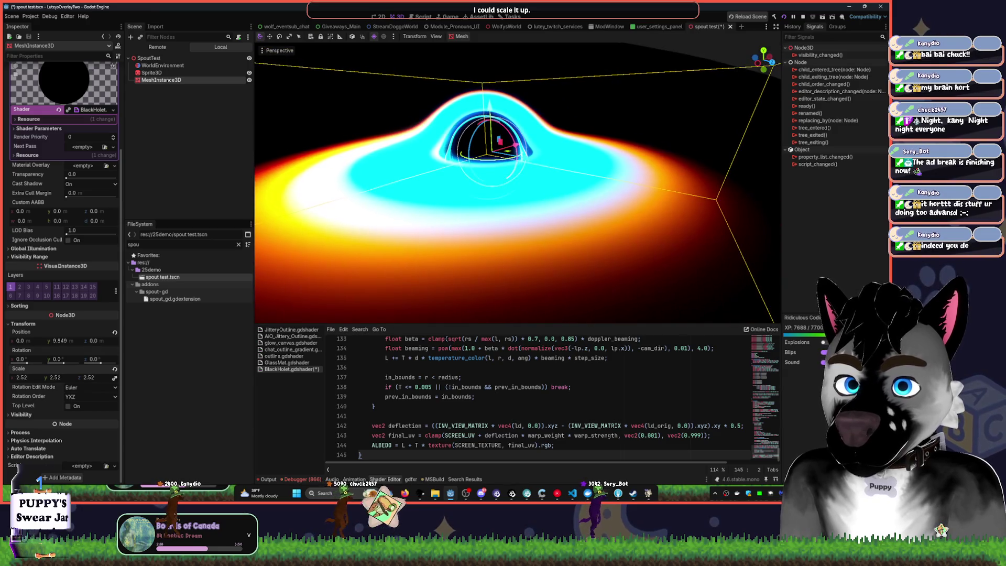
scroll(577, 120, "up", 5)
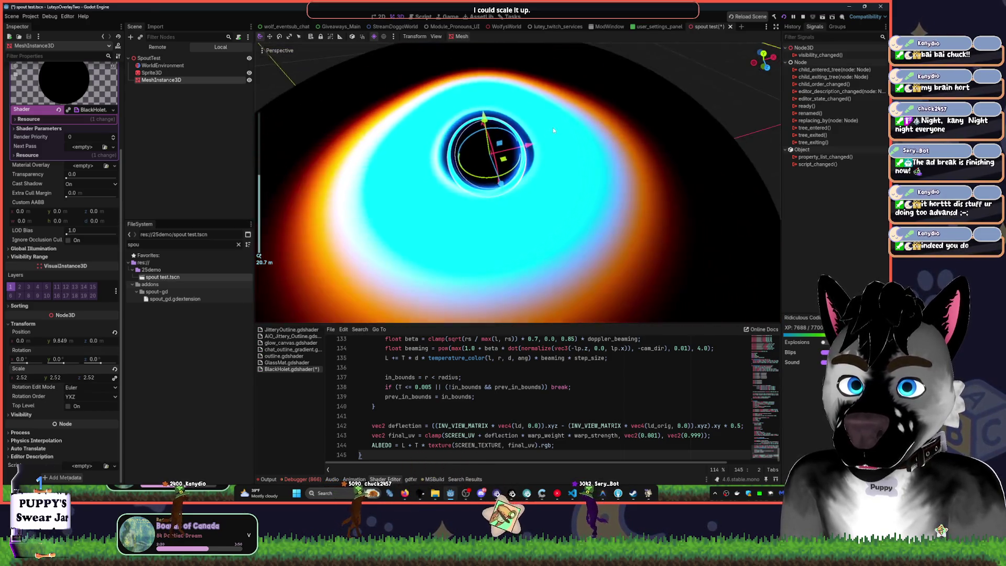
Bring the Black Hole Extended shader page forward in the browser.
scroll(555, 132, "down", 2)
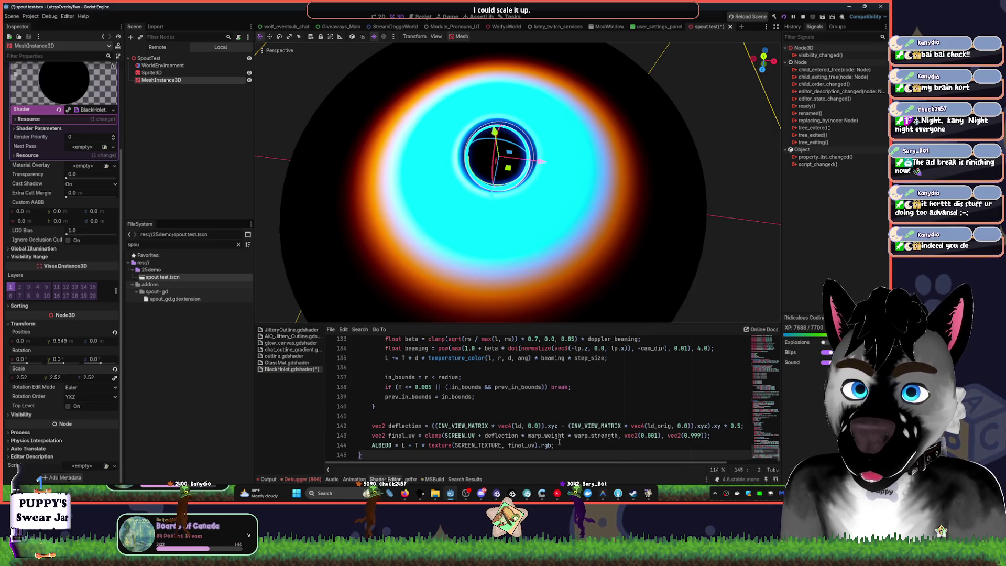
left_click(411, 496)
scroll(640, 209, "up", 10)
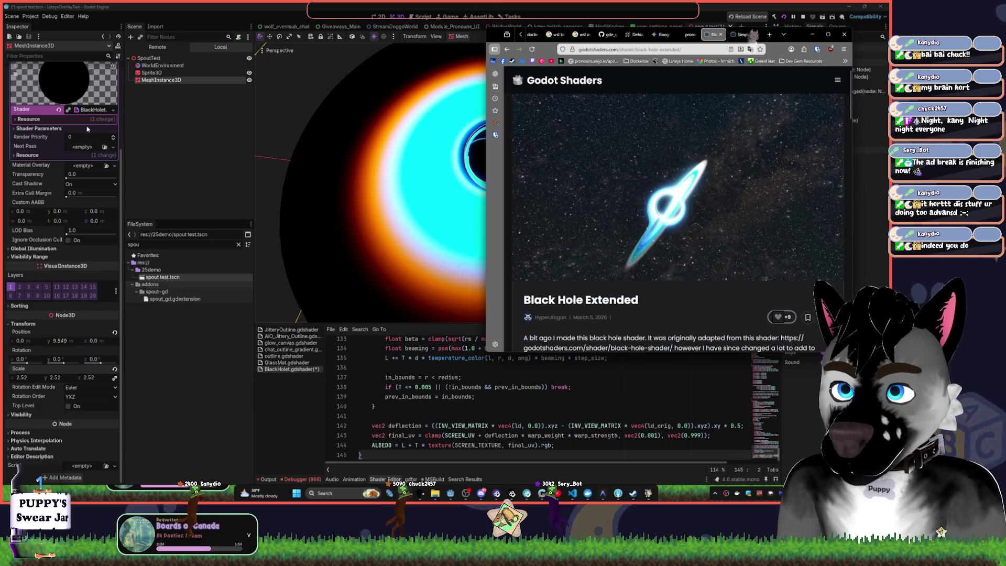
Change the shader's Color Edge parameter to a brighter red.
left_click(58, 129)
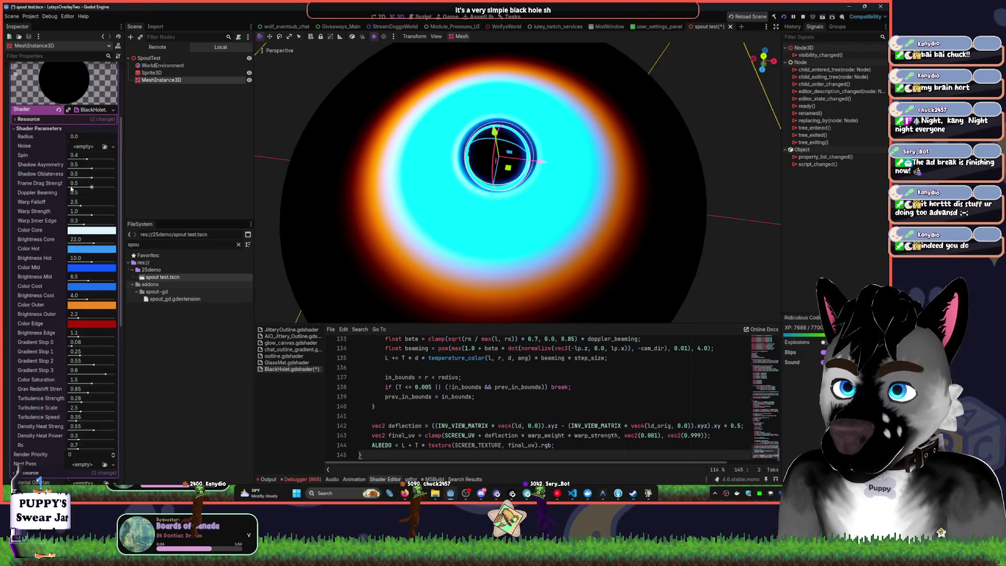
left_click(83, 327)
left_click_drag(134, 205, 124, 198)
left_click(166, 202)
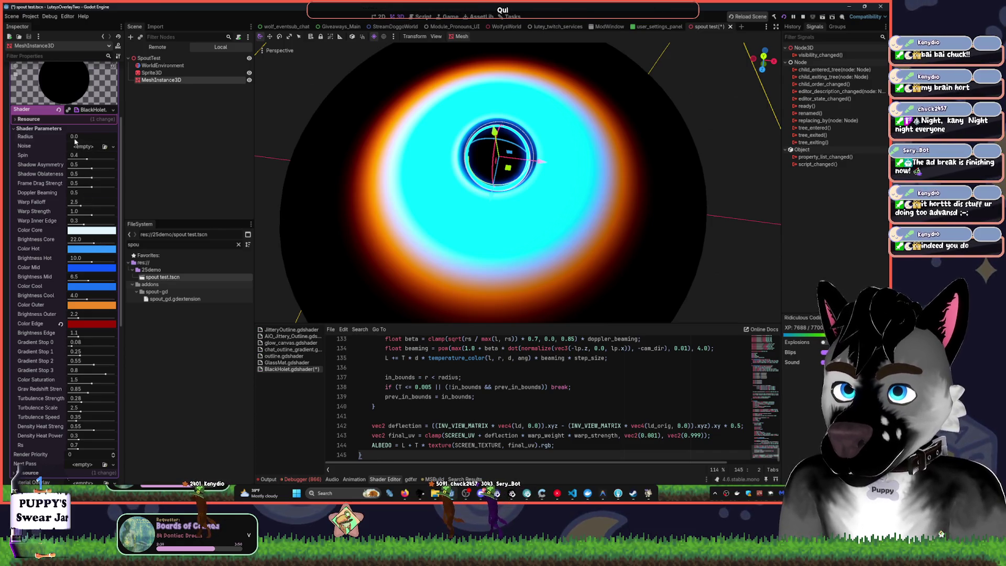
Reset the mesh scale to 1.0, set Radius to 4.495, and return to the shader page.
left_click_drag(79, 136, 118, 136)
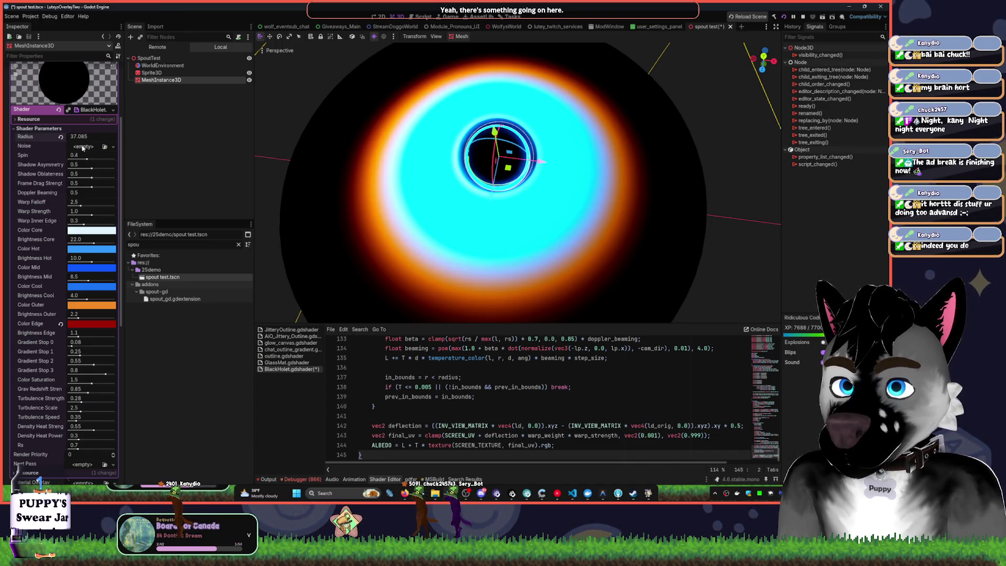
scroll(40, 437, "down", 5)
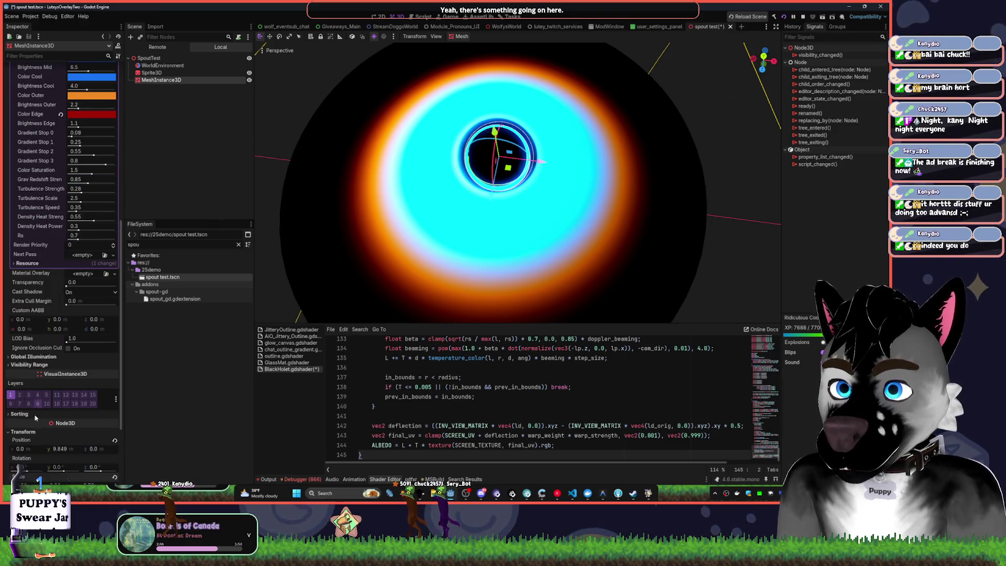
scroll(35, 460, "down", 2)
left_click(115, 425)
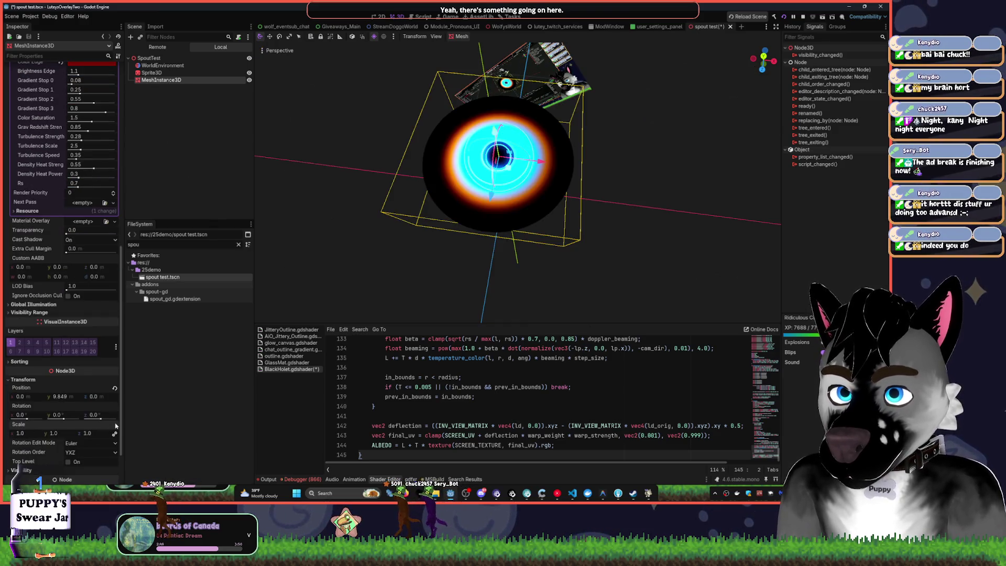
scroll(78, 158, "up", 6)
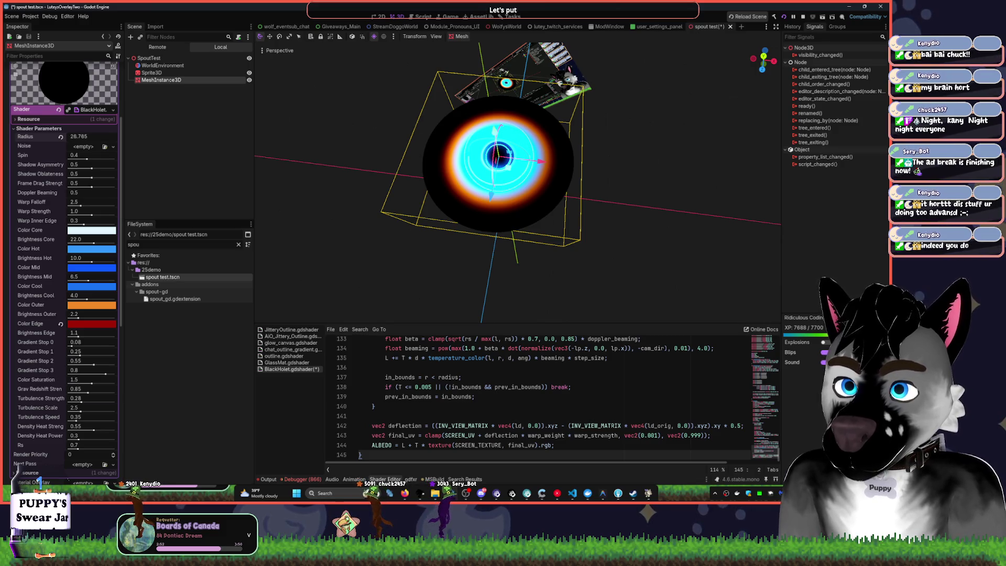
mouse_move(89, 136)
left_mouse_down()
mouse_move(73, 137)
mouse_move(86, 137)
left_mouse_up()
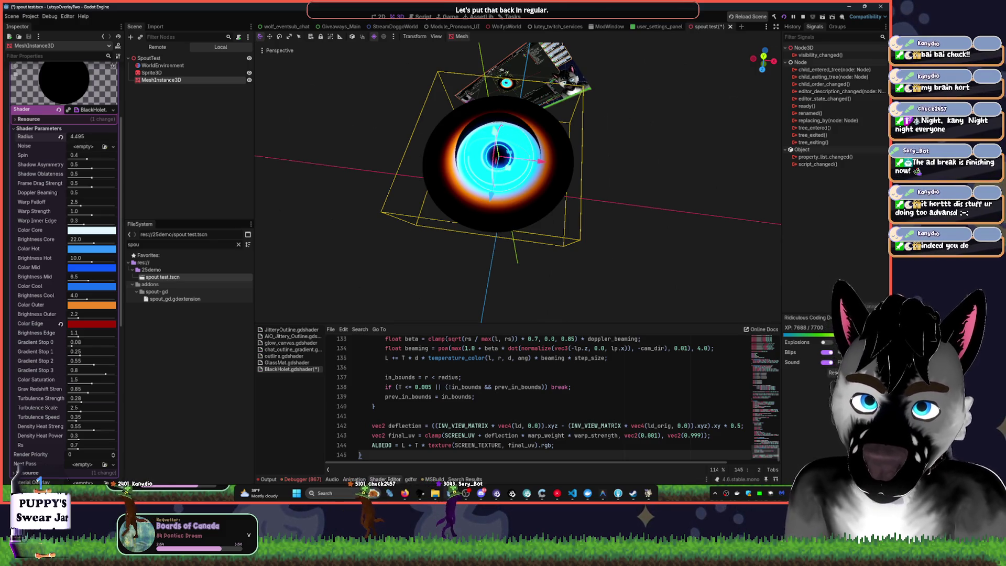
left_click(405, 493)
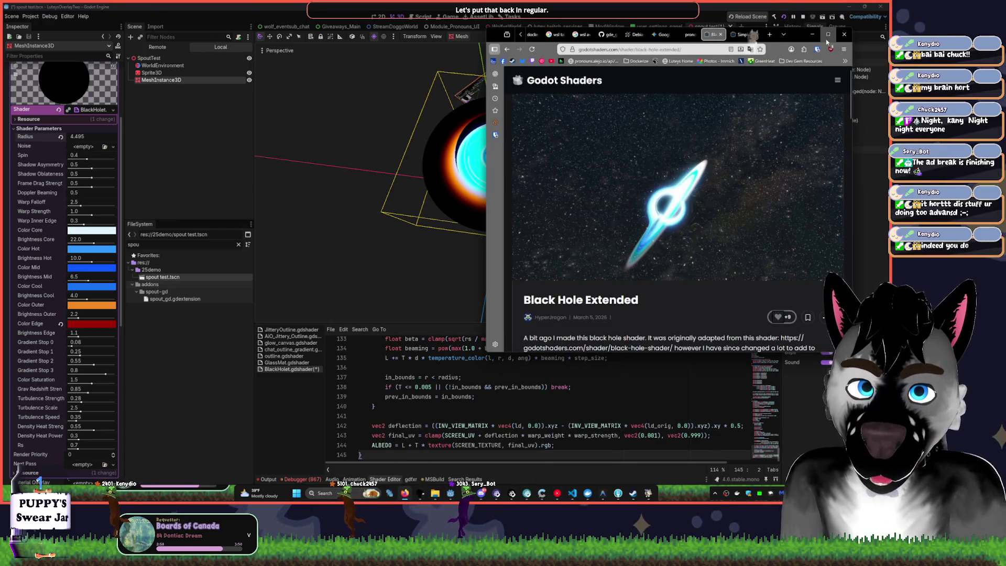
Find and open the 2D Black Hole shader on page 2 of the listing.
left_click(829, 34)
scroll(512, 222, "down", 3)
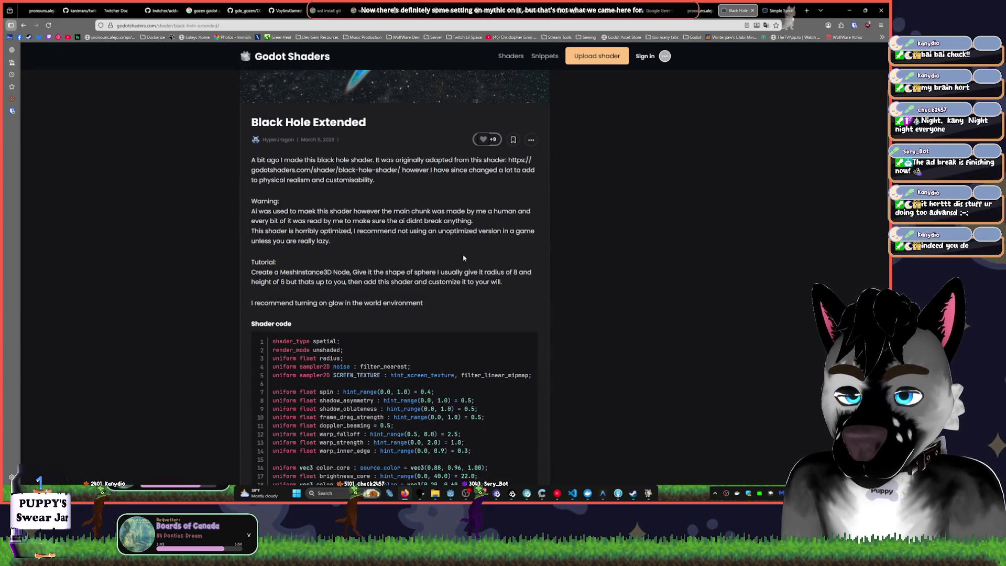
key("alt+Left")
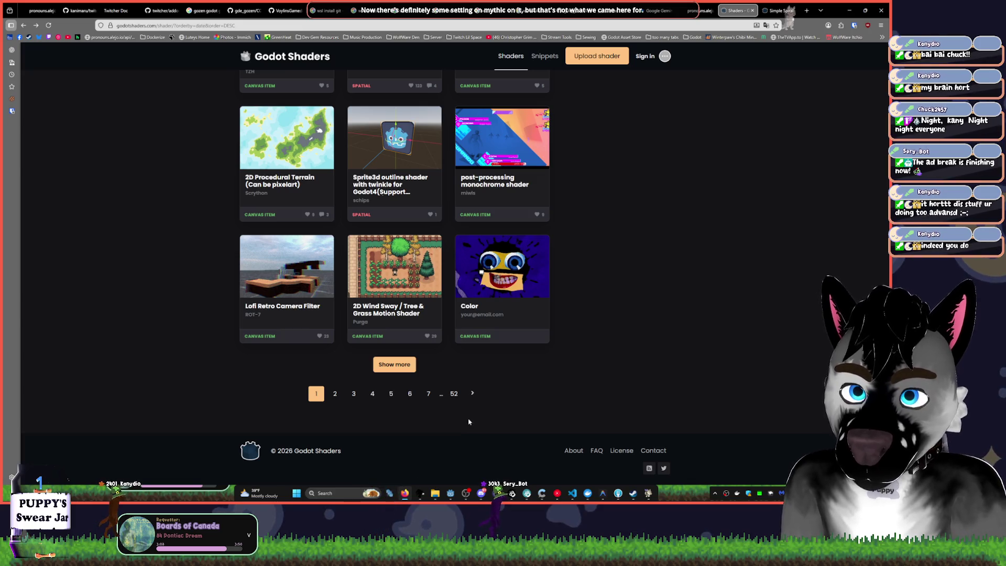
left_click(472, 394)
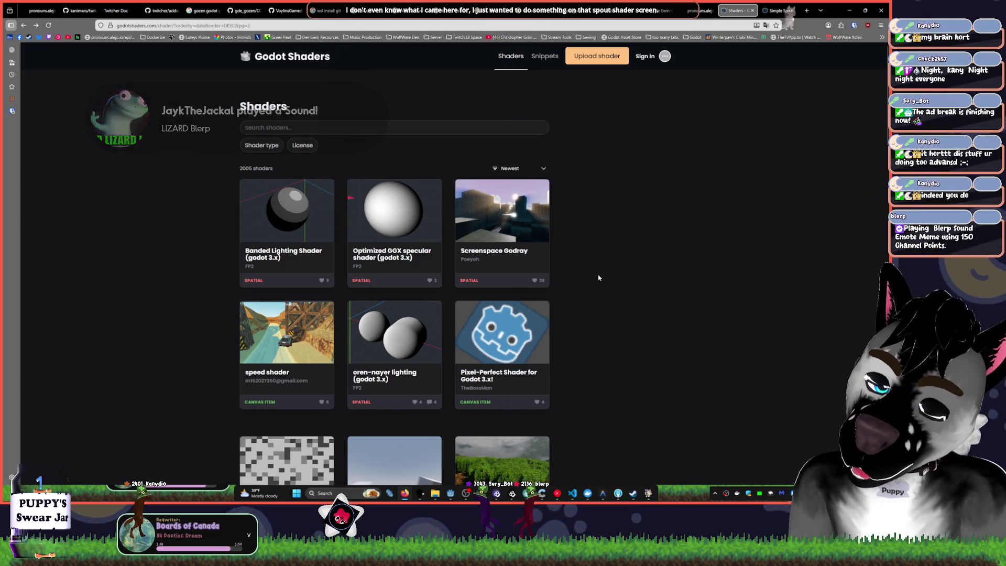
scroll(609, 265, "down", 3)
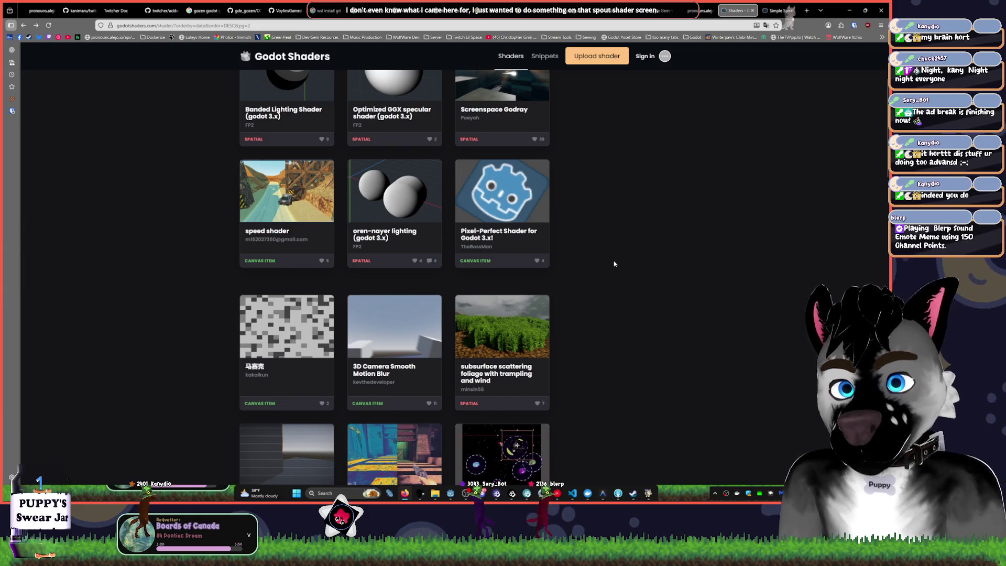
scroll(628, 254, "down", 2)
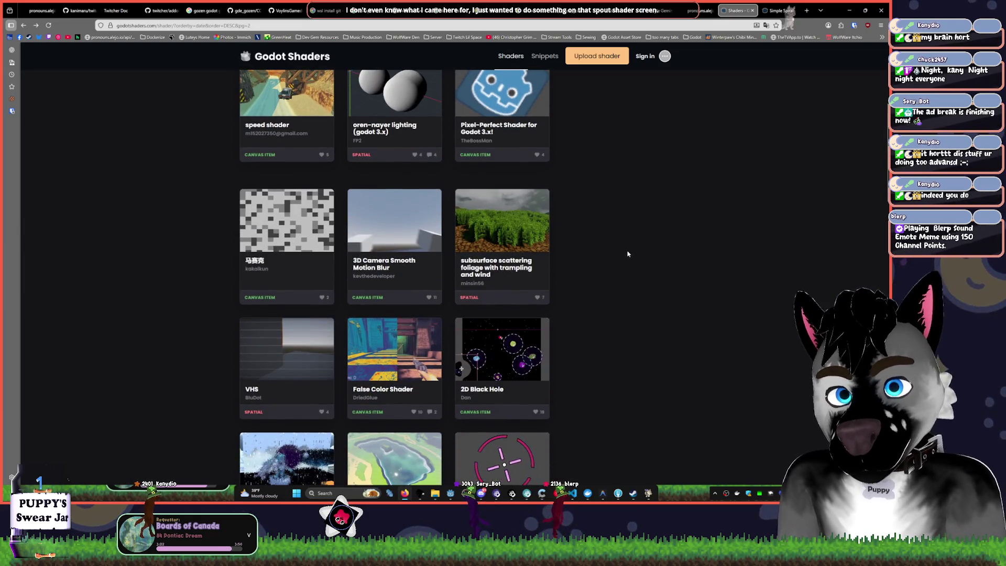
left_click(526, 341)
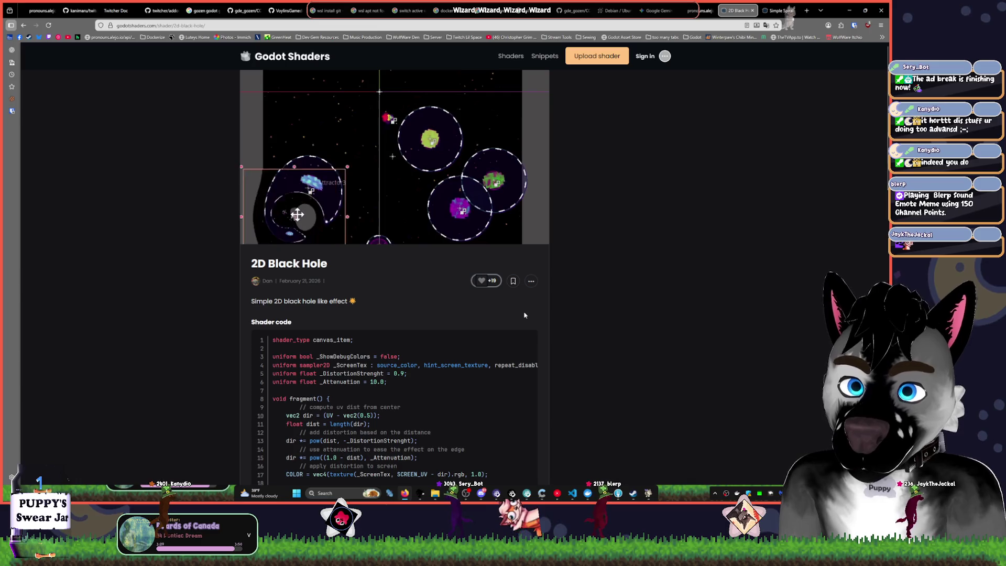
Copy the 2D Black Hole shader code and hide the browser.
scroll(524, 314, "down", 1)
left_click(515, 272)
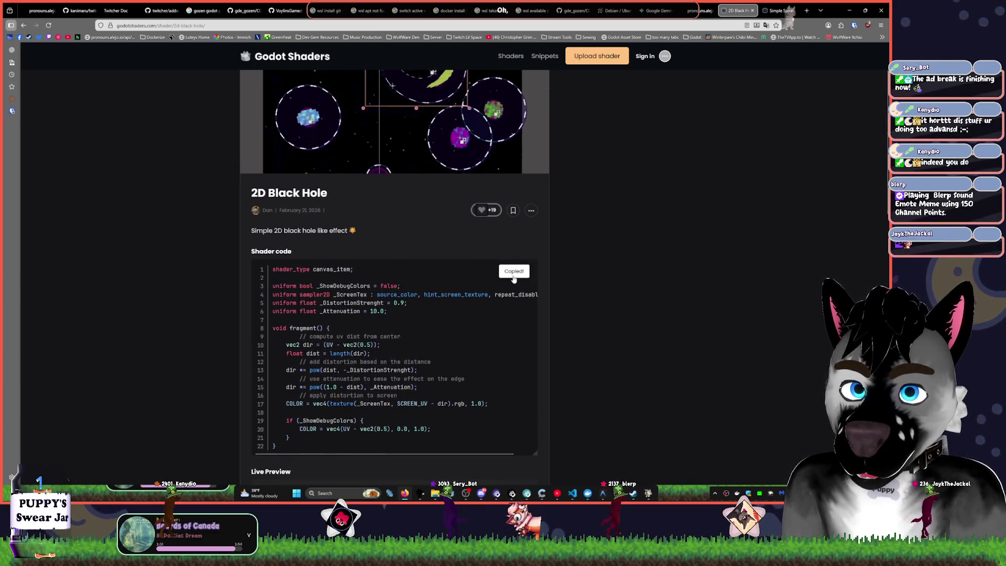
scroll(593, 250, "down", 3)
left_click(849, 10)
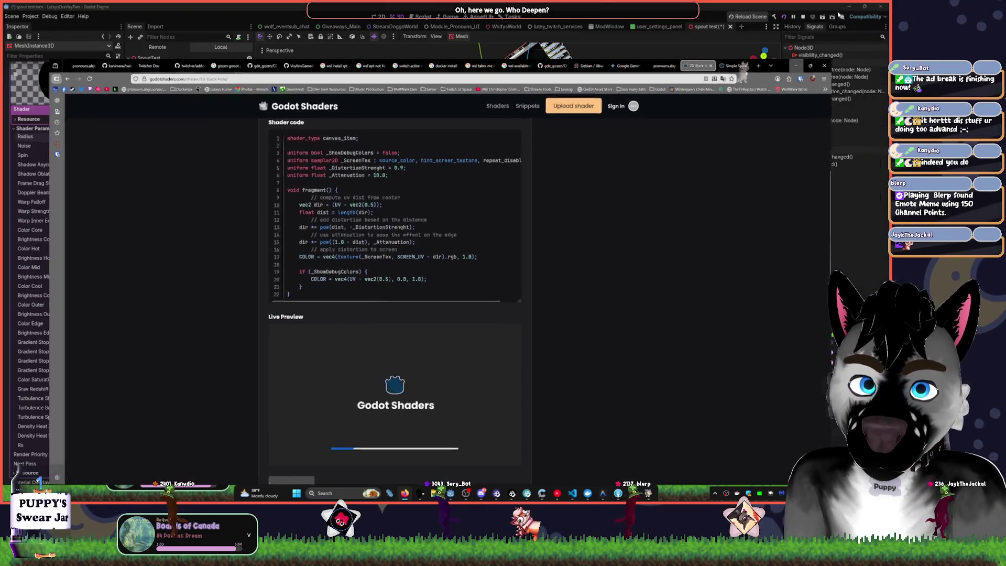
Delete the MeshInstance3D black-hole test node from the spout test scene.
left_click(204, 349)
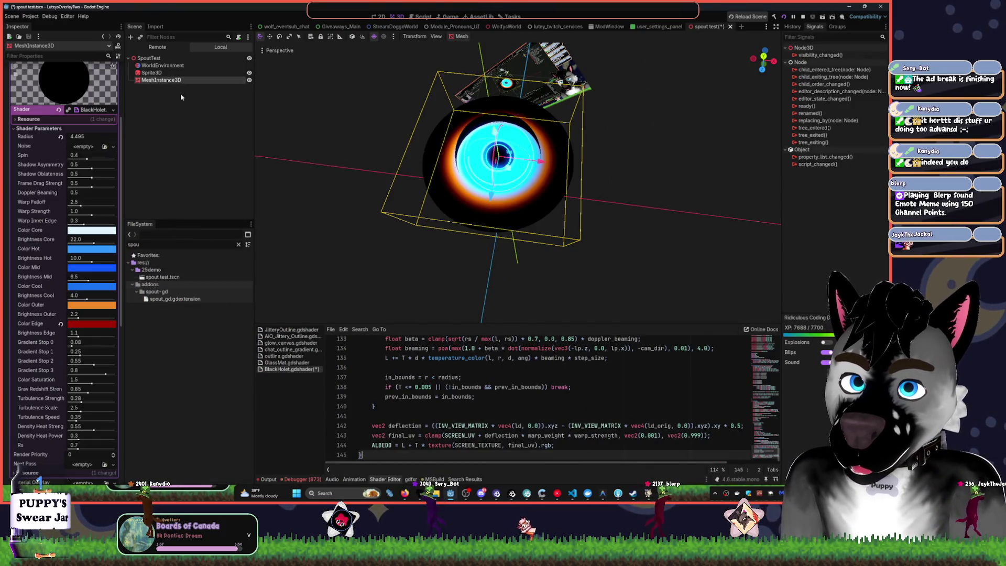
right_click(160, 80)
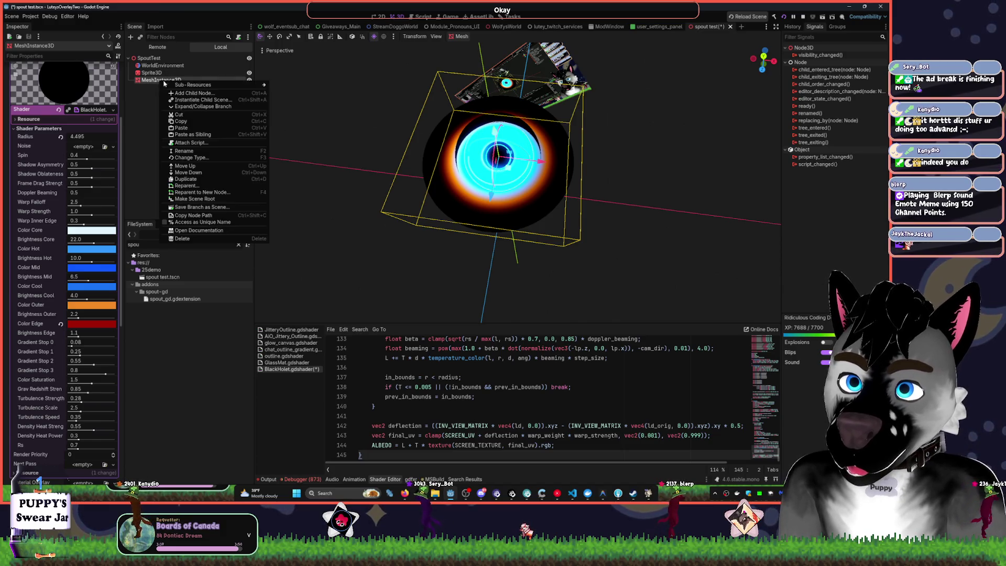
left_click(190, 242)
left_click(435, 258)
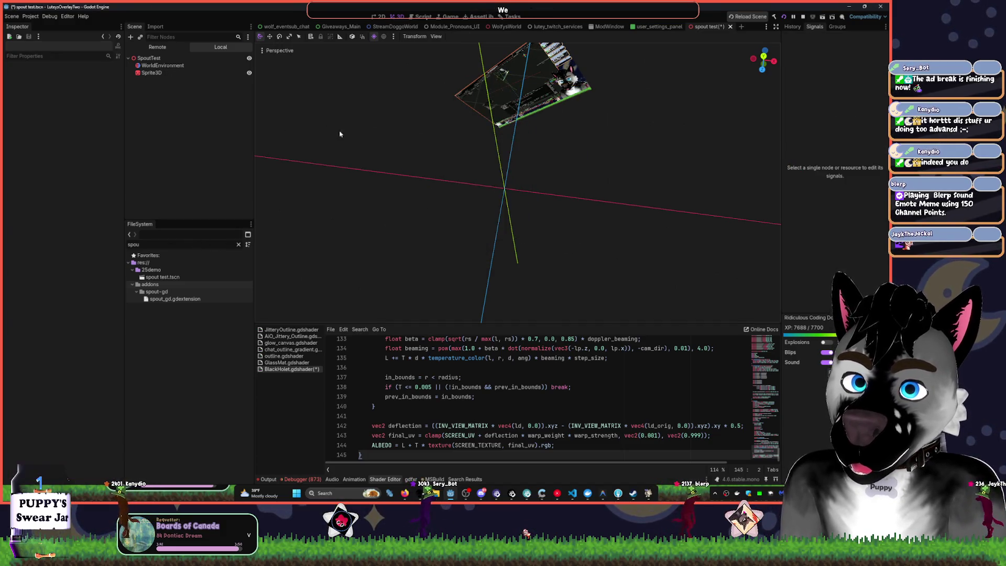
Collapse the shader code panel and switch to the StreamDoggoWorld scene.
left_click(662, 28)
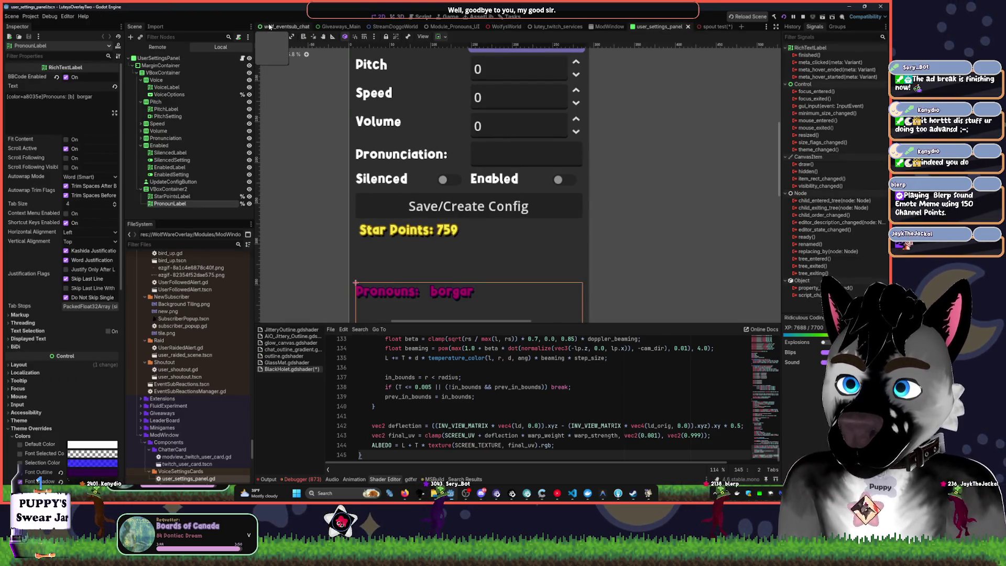
scroll(486, 437, "up", 3)
scroll(486, 438, "up", 20)
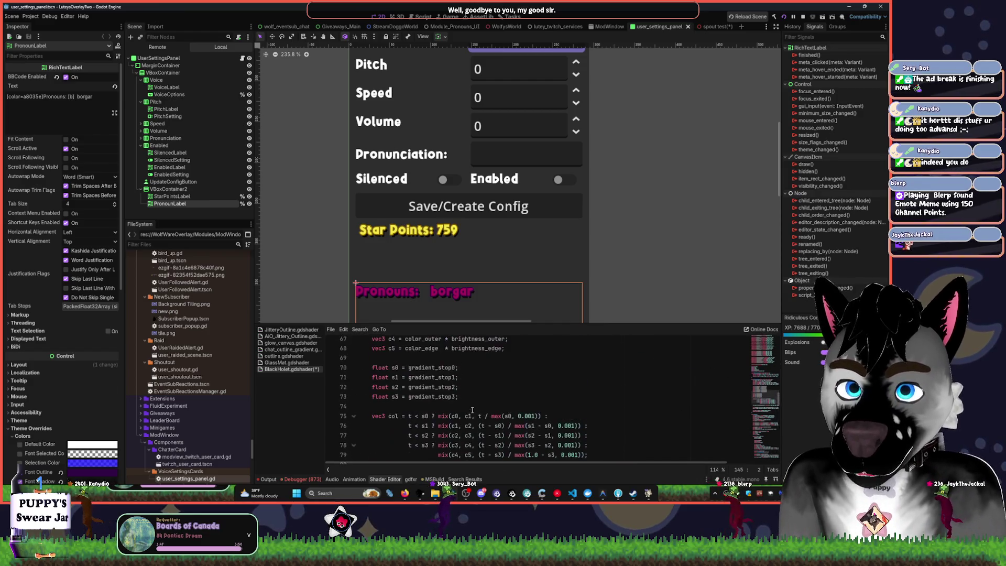
scroll(568, 404, "up", 10)
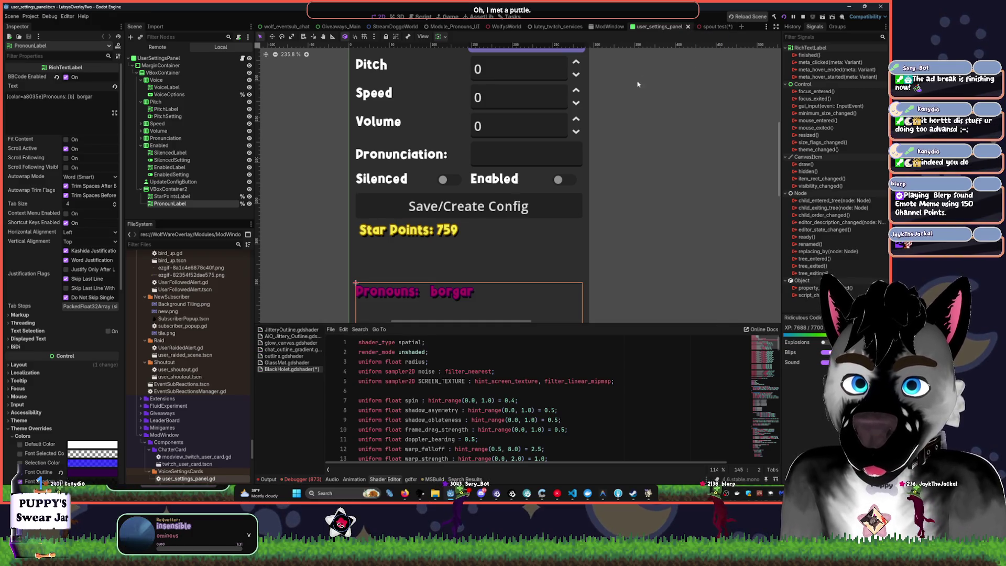
left_click(399, 480)
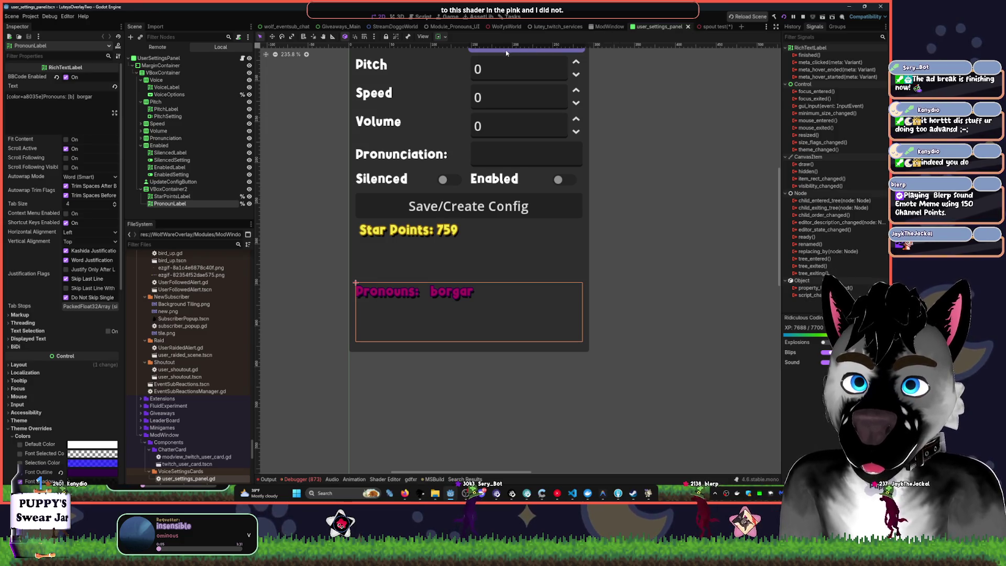
left_click(383, 28)
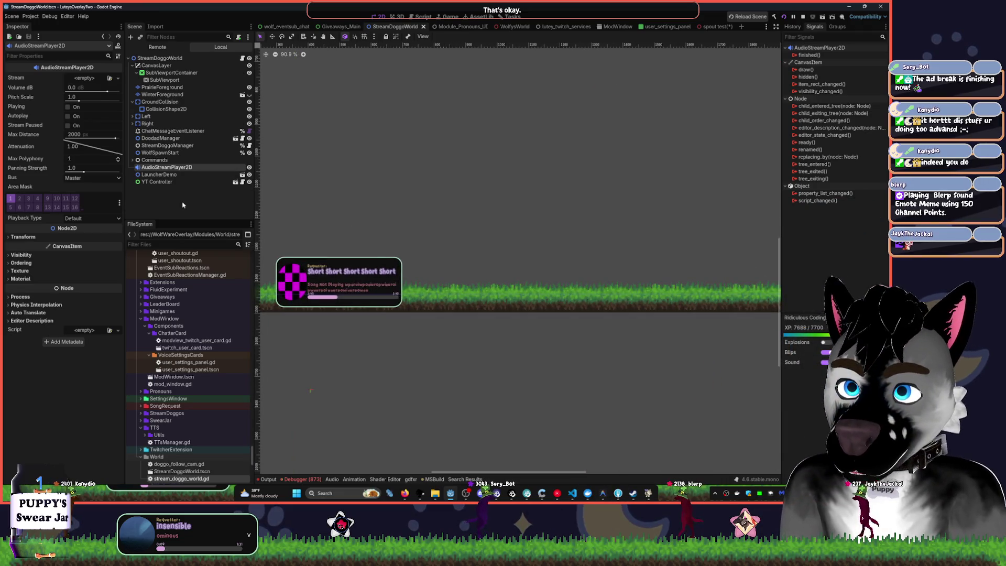
Add a Sprite2D node to StreamDoggoWorld and switch to Move mode.
key("ctrl+a")
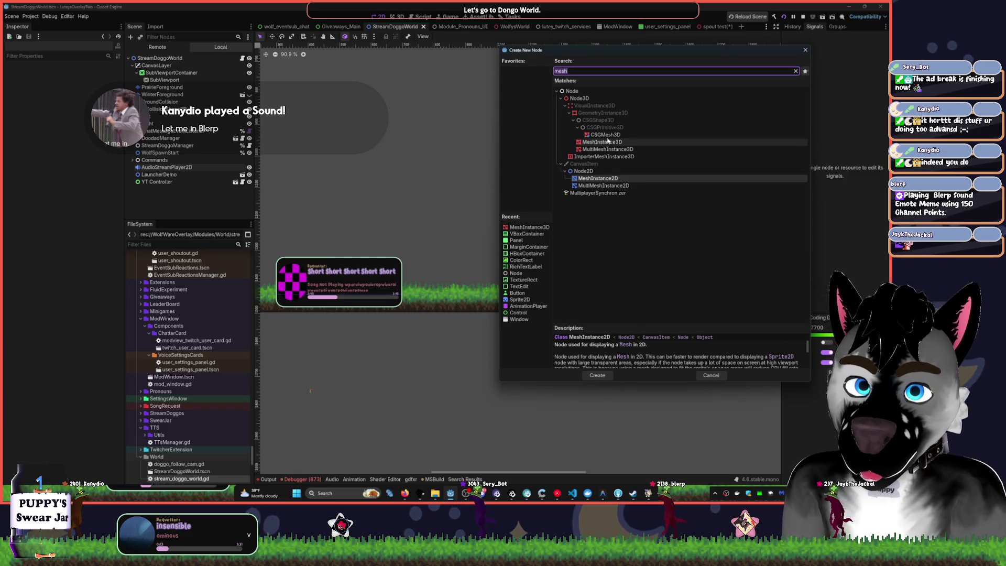
type("sprite")
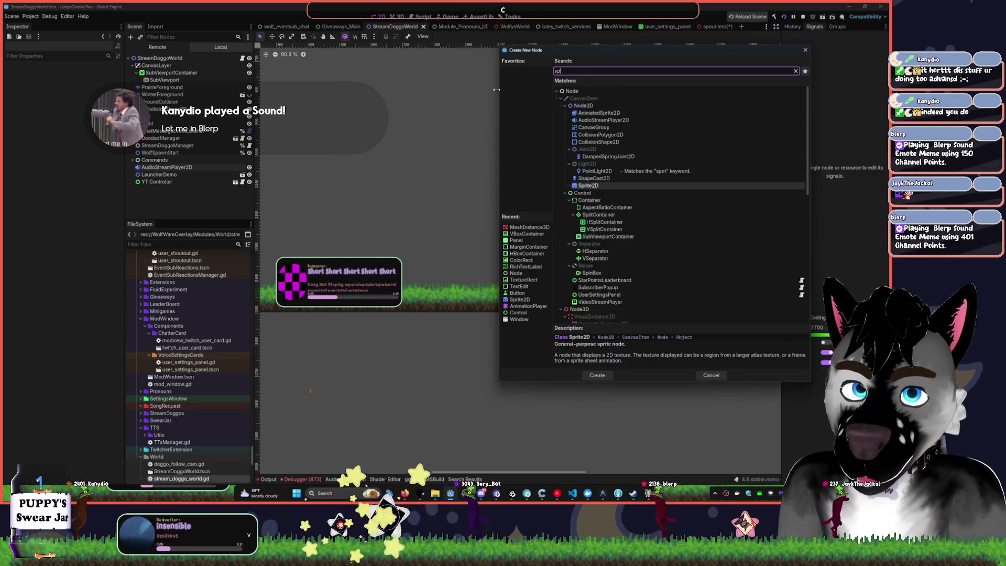
key("Return")
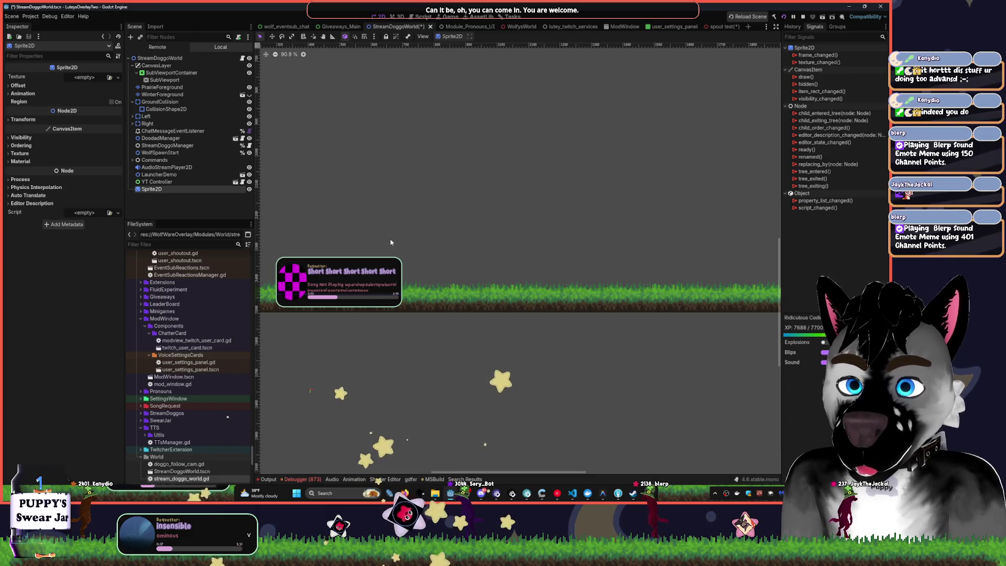
scroll(431, 219, "down", 5)
key("w")
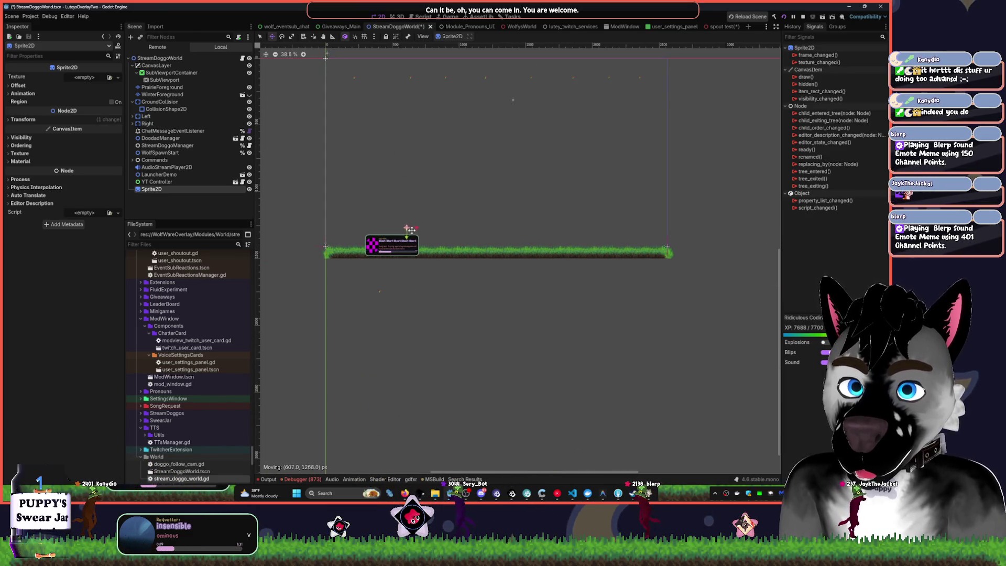
scroll(525, 362, "up", 2)
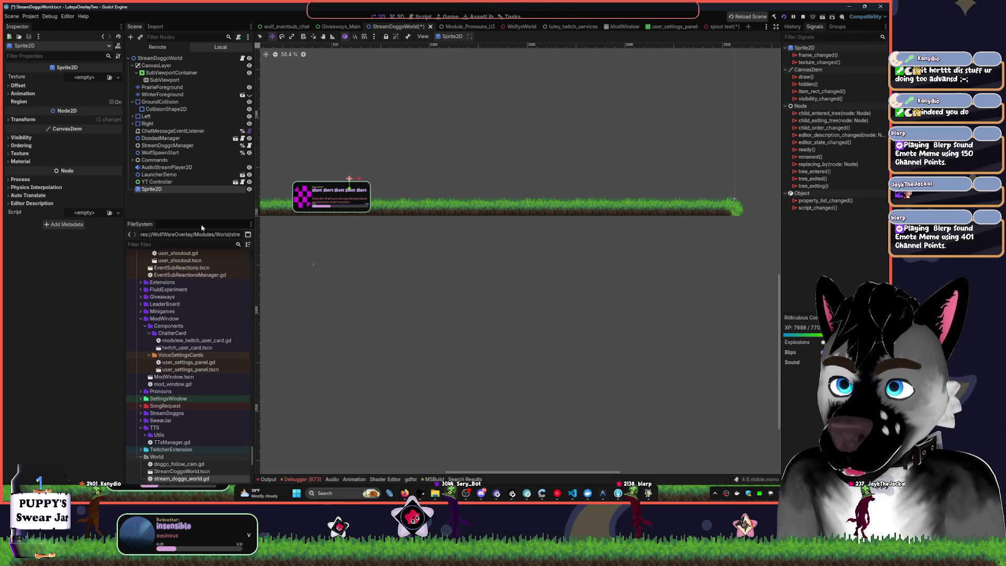
Give the Sprite2D a new ShaderMaterial using a new shader, BlackHole_2D.gdshader.
left_click(38, 164)
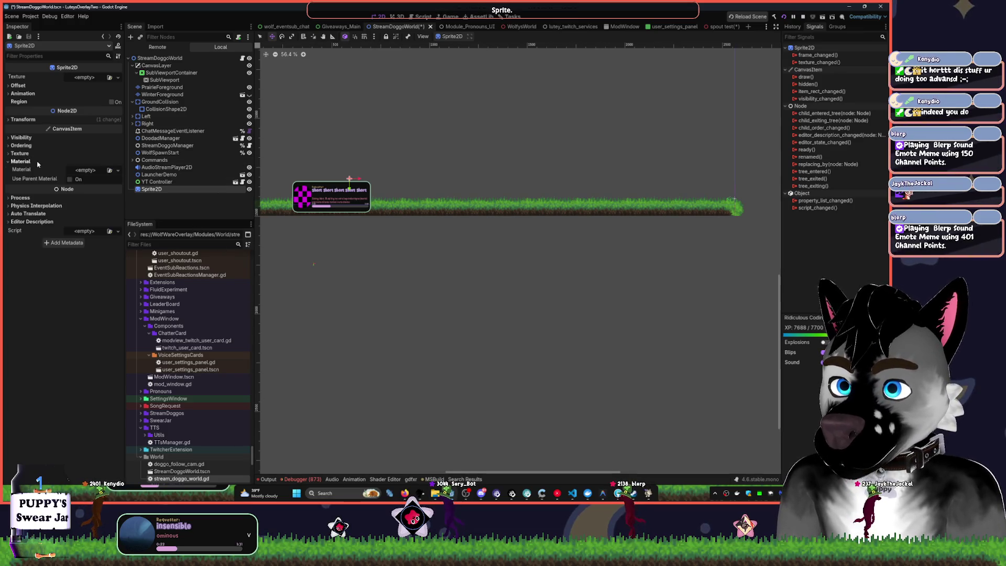
left_click(96, 171)
left_click(96, 197)
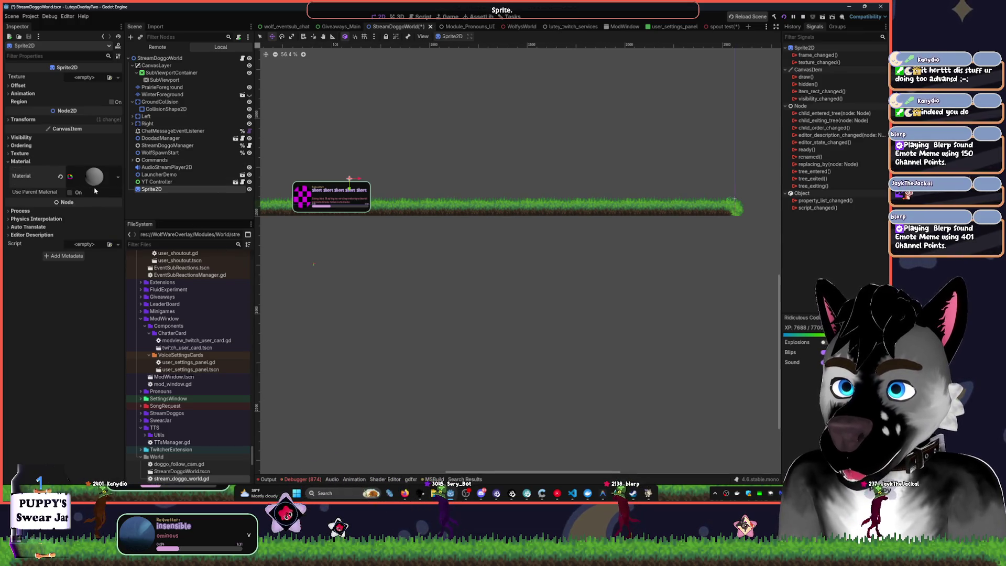
left_click(109, 246)
left_click(113, 260)
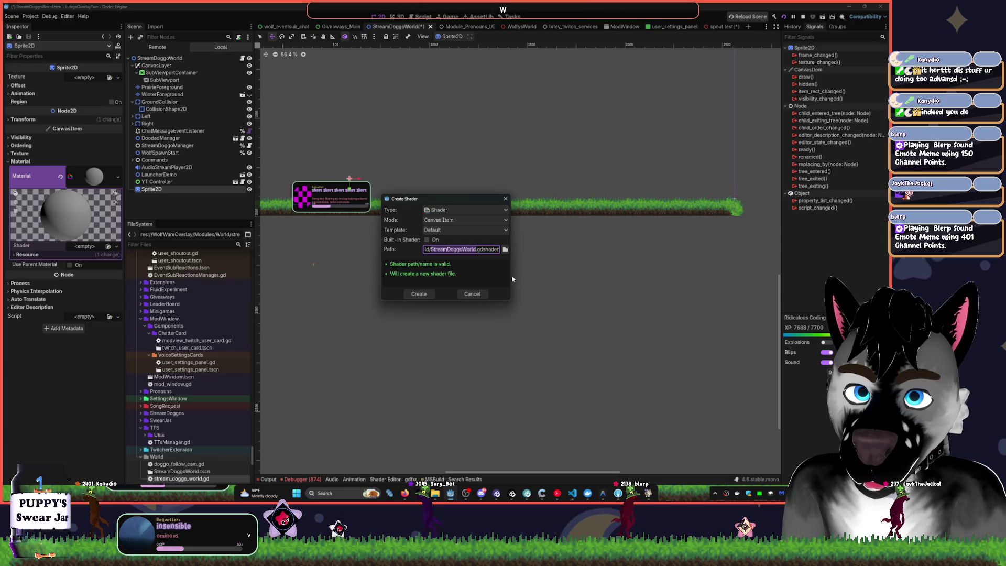
left_click_drag(514, 276, 796, 281)
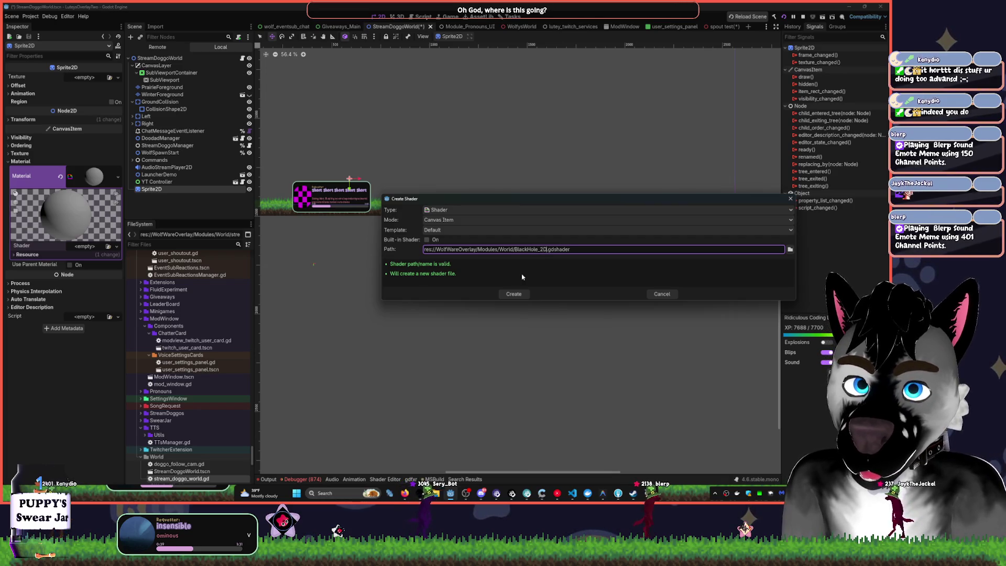
key("Return")
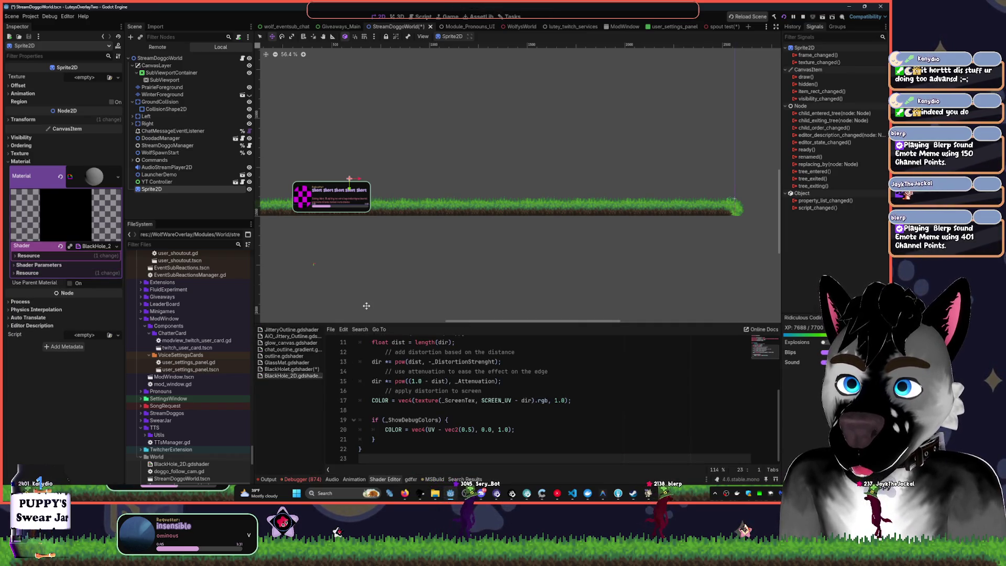
Quick-load icon.svg as the test sprite's texture.
left_click(118, 77)
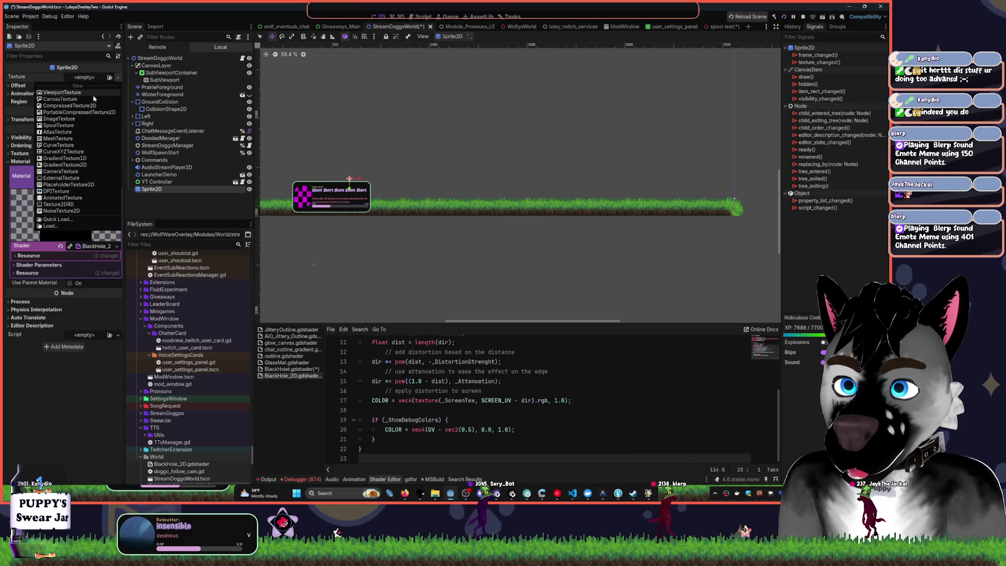
left_click(58, 219)
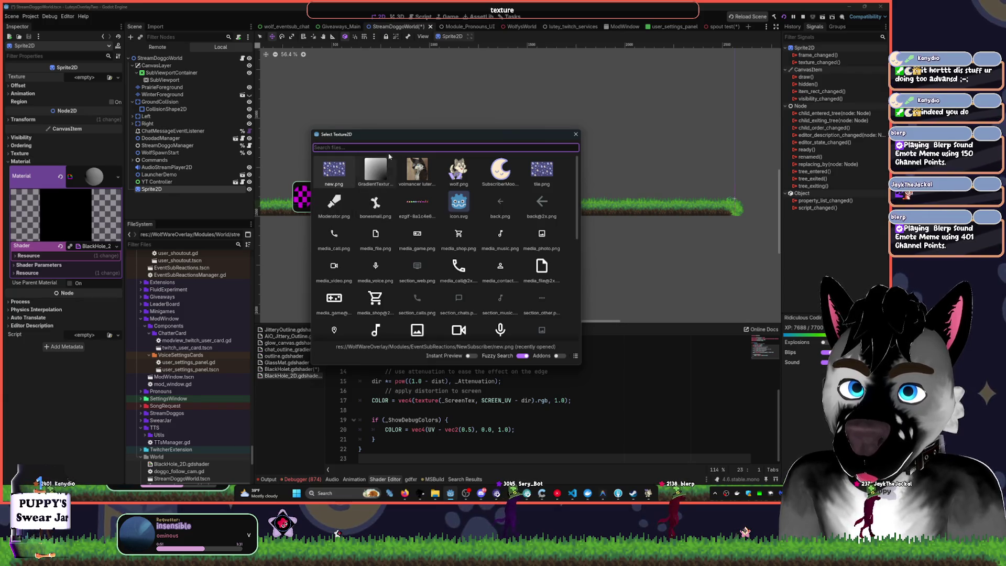
left_click(457, 204)
Drag the sprite onto the song card and save the StreamDoggoWorld scene.
mouse_move(350, 173)
left_mouse_down()
mouse_move(342, 192)
mouse_move(328, 194)
left_mouse_up()
scroll(317, 202, "up", 5)
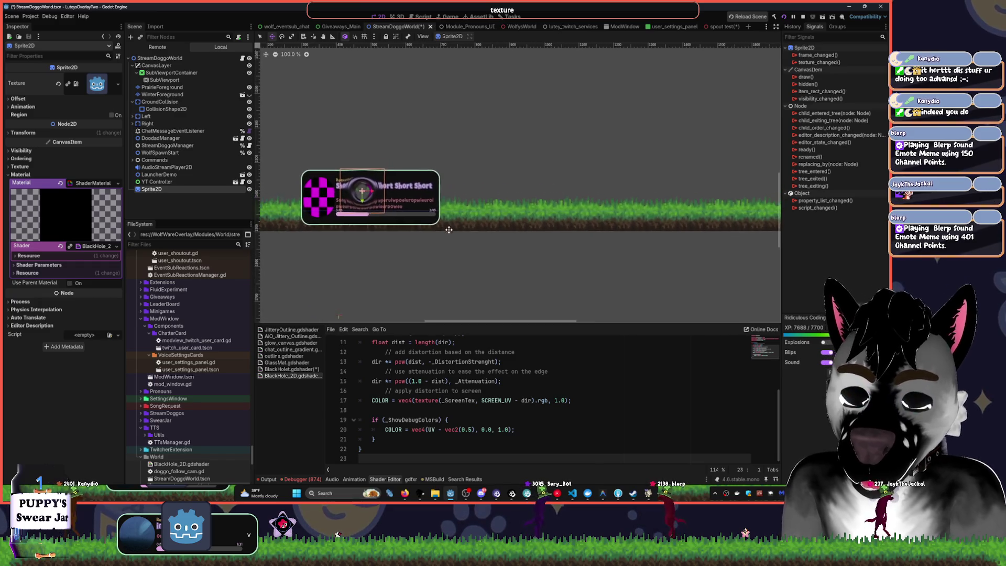
scroll(294, 191, "up", 3)
mouse_move(372, 177)
left_mouse_down()
mouse_move(307, 188)
mouse_move(399, 228)
mouse_move(448, 202)
mouse_move(361, 207)
mouse_move(428, 156)
left_mouse_up()
key("ctrl+s")
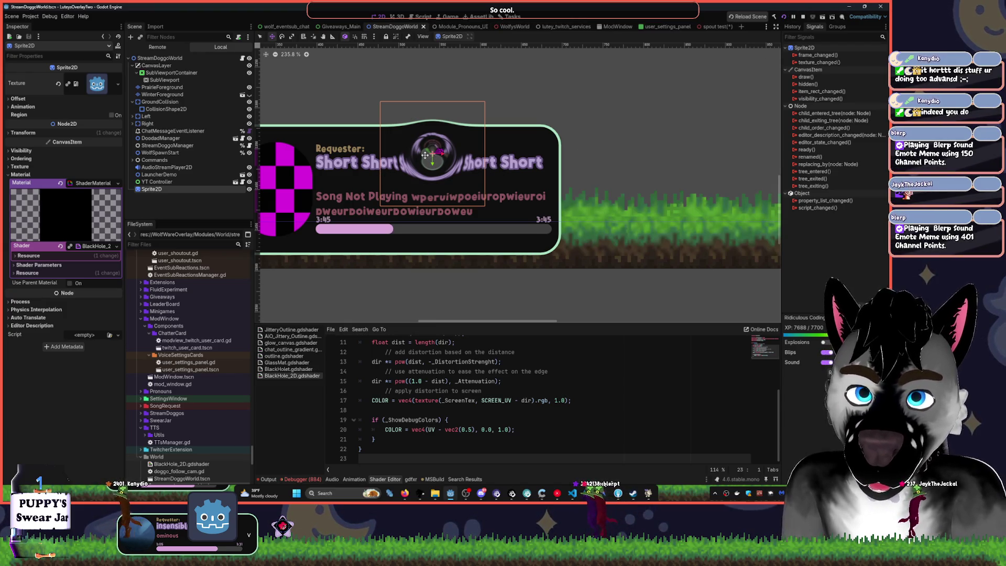
Stop the game and reposition the black-hole sprite above the song card's right side.
mouse_move(422, 157)
left_mouse_down()
mouse_move(463, 127)
mouse_move(465, 114)
mouse_move(460, 152)
mouse_move(468, 142)
mouse_move(426, 127)
mouse_move(407, 184)
mouse_move(379, 181)
mouse_move(448, 150)
left_mouse_up()
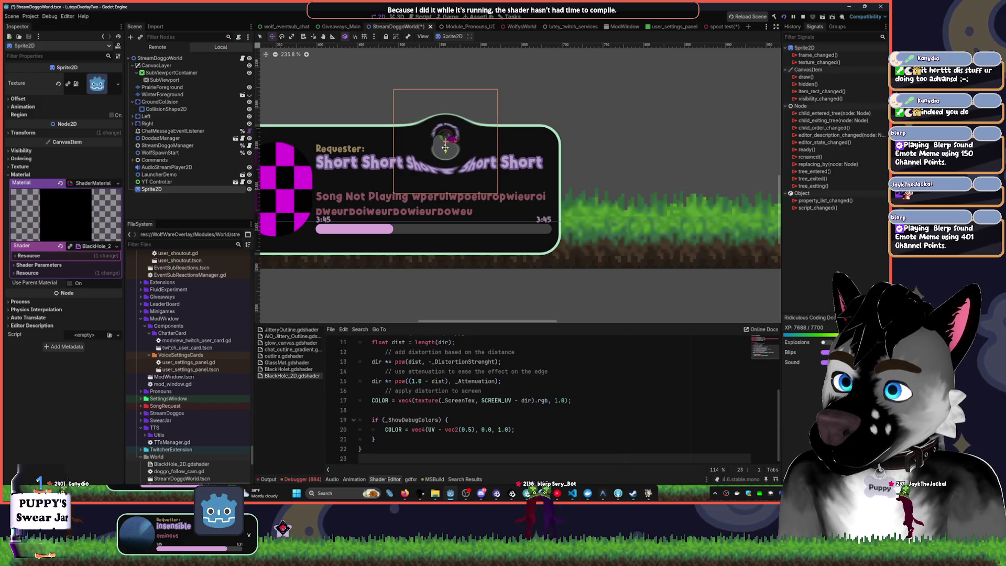
left_click(784, 17)
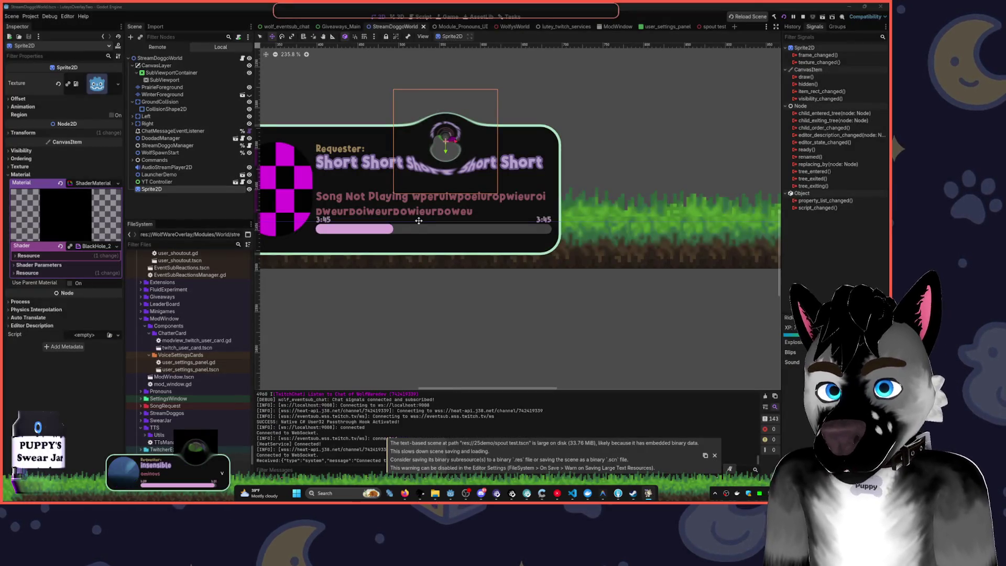
mouse_move(445, 142)
left_mouse_down()
mouse_move(436, 152)
mouse_move(450, 153)
left_mouse_up()
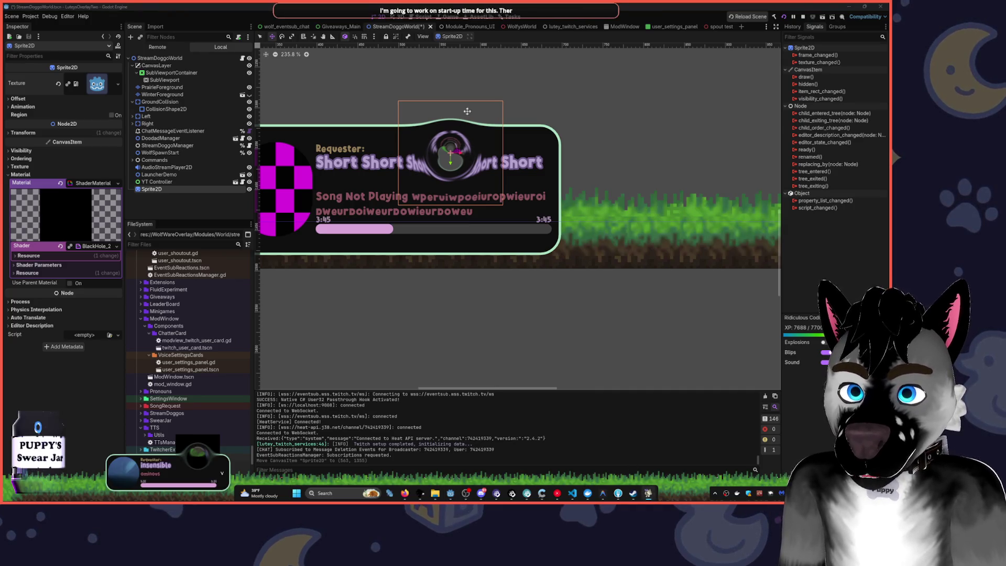
left_click_drag(439, 171, 451, 171)
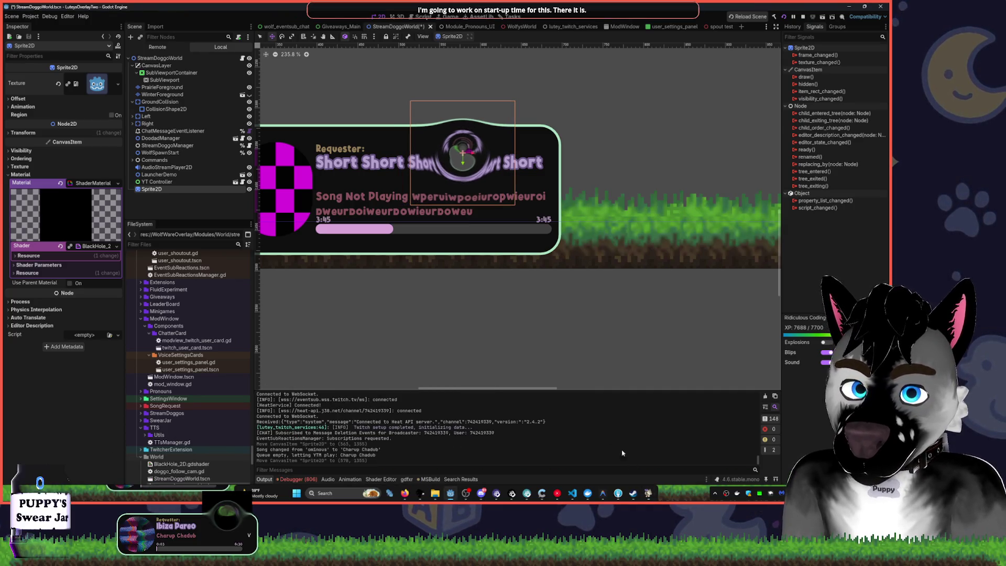
left_click(649, 495)
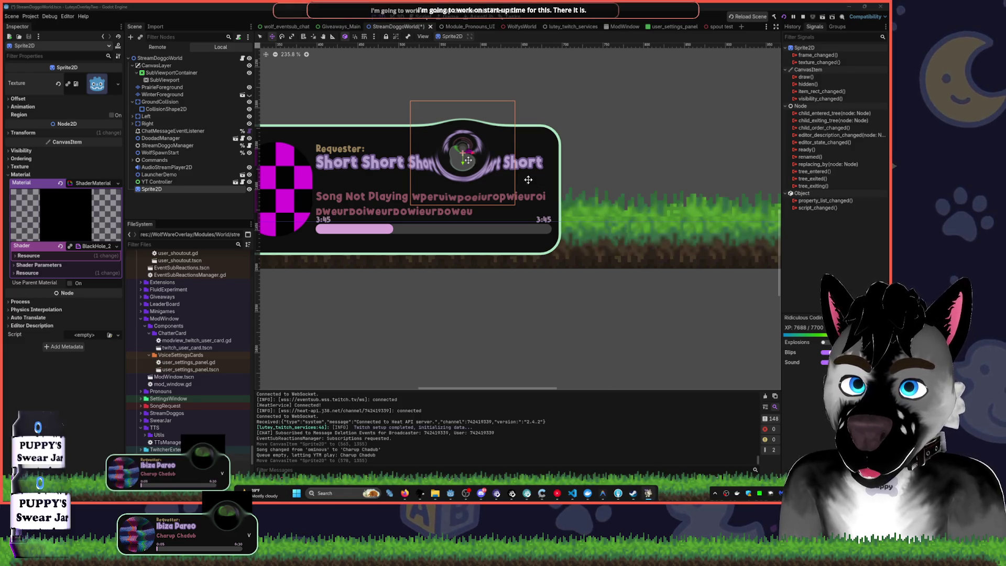
left_click_drag(519, 172, 453, 208)
mouse_move(394, 189)
left_mouse_down()
mouse_move(456, 163)
mouse_move(465, 146)
mouse_move(585, 126)
left_mouse_up()
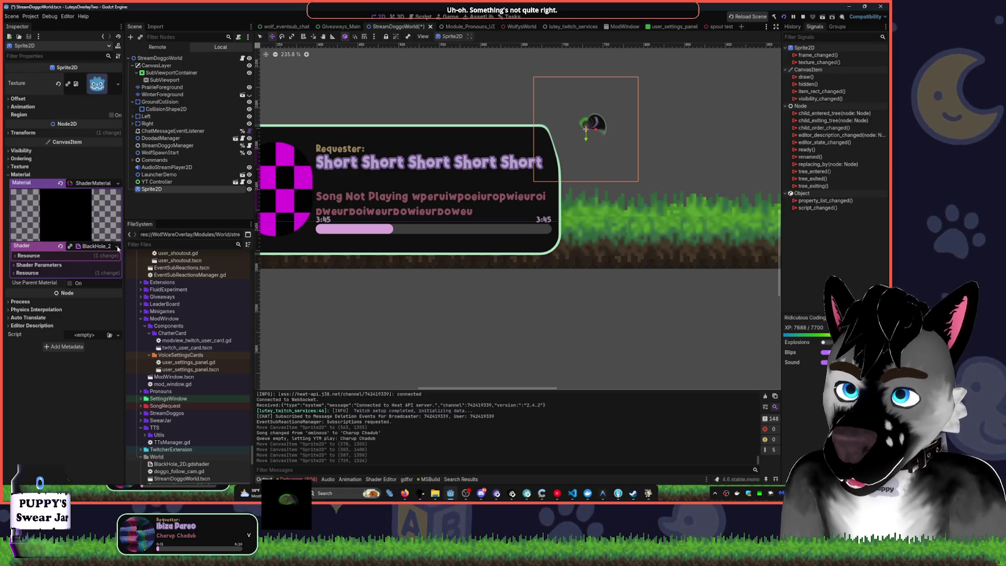
Expand the shader parameters, toggle debug colours on and off, and raise Distortion Strength.
left_click(39, 265)
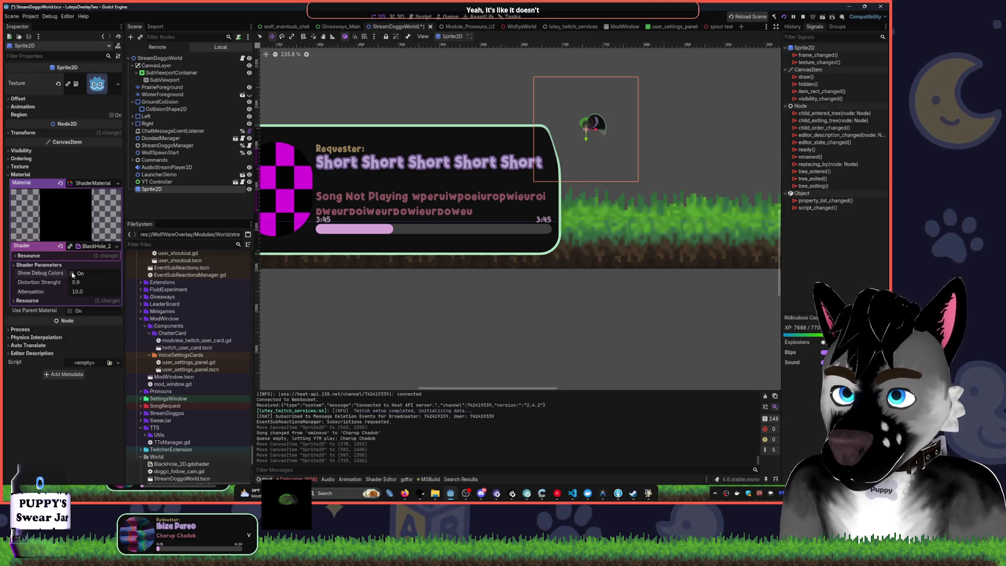
left_click(73, 273)
left_click(72, 273)
left_click_drag(81, 284, 660, 203)
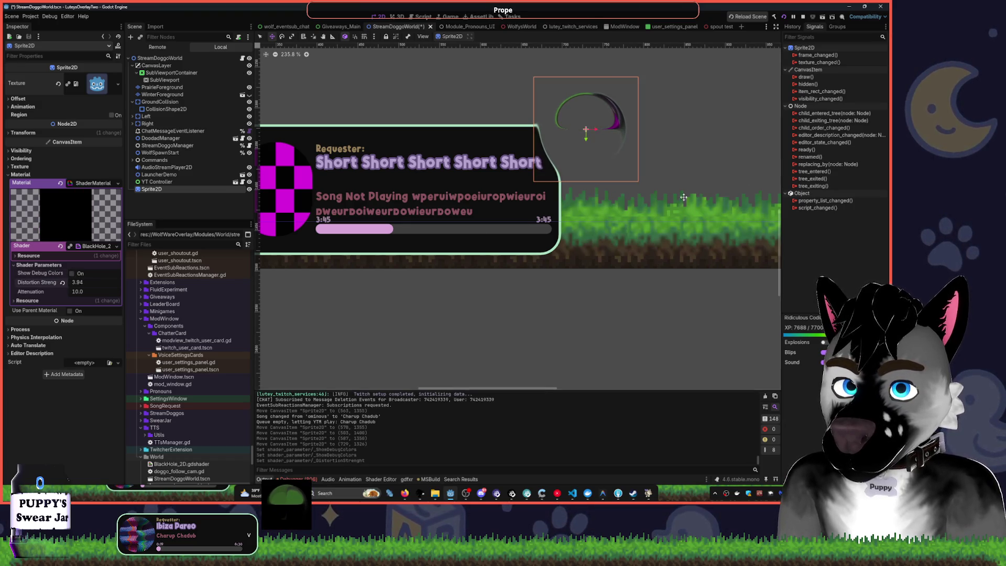
Place the sprite on the album art and settle Attenuation 3.635, Distortion Strength -1.27.
mouse_move(586, 130)
left_mouse_down()
mouse_move(530, 153)
mouse_move(348, 191)
mouse_move(283, 193)
left_mouse_up()
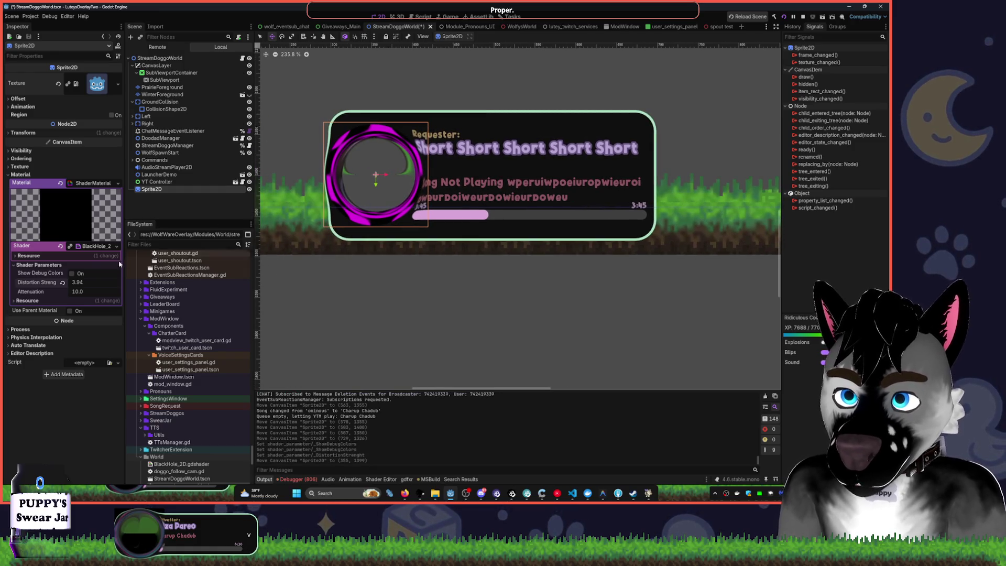
left_click_drag(77, 294, 87, 232)
mouse_move(77, 286)
left_mouse_down()
mouse_move(77, 310)
mouse_move(97, 298)
mouse_move(52, 292)
mouse_move(75, 291)
left_mouse_up()
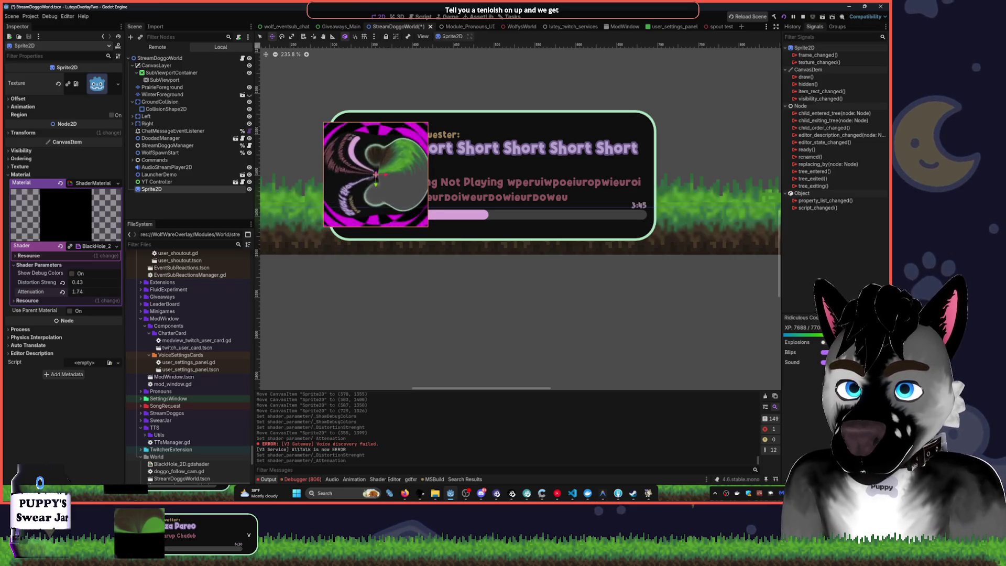
left_click_drag(79, 292, 66, 282)
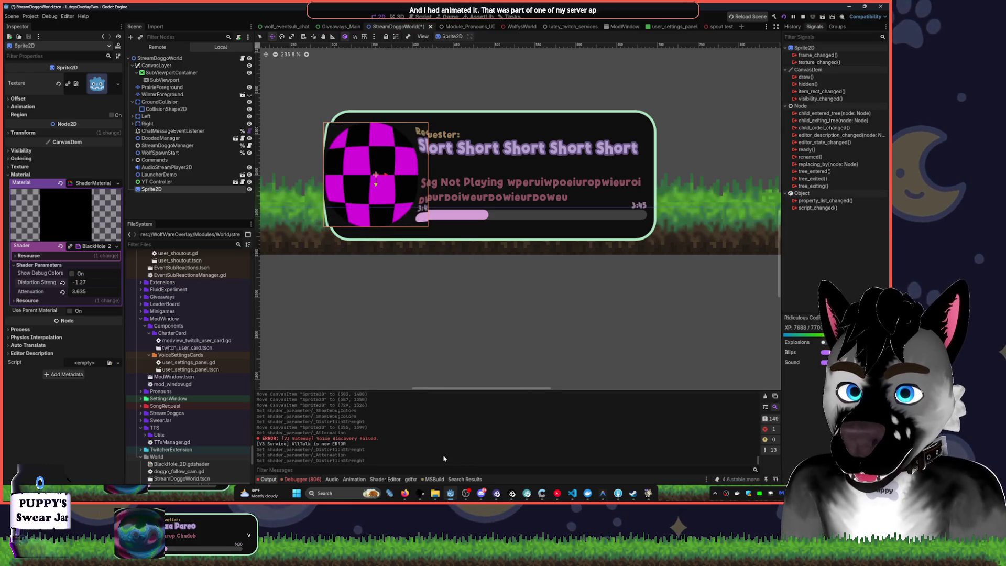
Review the BlackHole_2D shader code, nudge the sprite slightly right, and open the Sprite2D node's actions.
left_click(386, 479)
scroll(526, 394, "up", 3)
scroll(530, 394, "down", 3)
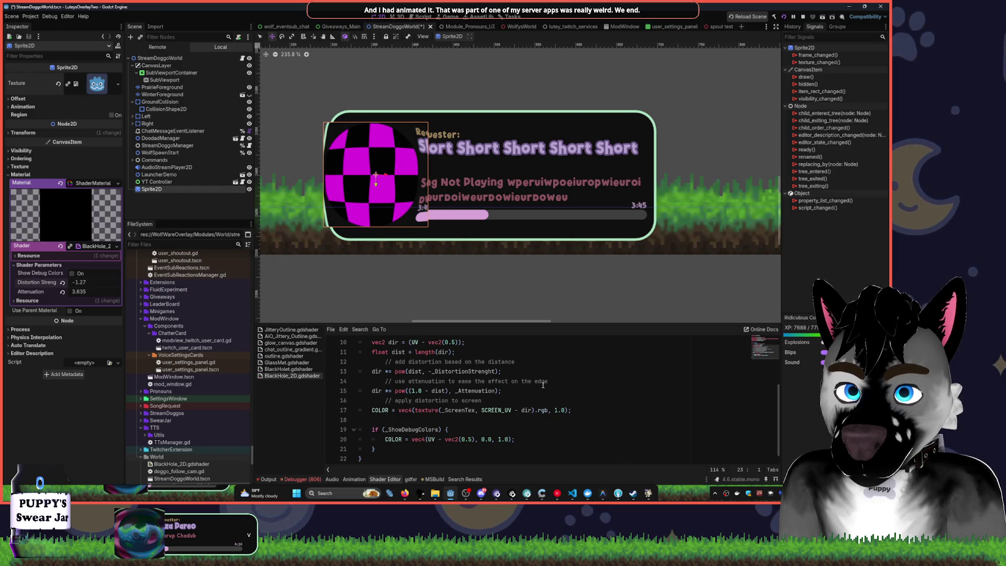
scroll(541, 387, "up", 1)
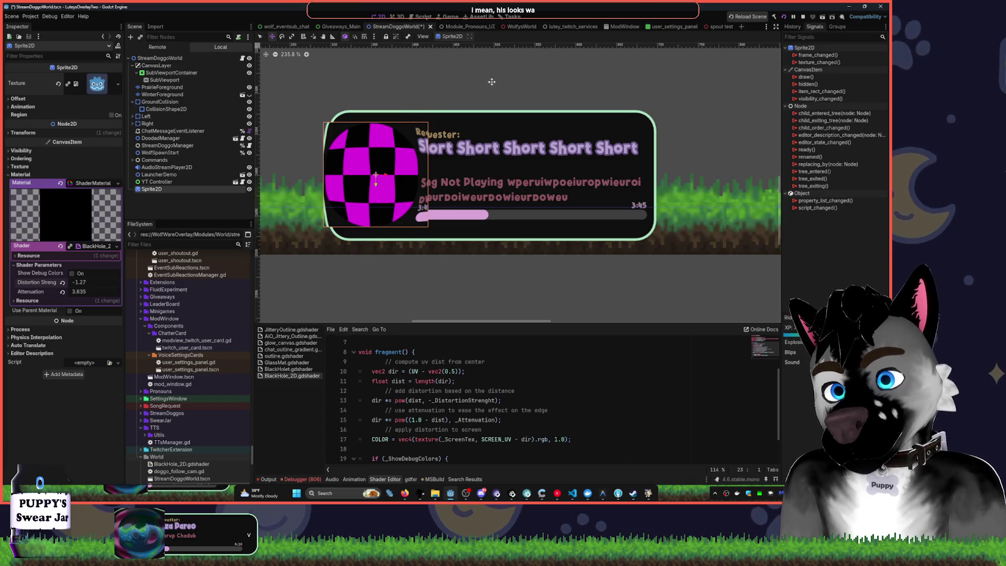
mouse_move(377, 178)
left_mouse_down()
mouse_move(403, 178)
mouse_move(382, 177)
mouse_move(362, 152)
left_mouse_up()
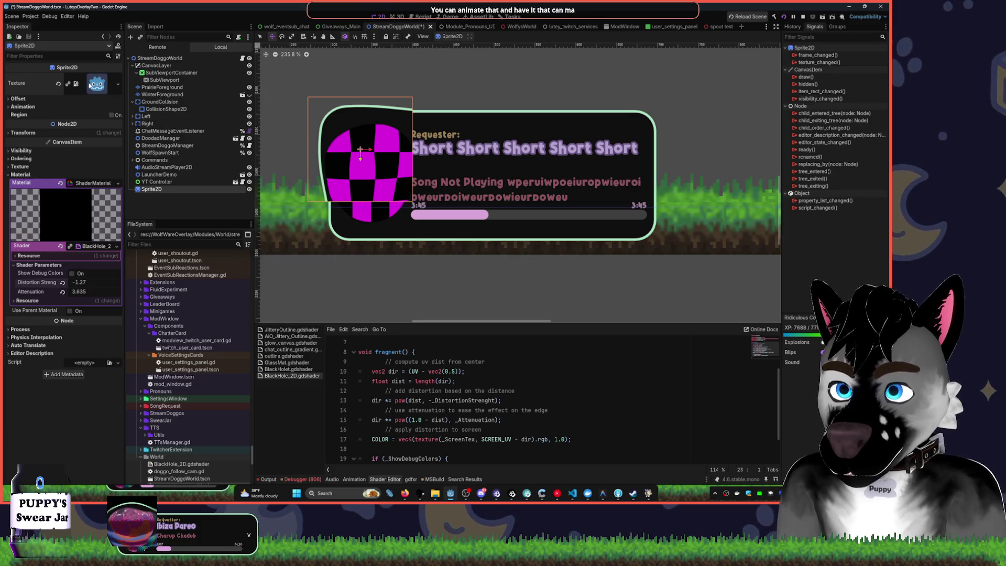
right_click(151, 190)
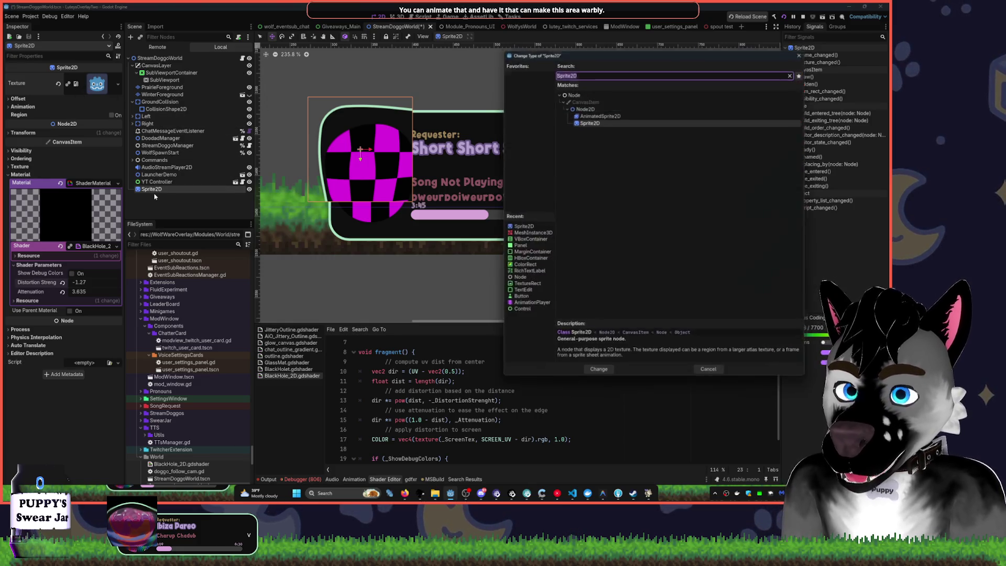
Change the Sprite2D node's type to TextureRect.
left_click(153, 193)
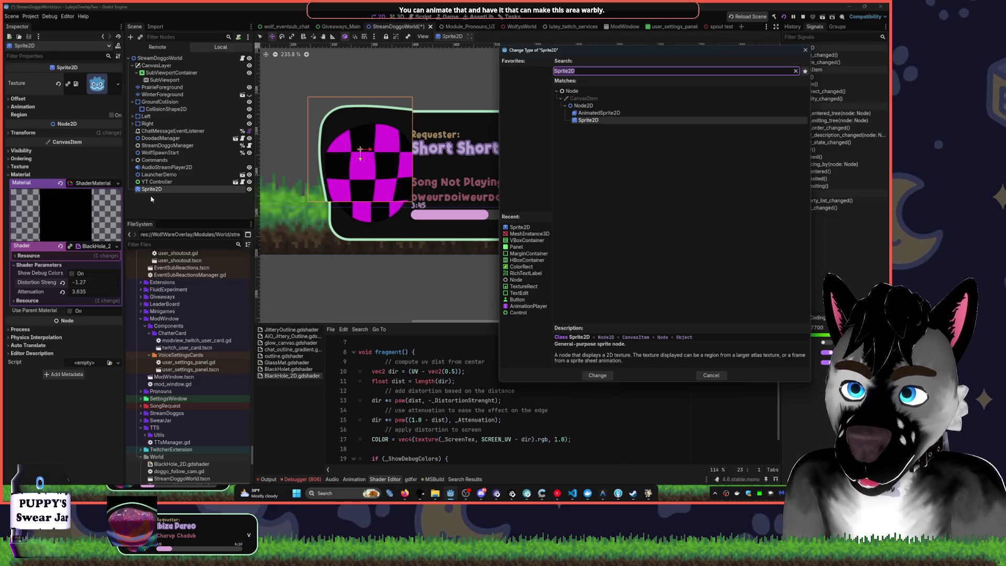
type("text")
key("Down")
key("Down")
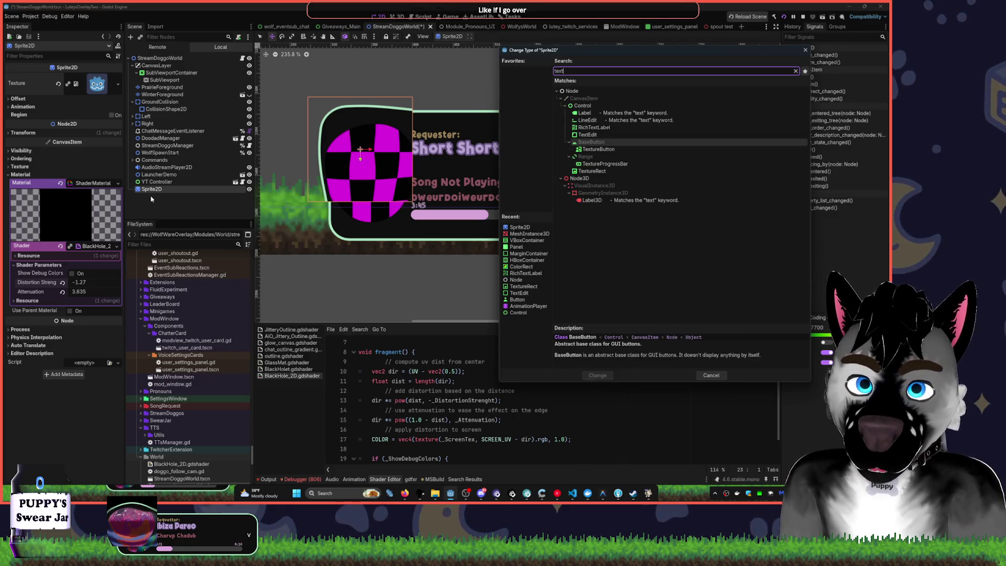
key("Down")
key("Return")
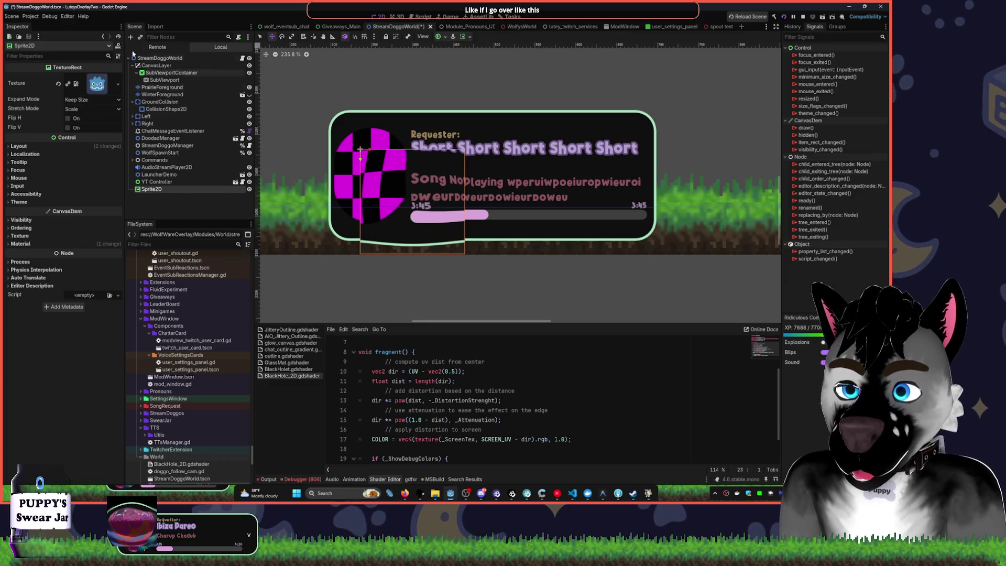
Stretch the TextureRect over the whole song card and restart the running overlay.
mouse_move(414, 206)
left_mouse_down()
mouse_move(366, 156)
mouse_move(645, 163)
left_mouse_up()
key("q")
left_click_drag(493, 209, 487, 252)
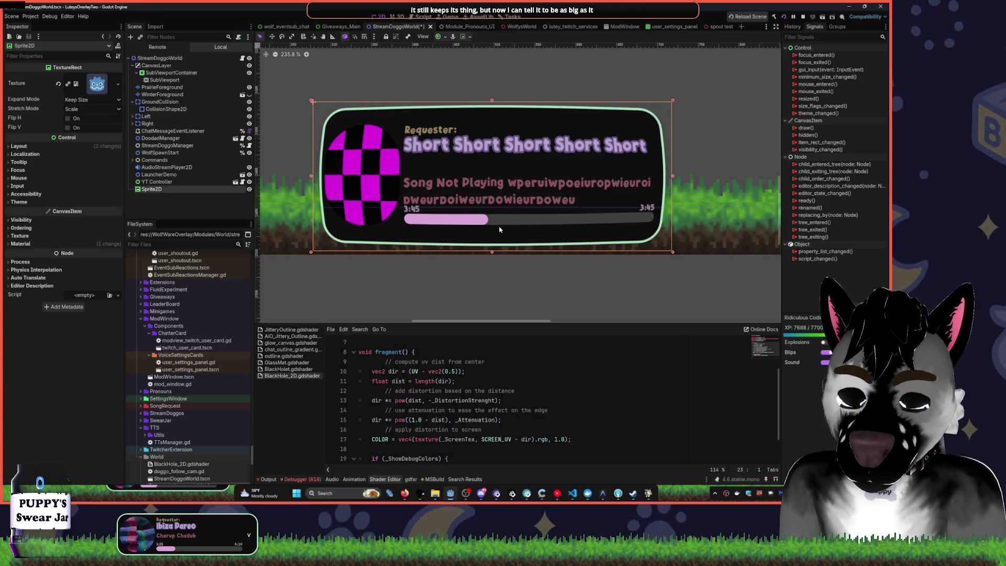
left_click_drag(499, 222, 514, 210)
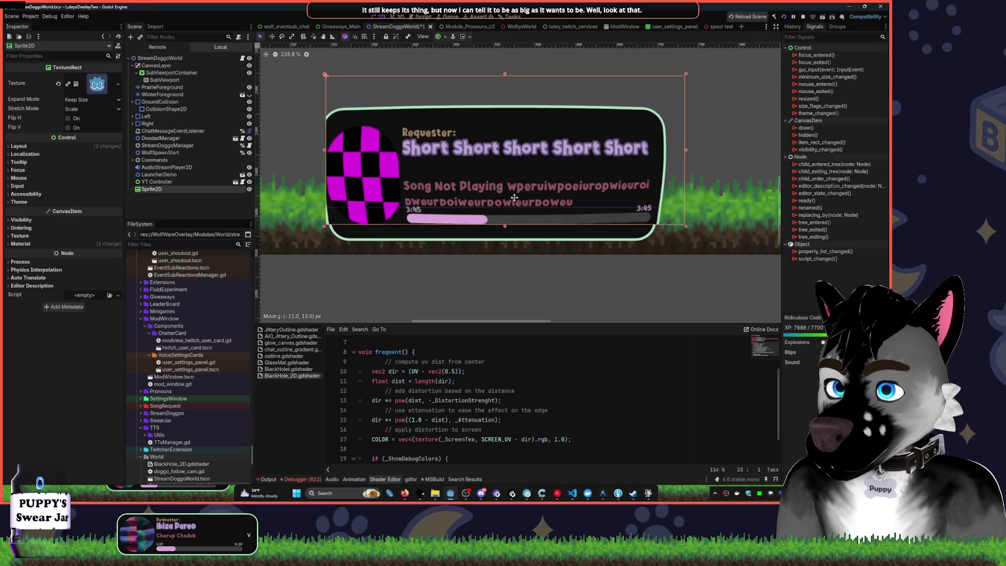
key("ctrl+z")
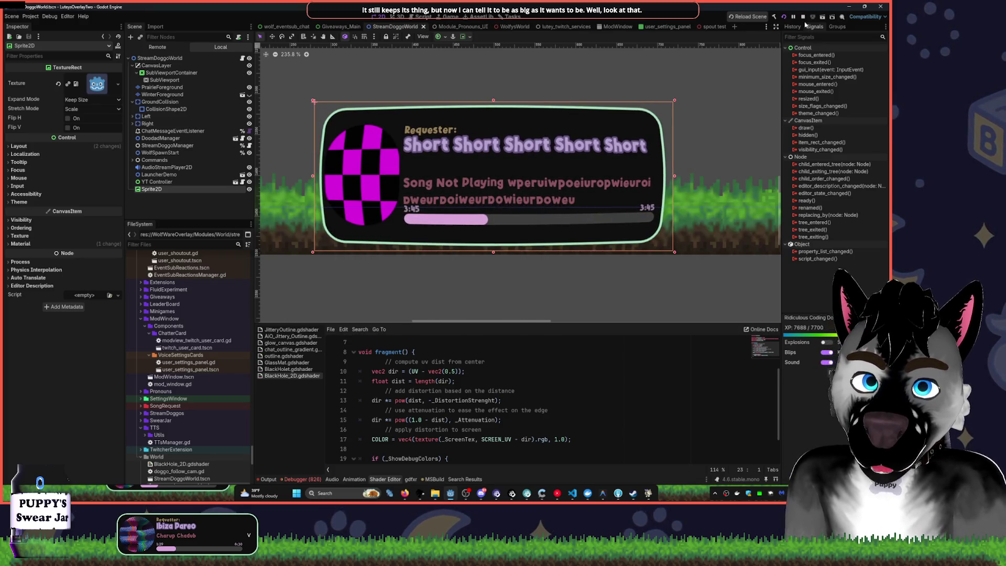
left_click(804, 19)
left_click(783, 17)
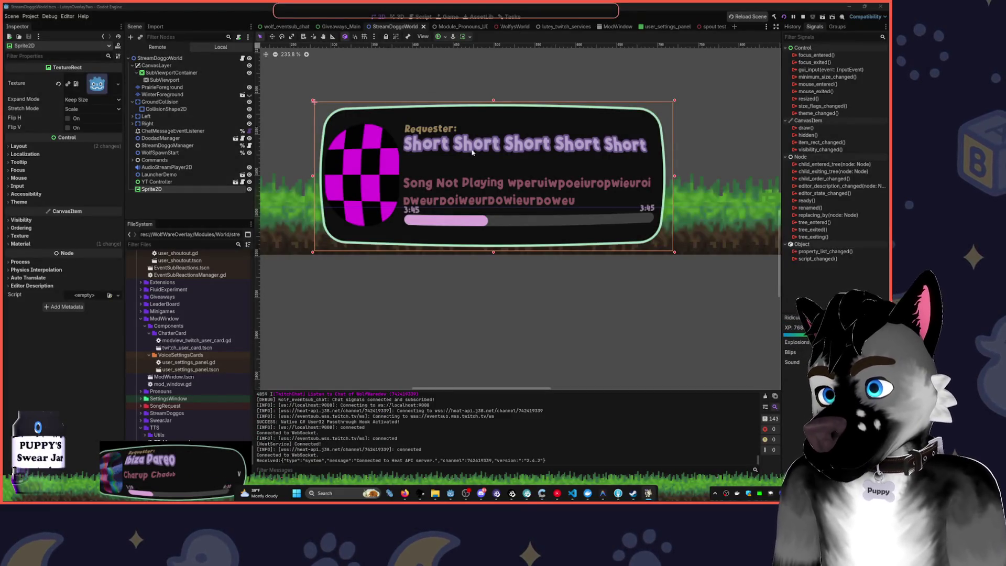
Enlarge the lens rectangle and drag it far right onto the grass strip where the wolf walks.
left_click_drag(609, 201, 602, 222)
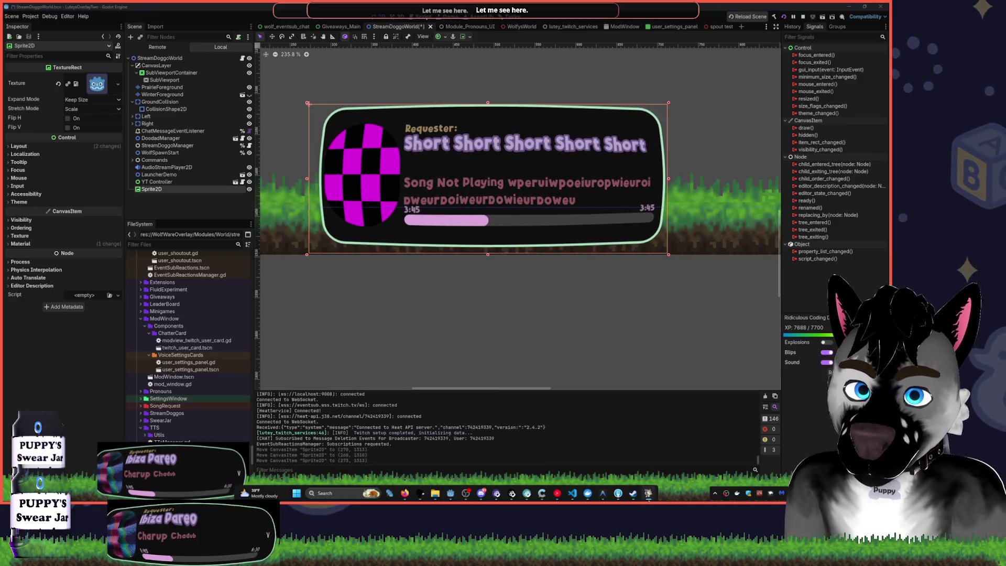
left_click_drag(548, 222, 552, 218)
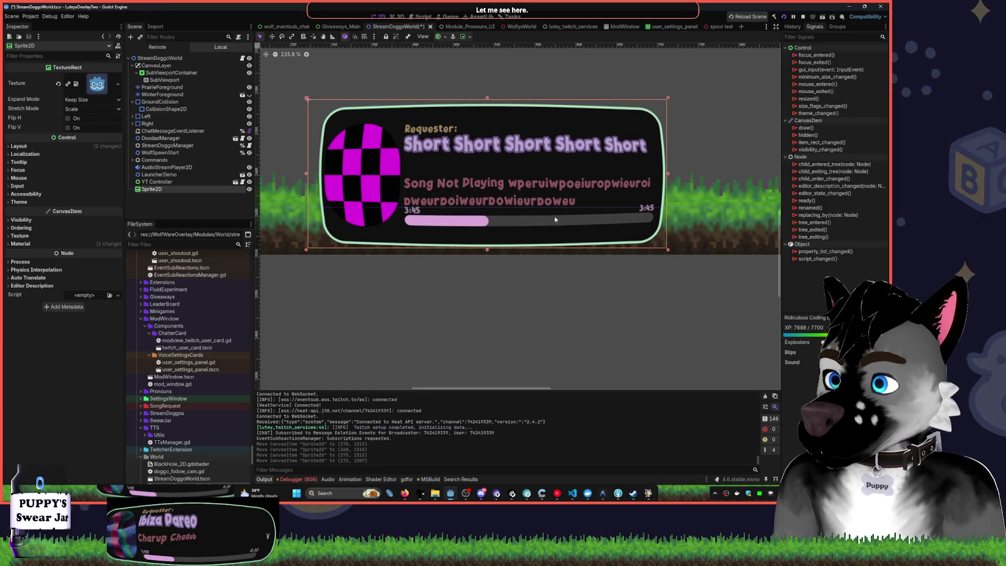
left_click_drag(666, 250, 725, 332)
mouse_move(666, 283)
left_mouse_down()
mouse_move(652, 281)
mouse_move(629, 248)
mouse_move(648, 250)
mouse_move(638, 271)
mouse_move(560, 270)
mouse_move(440, 227)
mouse_move(614, 227)
left_mouse_up()
left_click_drag(546, 226, 644, 225)
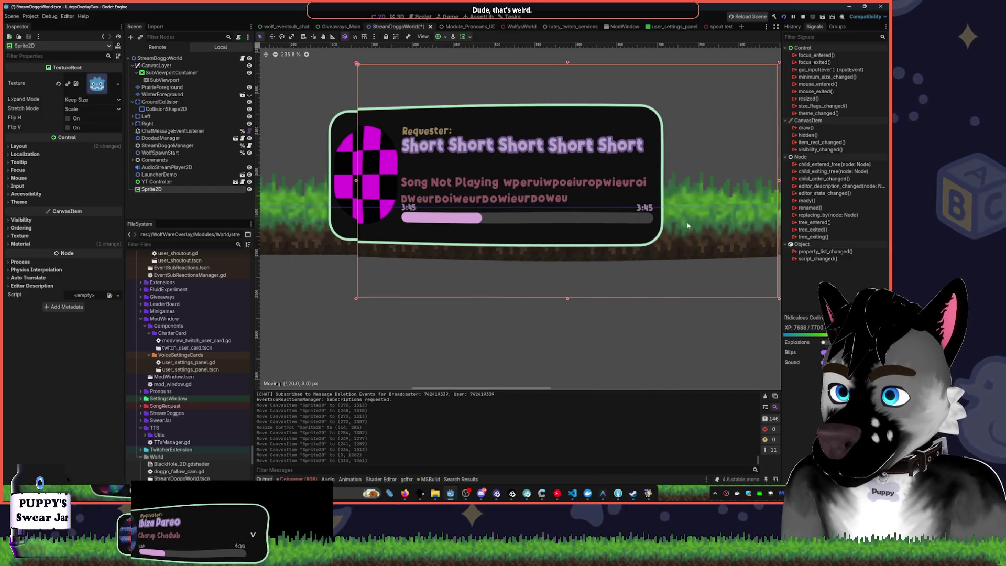
left_click_drag(528, 228, 708, 226)
mouse_move(589, 218)
left_mouse_down()
mouse_move(679, 217)
mouse_move(697, 202)
left_mouse_up()
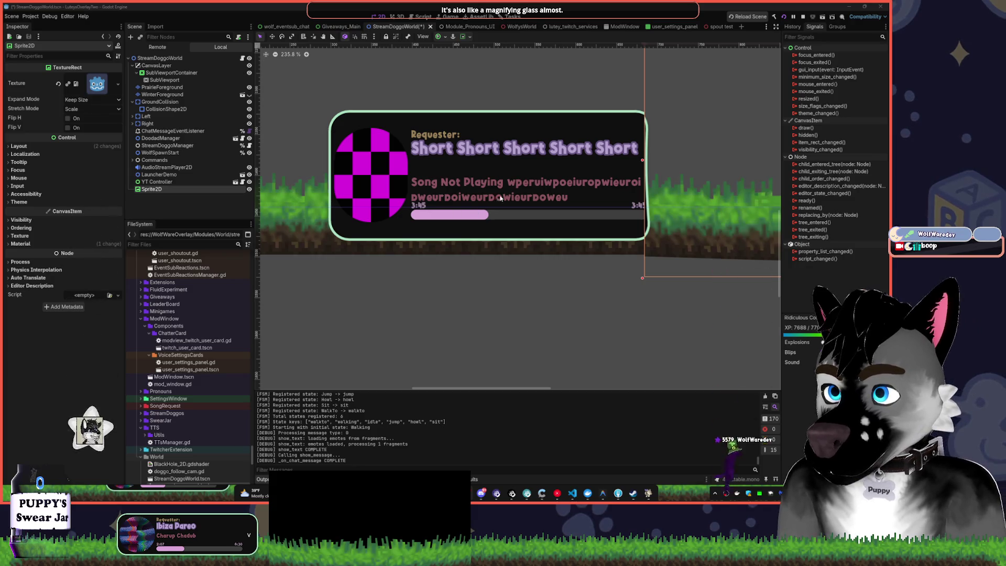
scroll(650, 218, "down", 3)
mouse_move(657, 220)
left_mouse_down()
mouse_move(352, 215)
mouse_move(674, 207)
mouse_move(546, 209)
mouse_move(432, 241)
left_mouse_up()
mouse_move(343, 194)
left_mouse_down()
mouse_move(388, 187)
mouse_move(411, 173)
mouse_move(398, 166)
mouse_move(419, 170)
left_mouse_up()
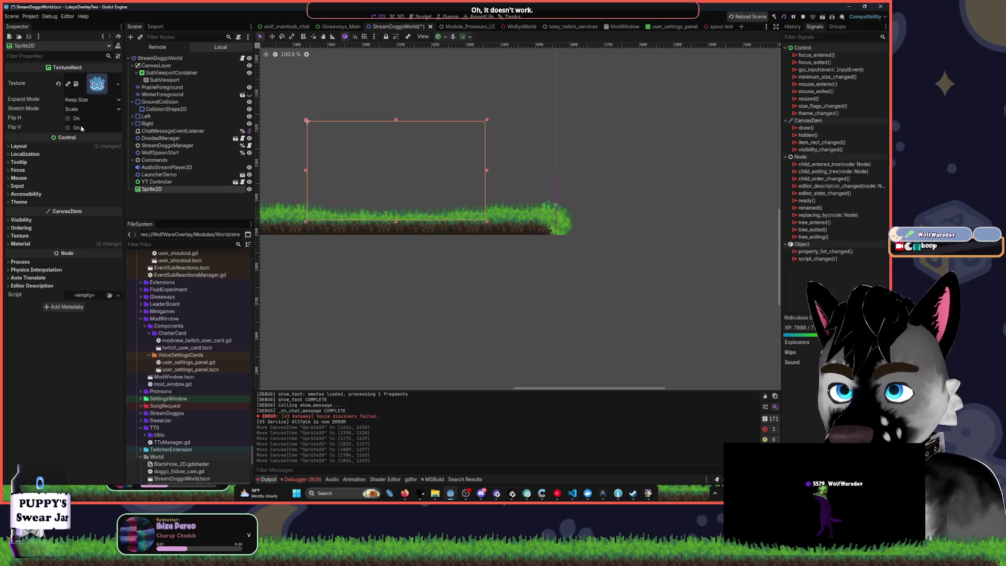
Raise the lens's Z Index to 34 and weaken Distortion Strength to -1.055.
left_click(21, 244)
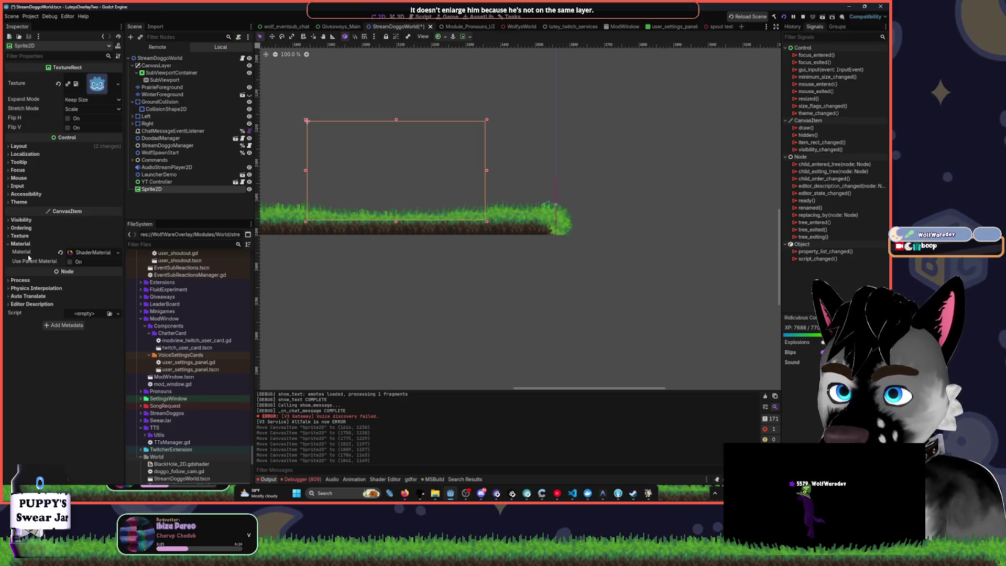
left_click(21, 230)
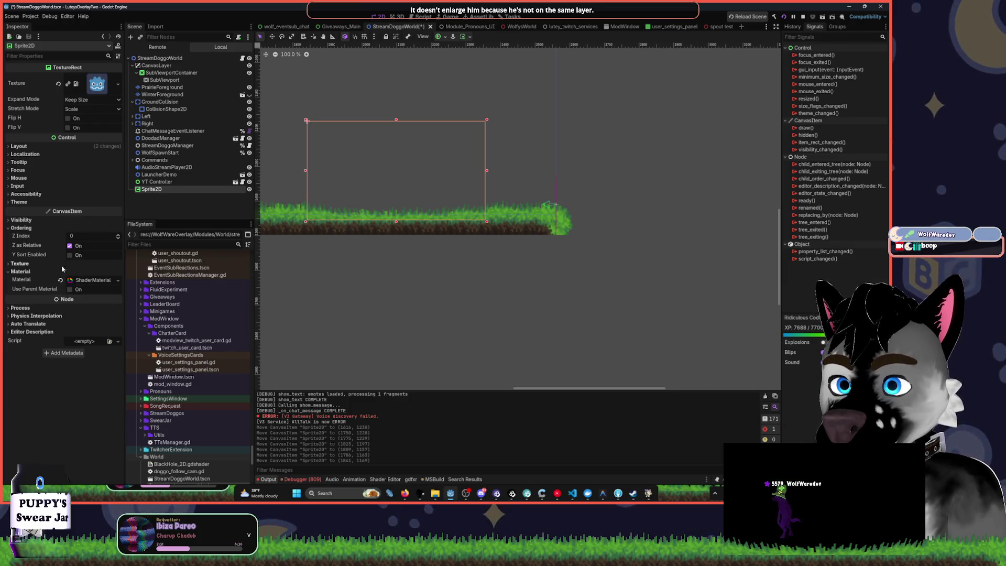
left_click_drag(89, 236, 105, 237)
mouse_move(428, 194)
left_mouse_down()
mouse_move(368, 214)
mouse_move(368, 201)
left_mouse_up()
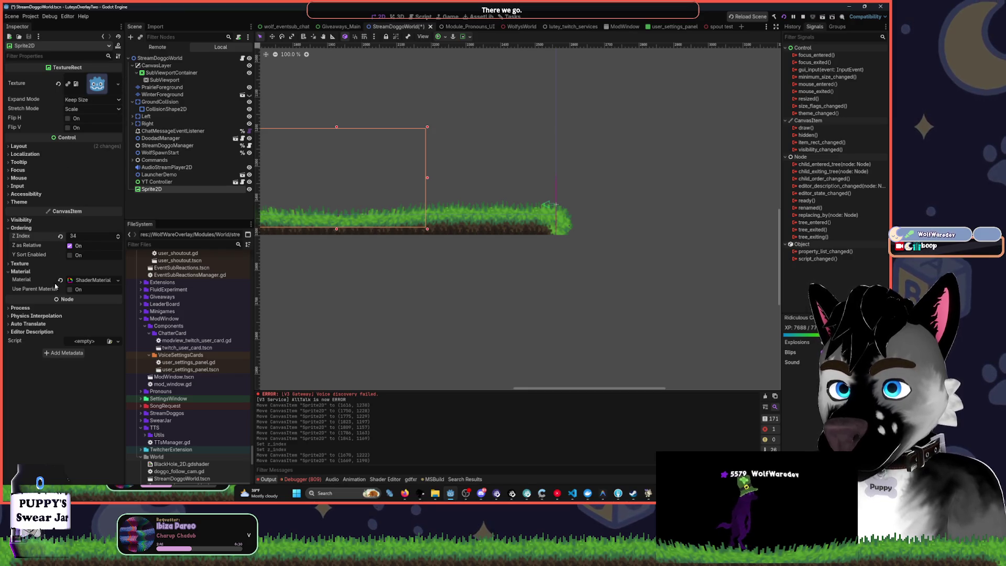
left_click(86, 279)
left_click_drag(81, 382, 107, 381)
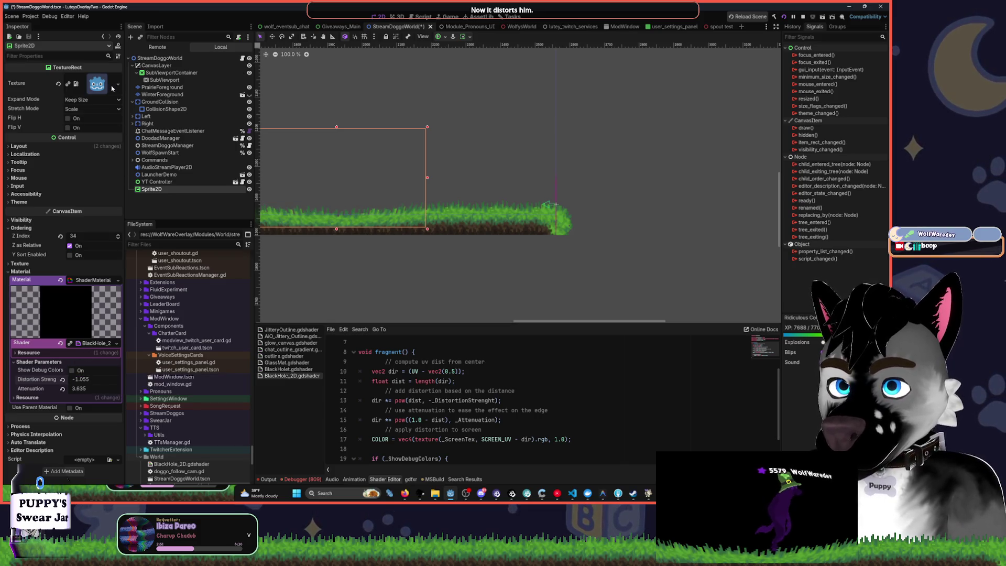
Replace the Godot icon texture with a PlaceholderTexture2D and move the lens down slightly.
left_click(58, 83)
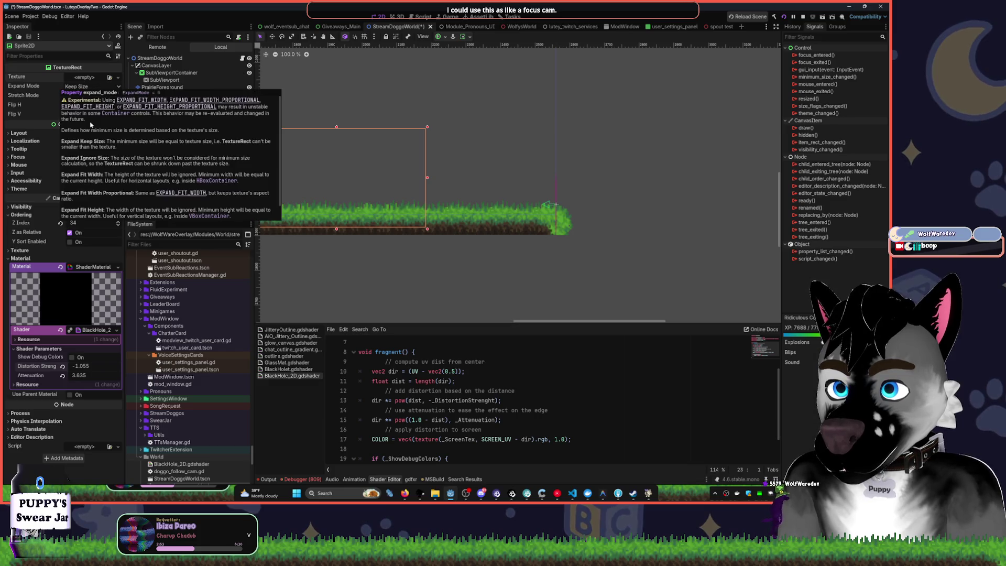
left_click(118, 77)
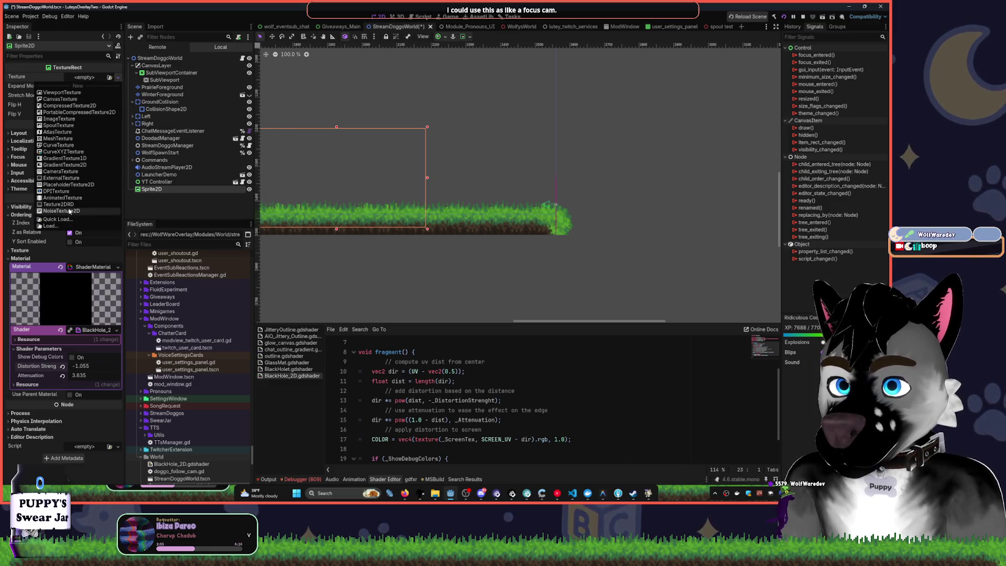
left_click(68, 184)
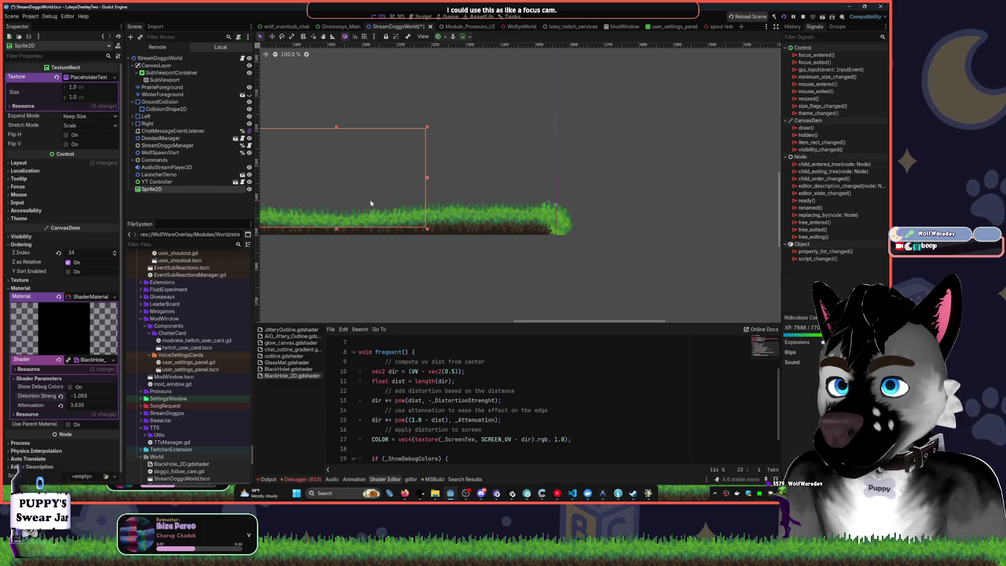
mouse_move(348, 156)
left_mouse_down()
mouse_move(404, 200)
mouse_move(350, 204)
left_mouse_up()
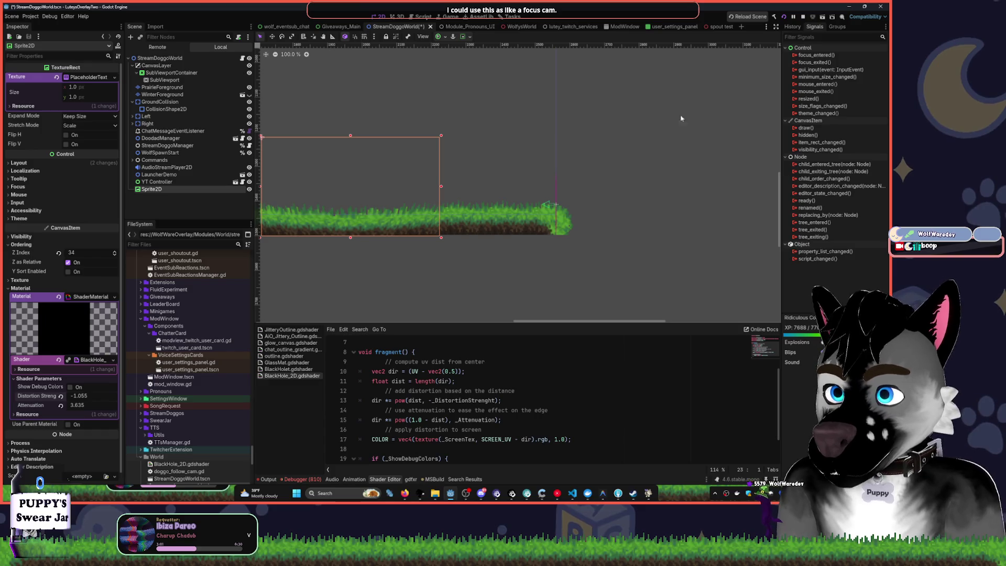
Run the overlay and set the lens sprite down over the grass strip.
left_click(785, 18)
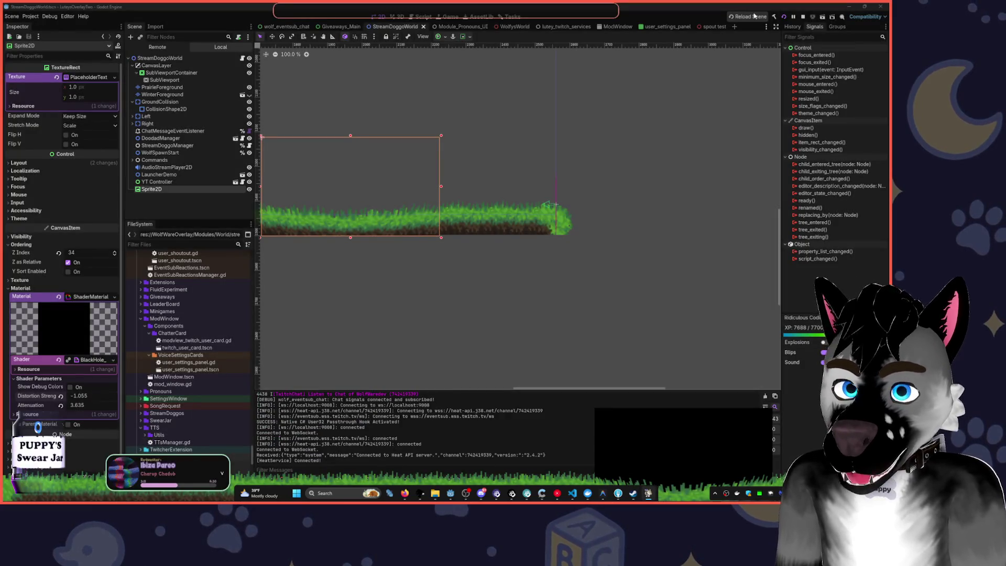
mouse_move(385, 208)
left_mouse_down()
mouse_move(397, 215)
mouse_move(389, 210)
left_mouse_up()
left_click(650, 495)
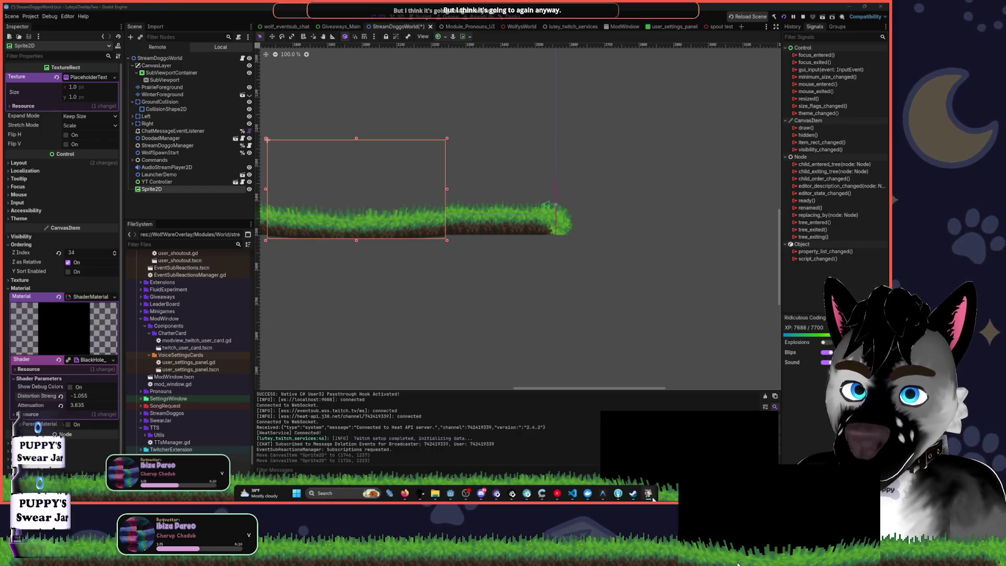
mouse_move(394, 198)
left_mouse_down()
mouse_move(384, 173)
mouse_move(407, 180)
mouse_move(365, 147)
left_mouse_up()
left_click_drag(463, 186, 450, 241)
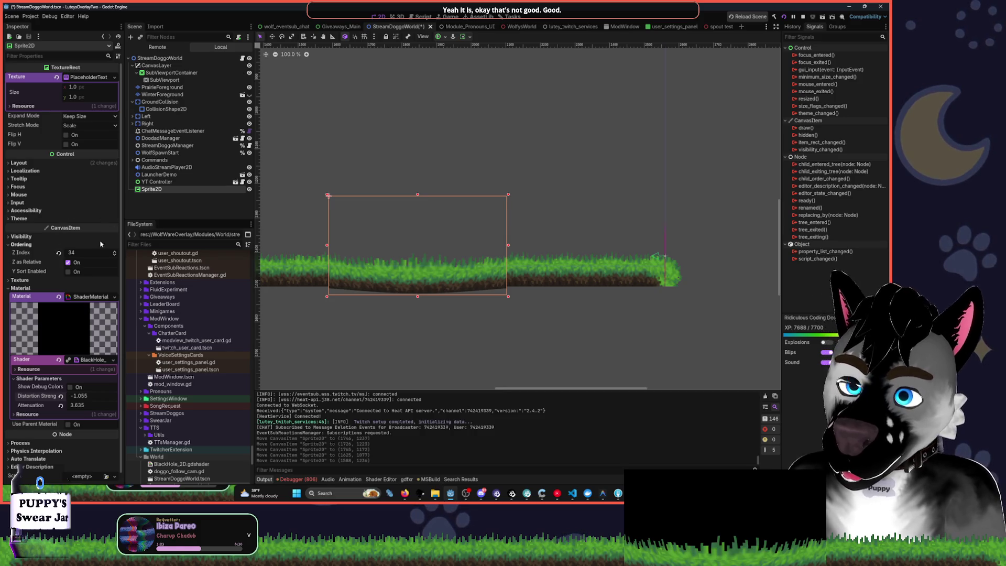
scroll(58, 293, "down", 1)
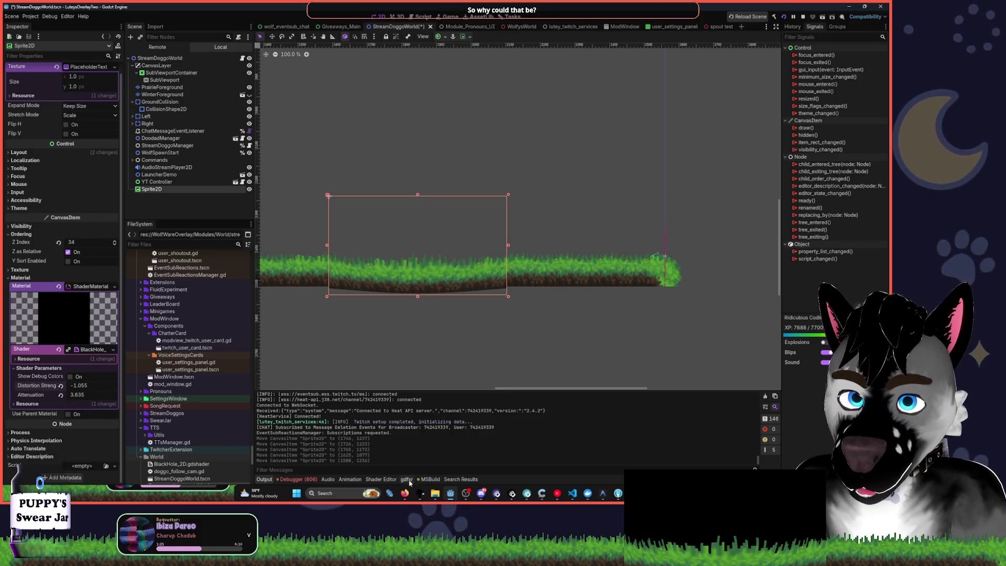
Open the BlackHole_2D shader code and make trial edits around line 17.
left_click(328, 479)
left_click(373, 479)
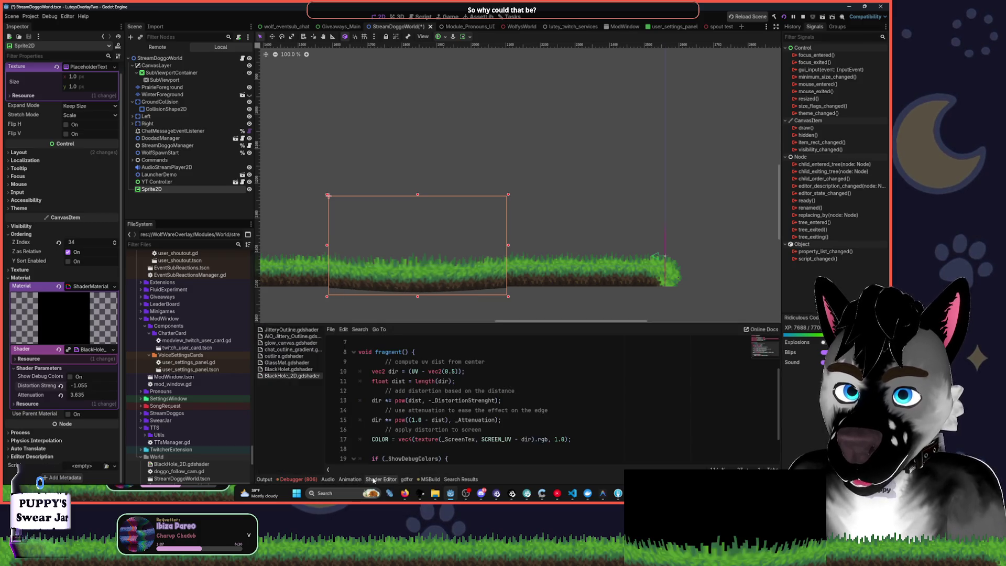
scroll(463, 424, "down", 2)
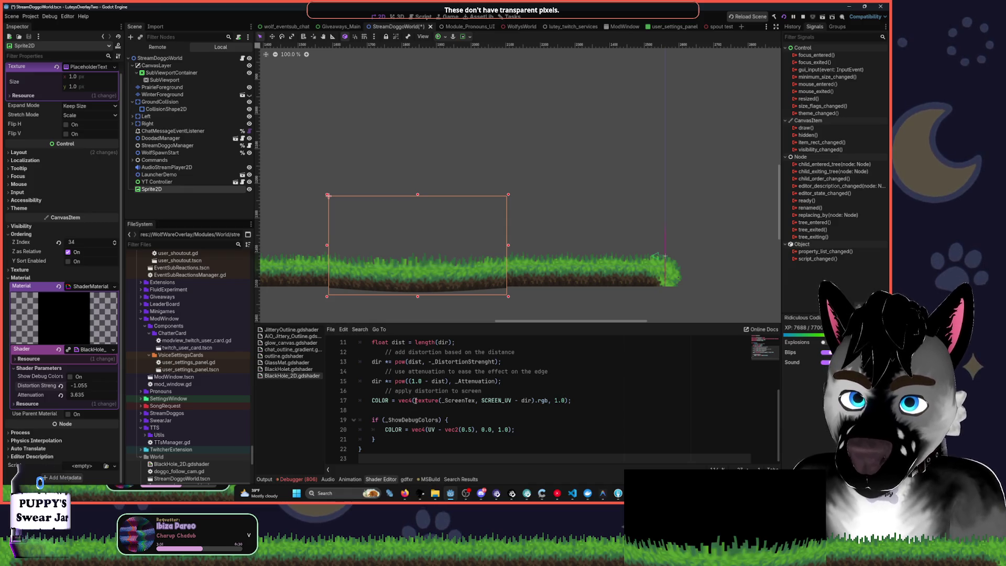
left_click(553, 402)
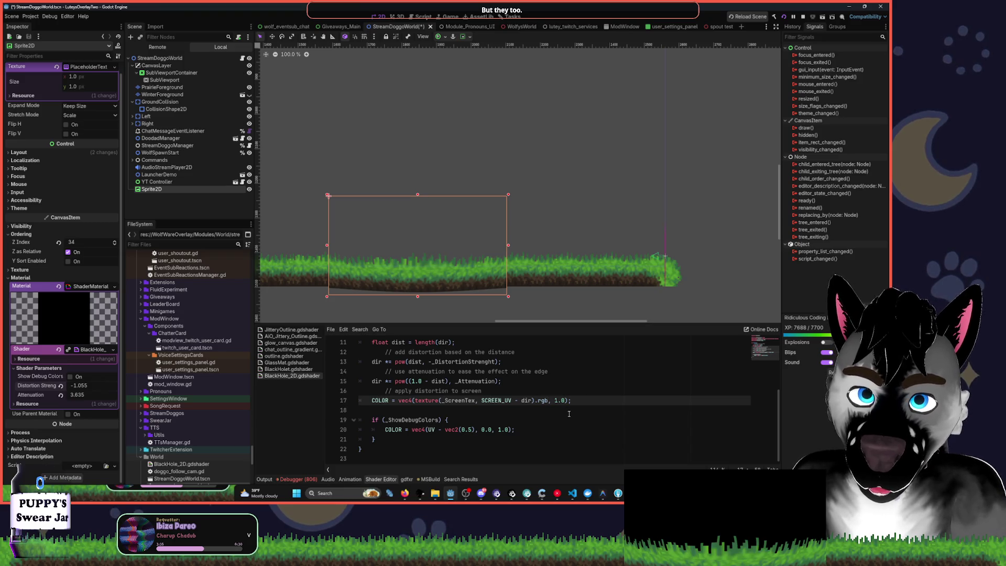
type("a")
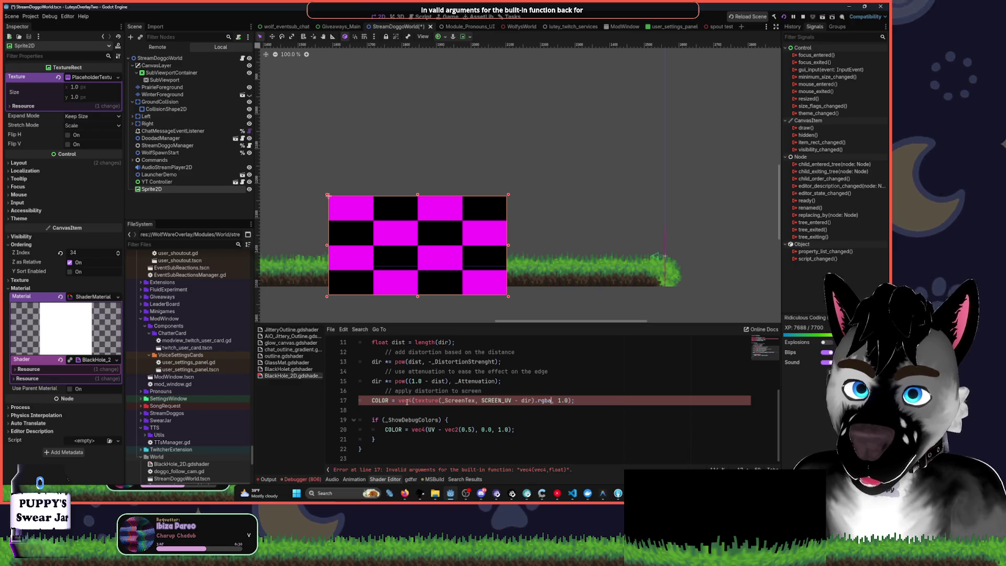
key("BackSpace")
type("5")
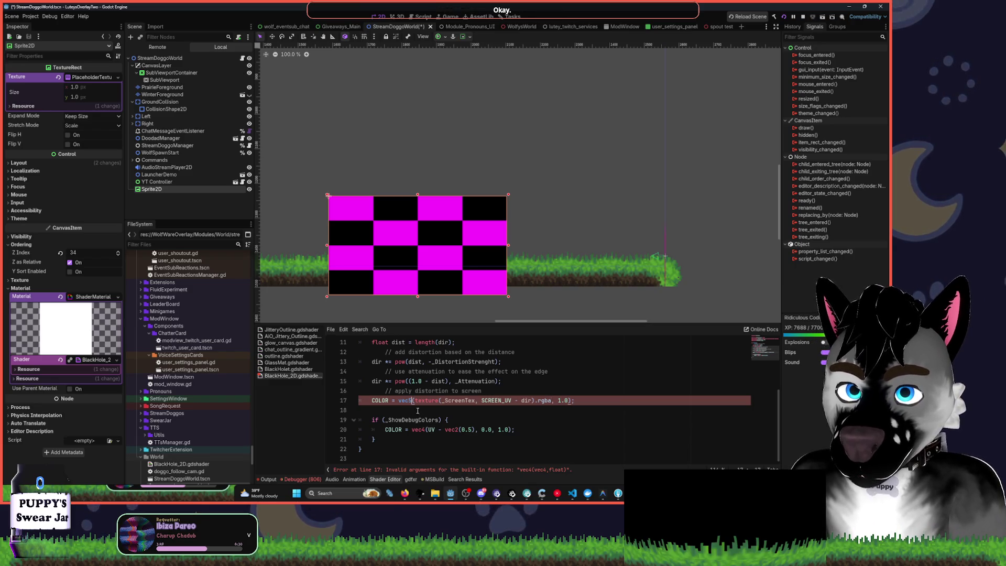
left_click(396, 414)
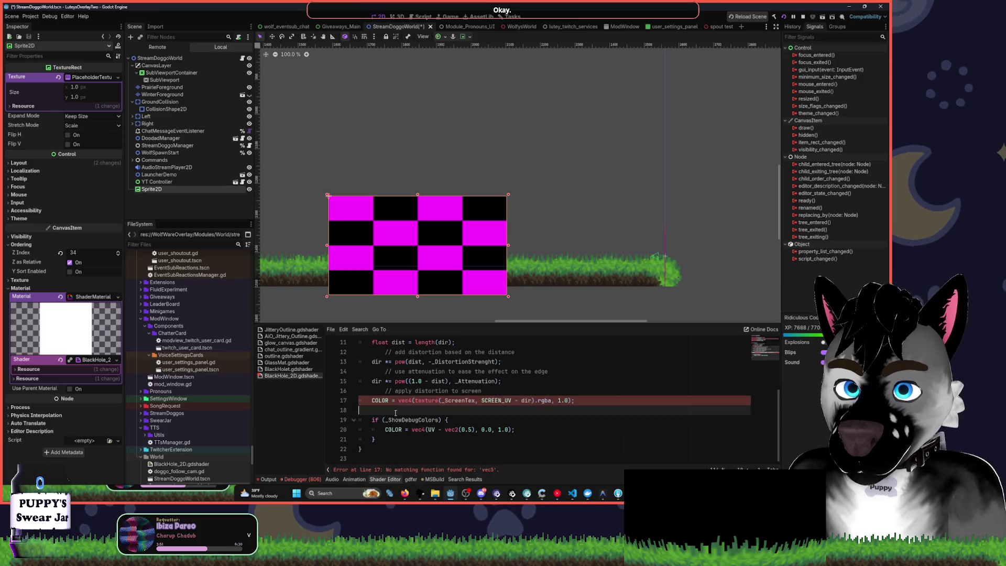
type("ec")
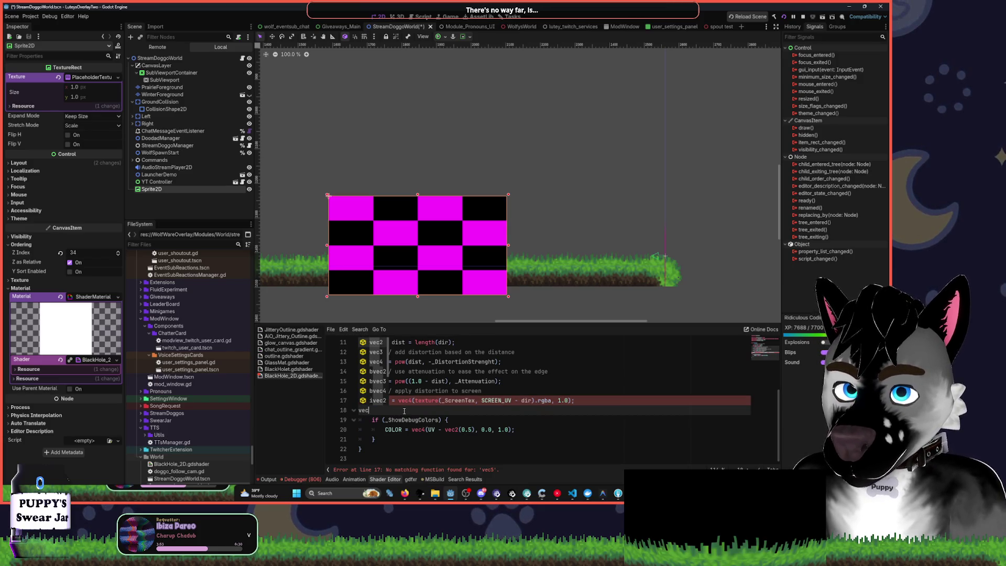
key("Escape")
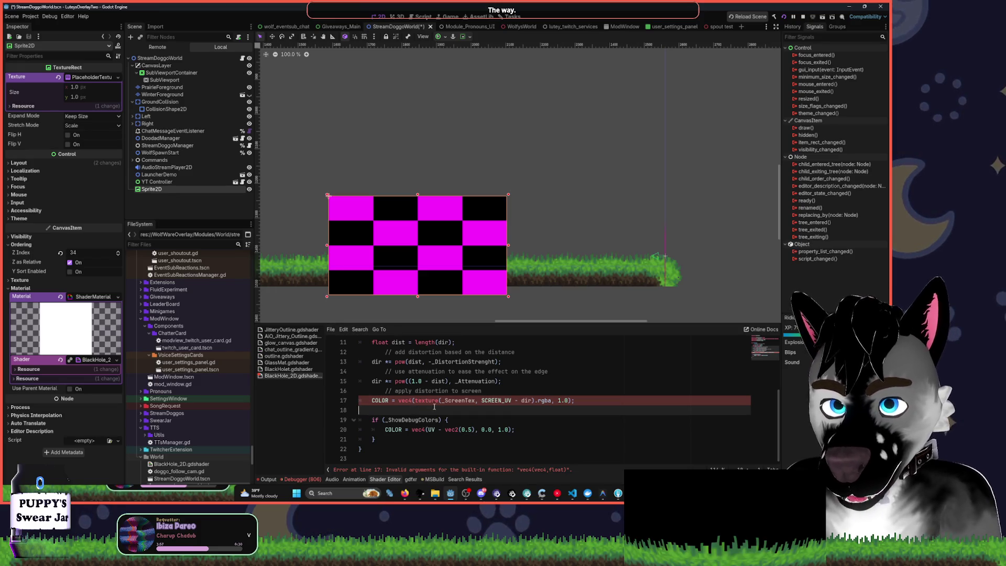
Change line 17's swizzle from rgba to rgb, then aaa, then raa.
double_click(544, 401)
key("BackSpace")
type("rgb")
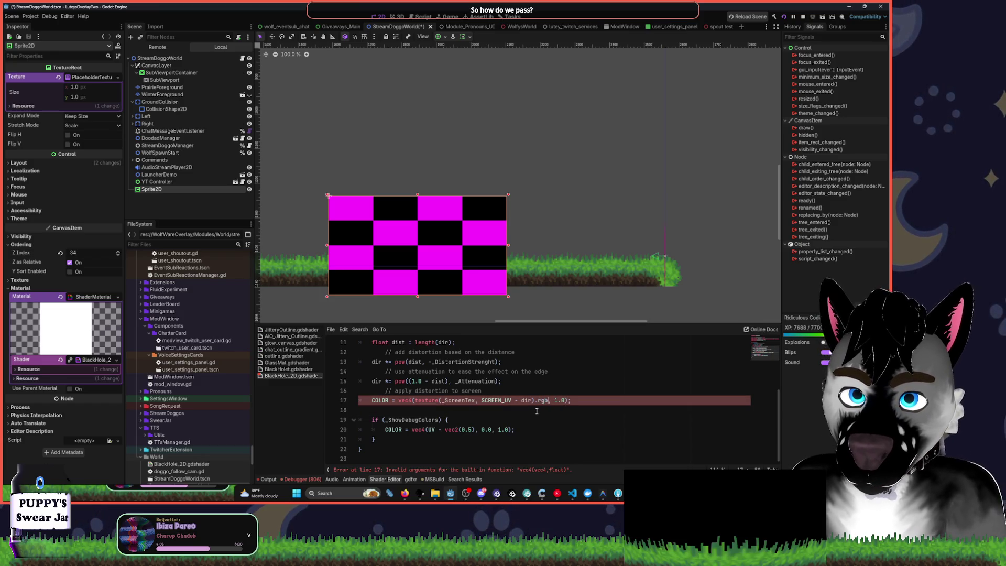
double_click(538, 401)
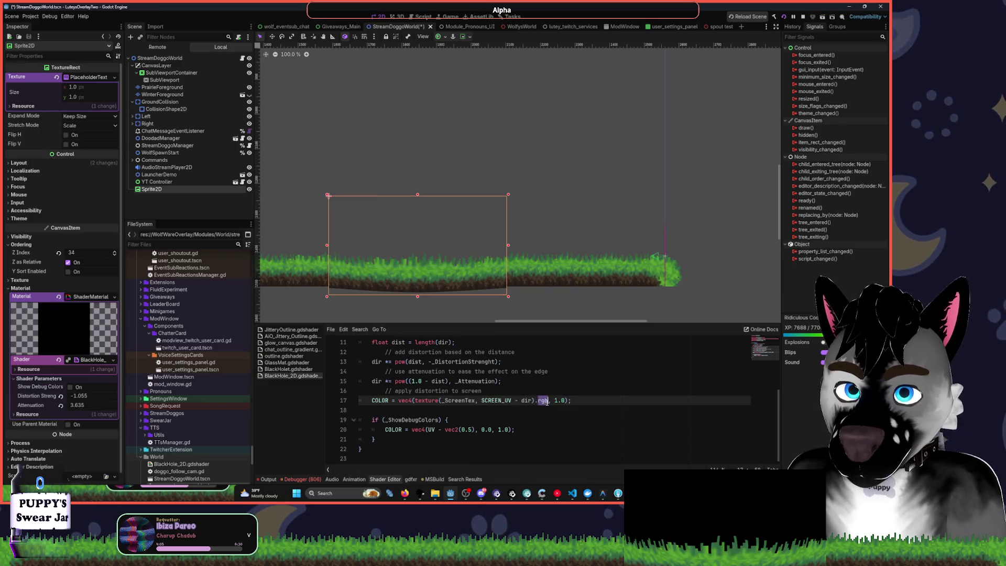
type("aaa")
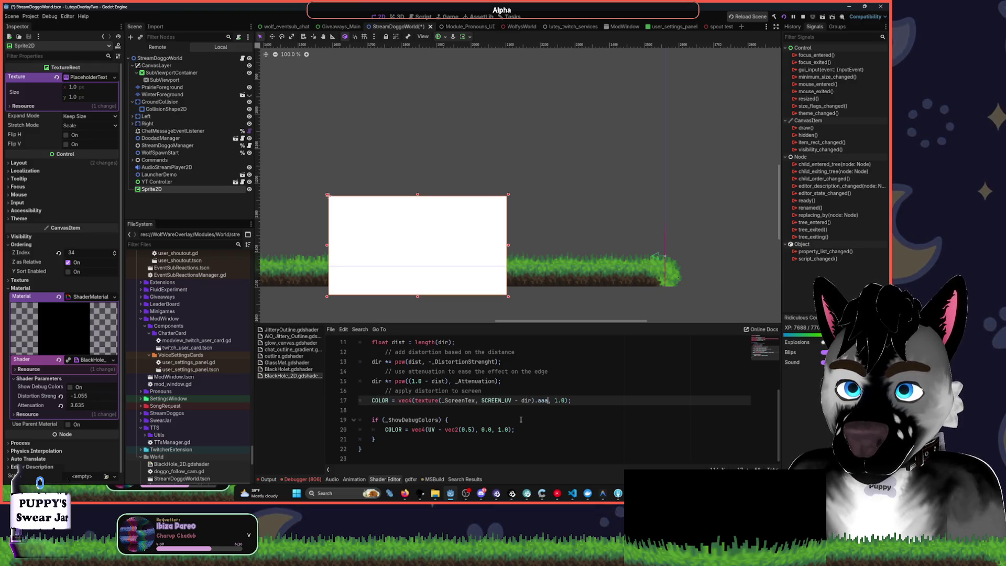
left_click(521, 420)
left_click(538, 405)
key("Delete")
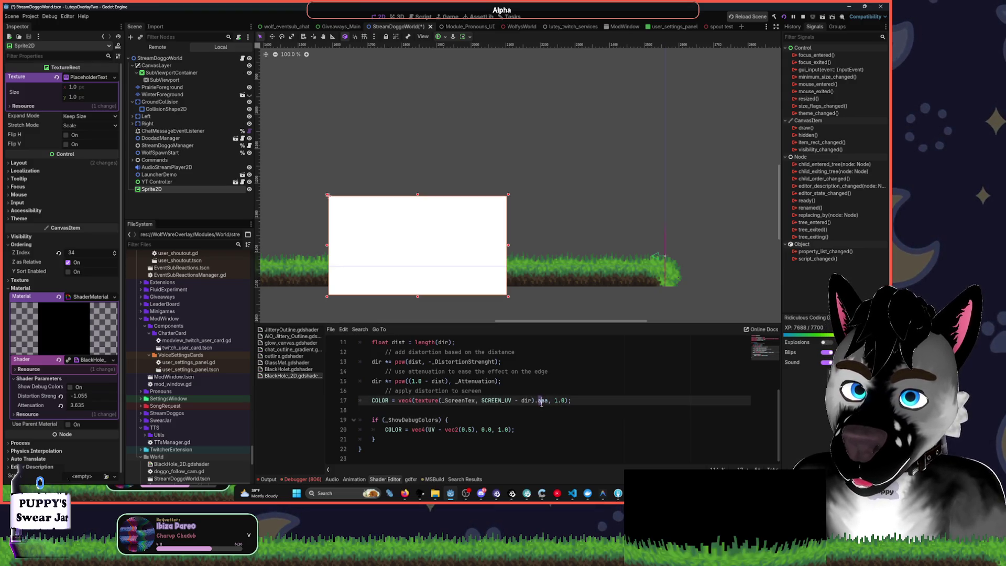
type("r")
left_click(516, 416)
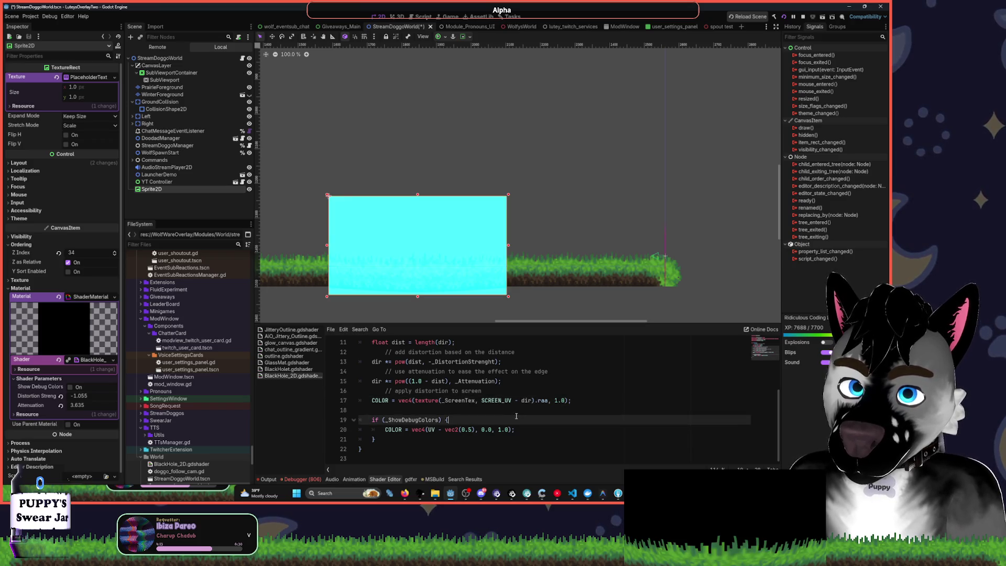
Try gaa and settle on the .bga swizzle, tinting the lens blue, then shift the sprite.
left_click(545, 401)
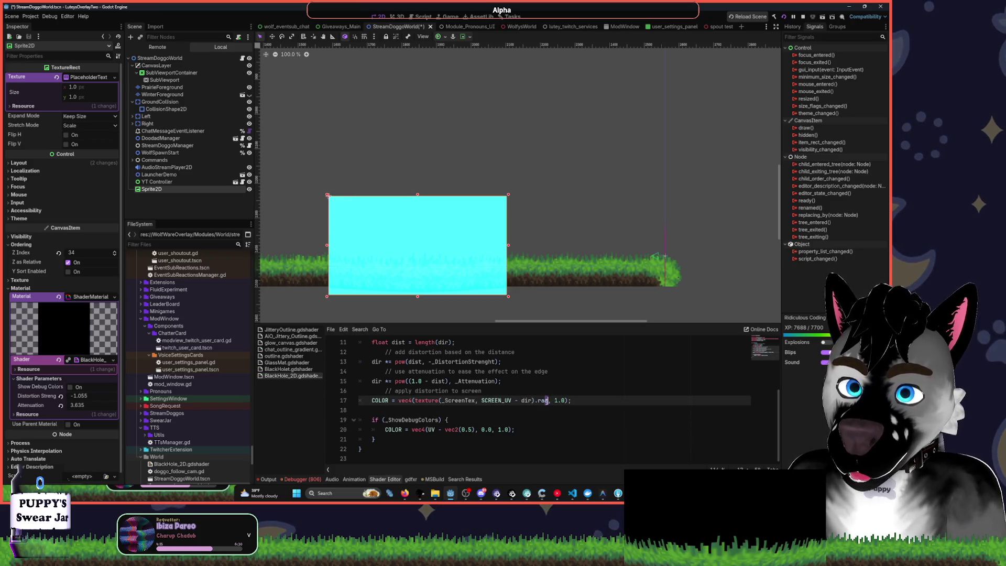
key("BackSpace")
type("g")
double_click(541, 402)
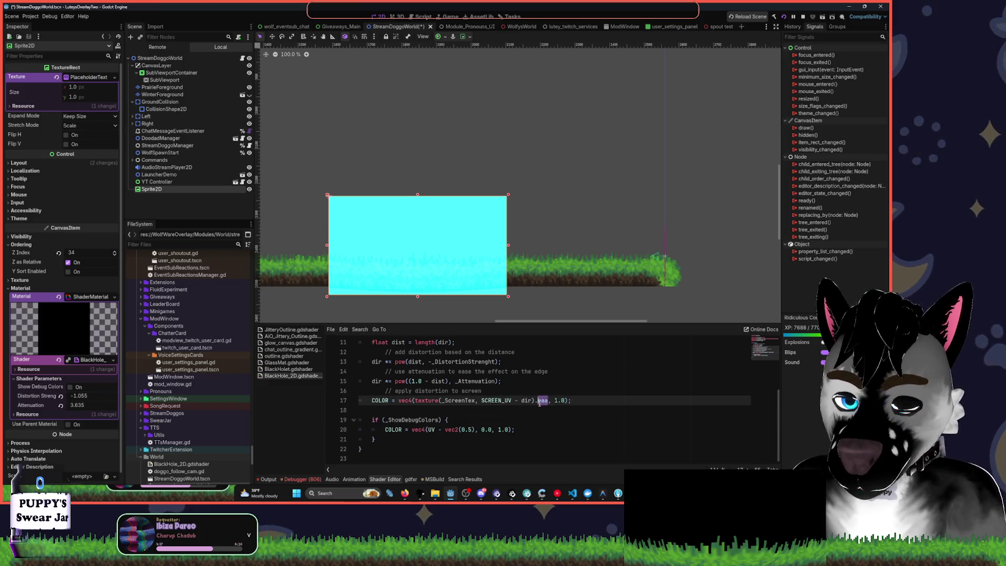
type("bga")
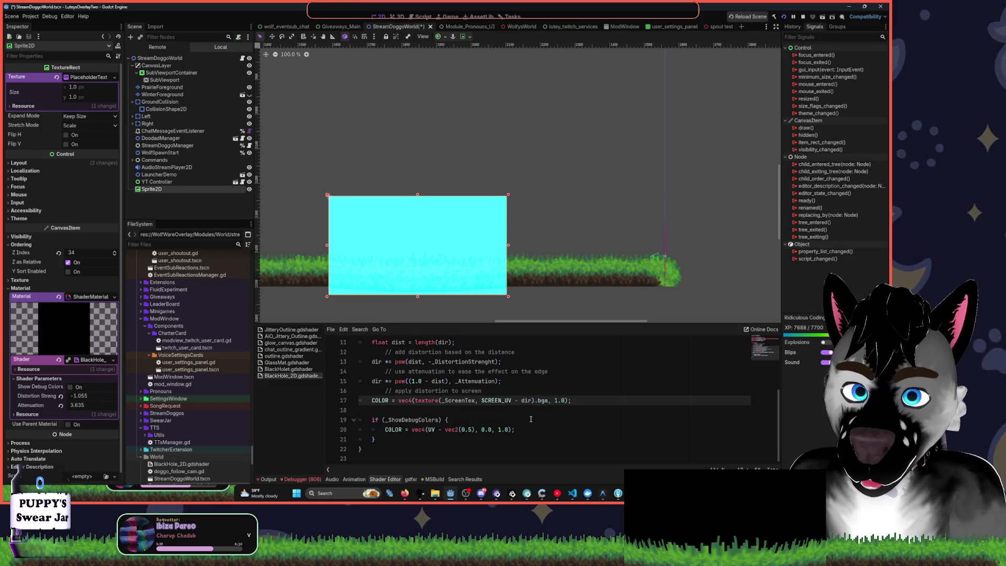
mouse_move(464, 266)
left_mouse_down()
mouse_move(465, 236)
mouse_move(451, 270)
mouse_move(472, 263)
mouse_move(451, 240)
mouse_move(458, 221)
mouse_move(541, 254)
mouse_move(553, 282)
mouse_move(535, 268)
left_mouse_up()
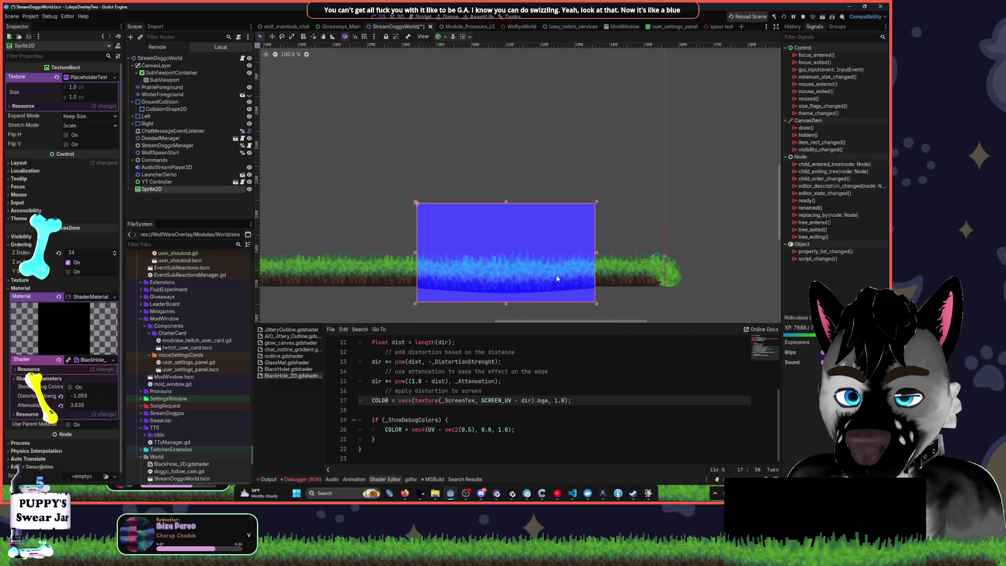
Move the blue lens sprite about 100 px left along the grass.
scroll(532, 391, "up", 3)
scroll(533, 390, "up", 1)
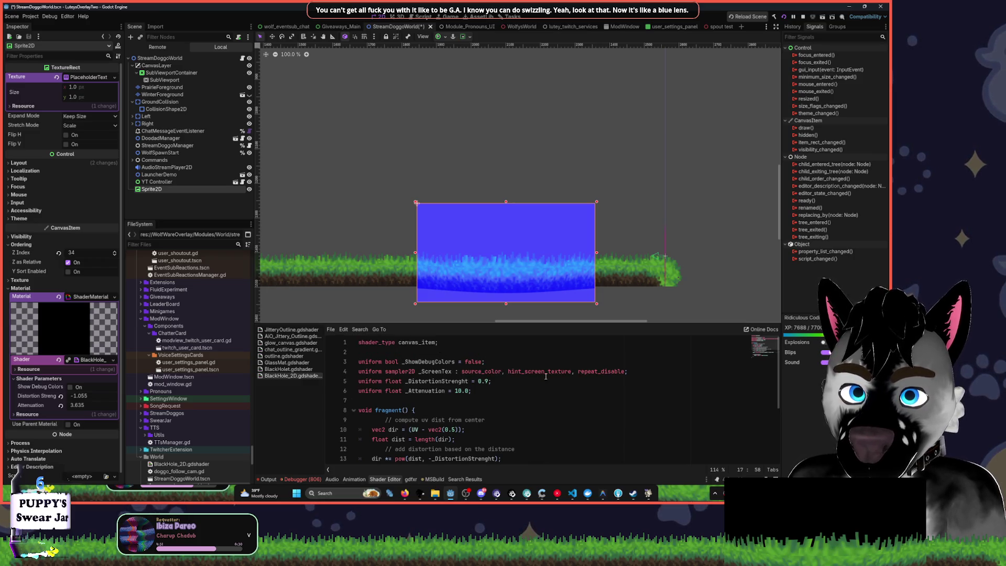
scroll(498, 386, "down", 4)
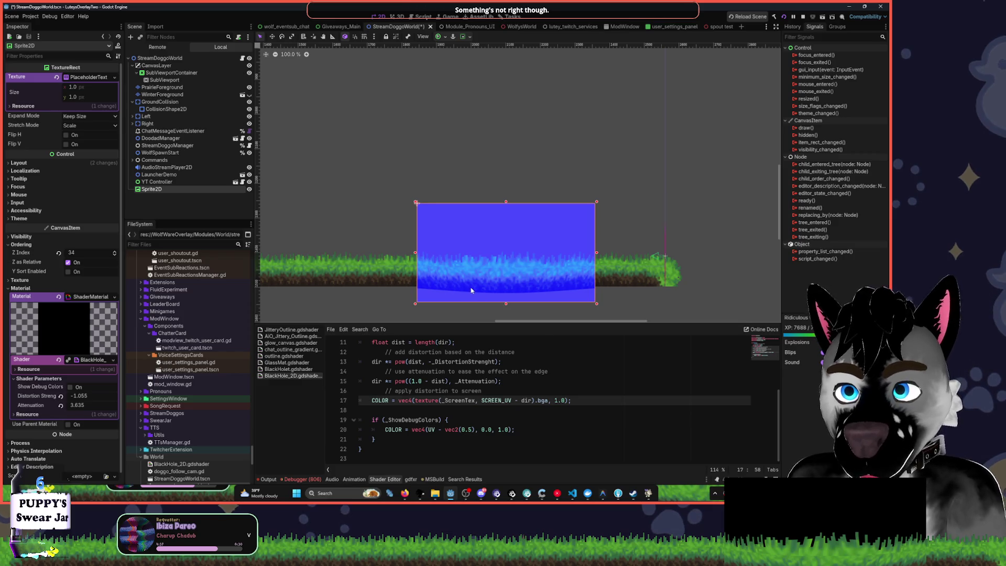
left_click_drag(494, 279, 442, 278)
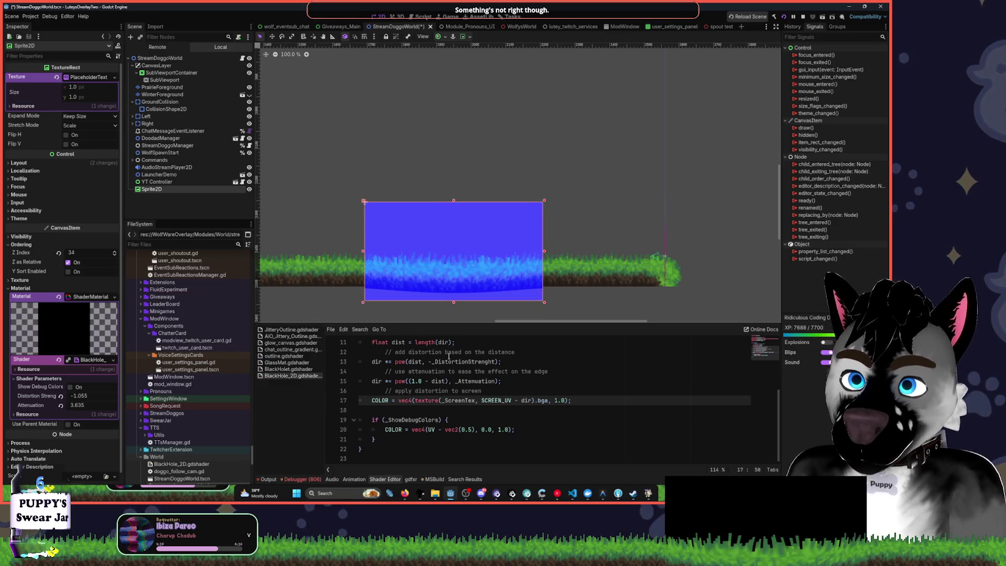
Cut and re-paste the shader's COLOR line twice to compare, then open the Sprite2D actions.
key("ctrl+x")
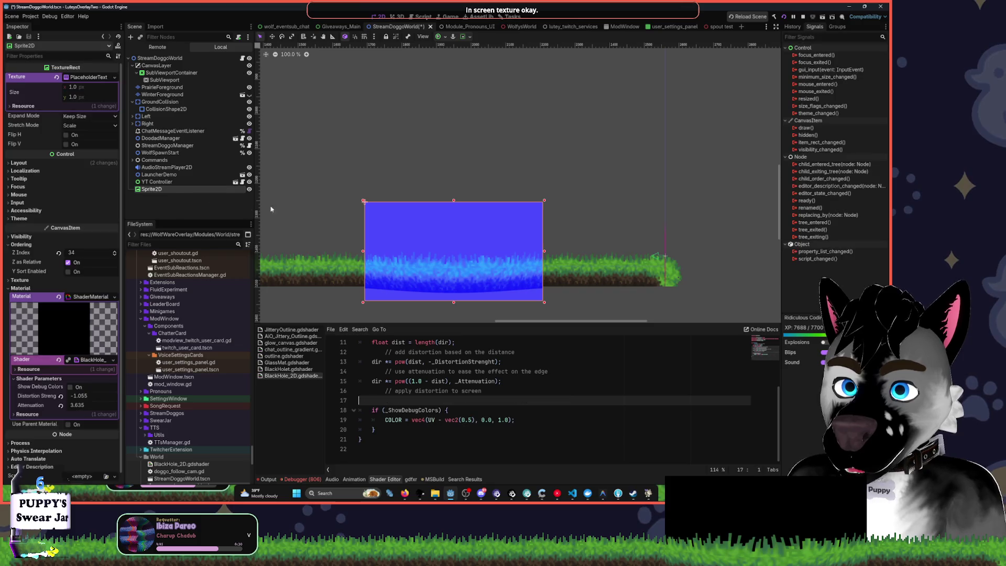
key("ctrl+v")
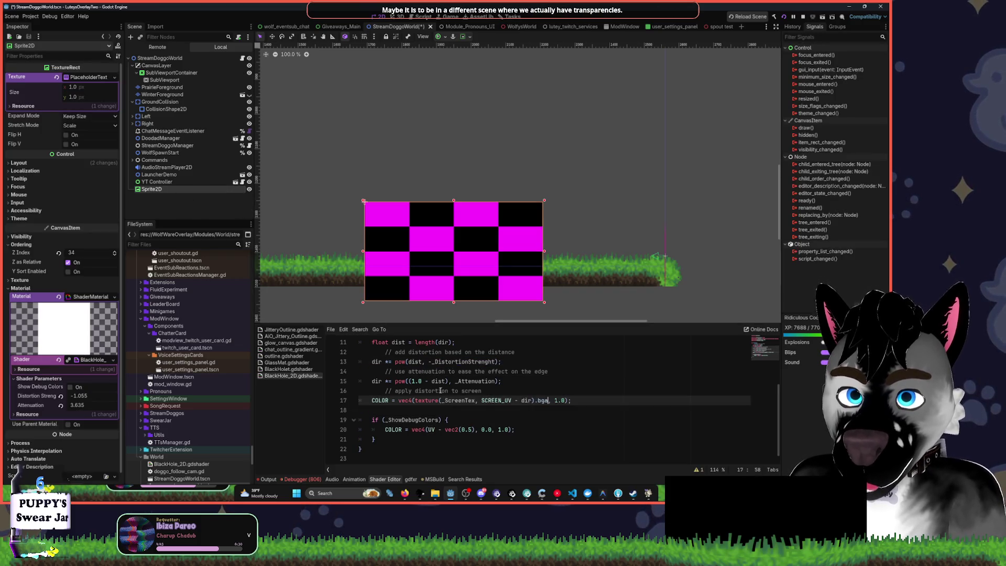
left_click(156, 205)
left_click(163, 190)
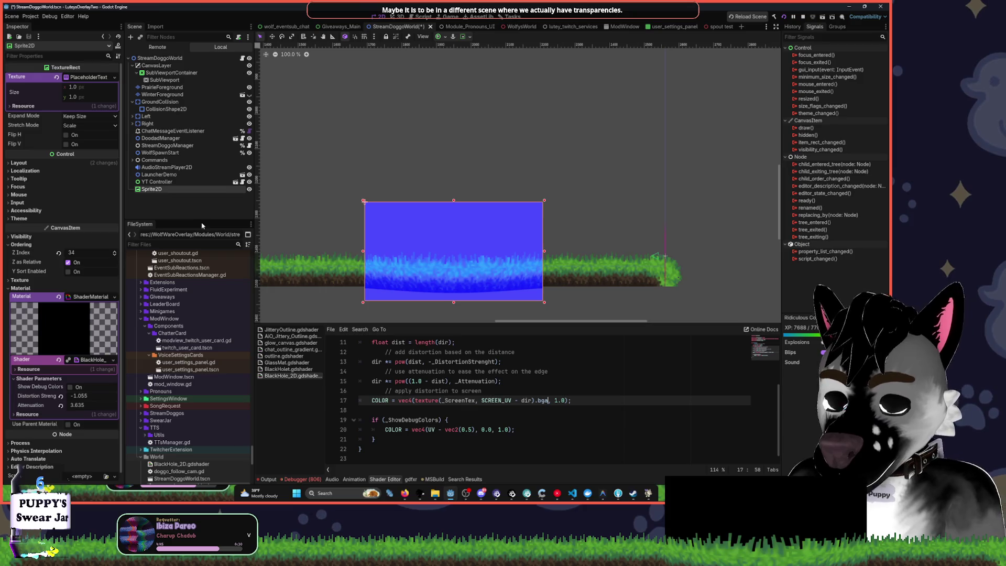
key("ctrl+x")
key("ctrl+v")
left_click(157, 205)
left_click(165, 187)
right_click(166, 186)
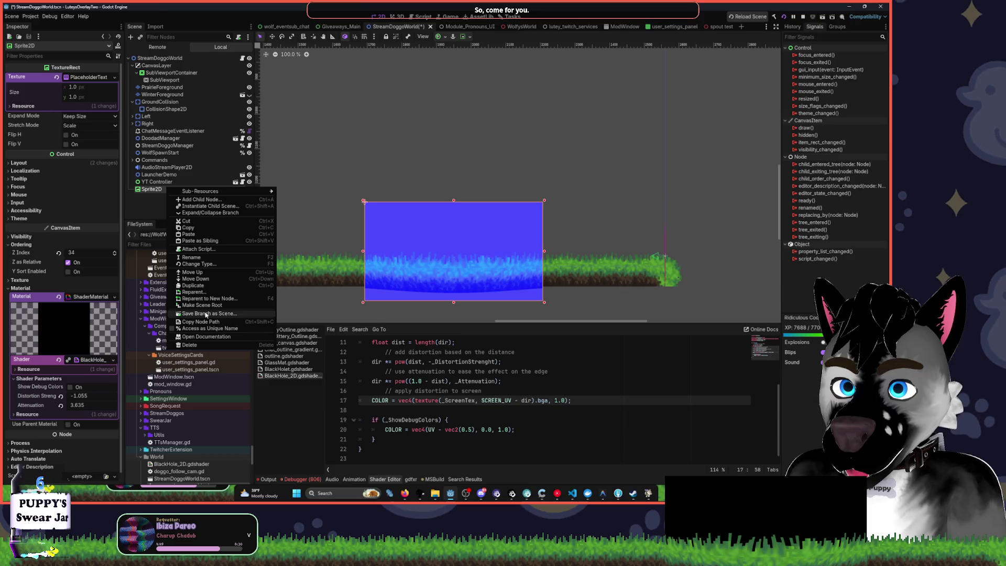
Paste a placeholder-textured test sprite into the lutey_twitch_services scene.
left_click(249, 218)
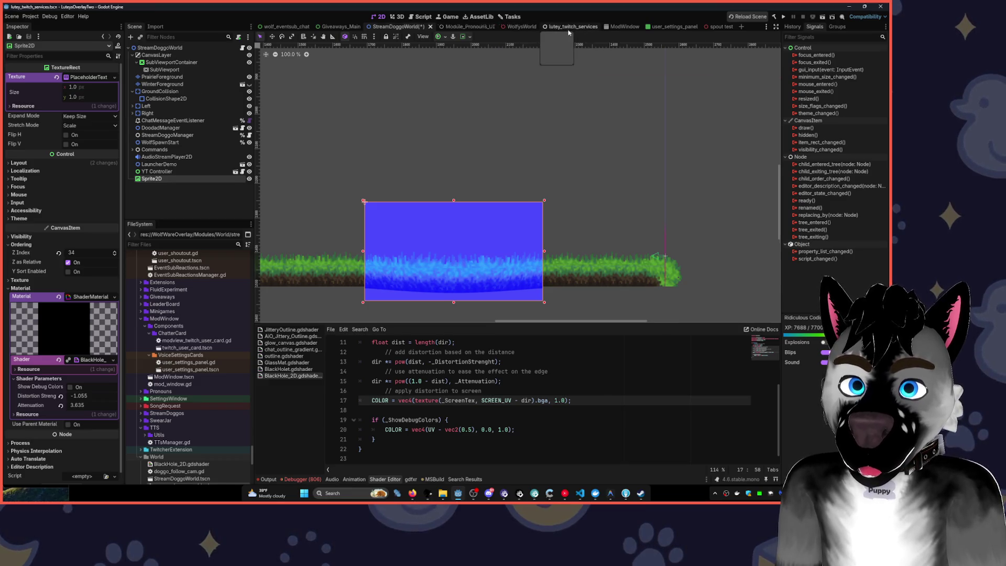
left_click(563, 27)
key("ctrl+v")
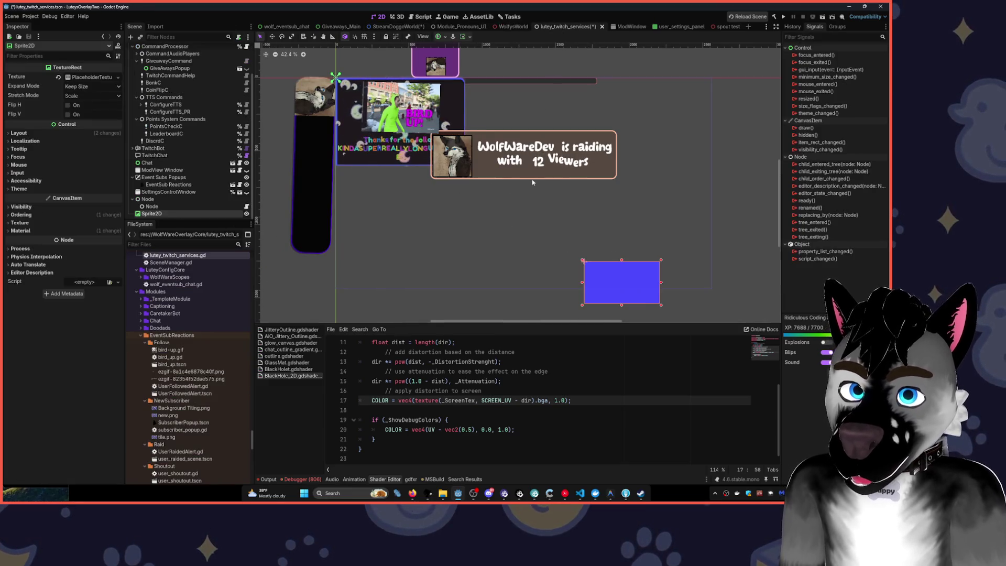
left_click_drag(636, 279, 518, 270)
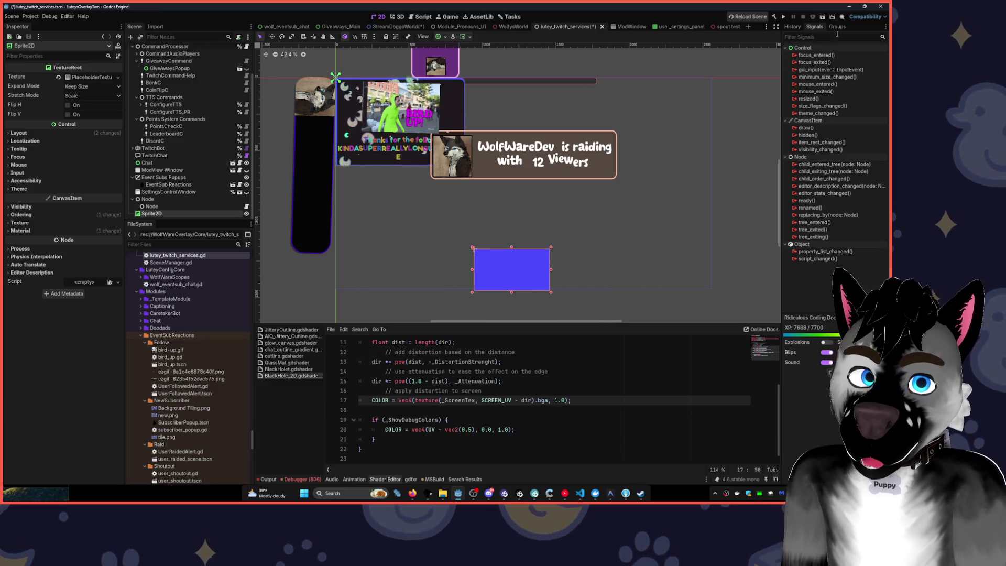
Run the overlay and sweep the test sprite across it to watch the distortion.
left_click(784, 17)
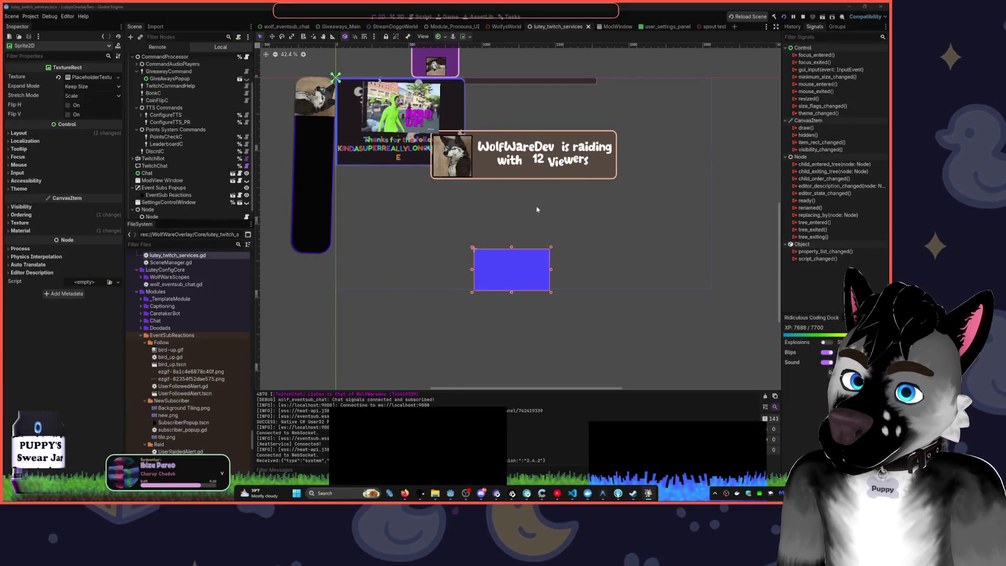
mouse_move(540, 269)
left_mouse_down()
mouse_move(533, 262)
mouse_move(514, 276)
left_mouse_up()
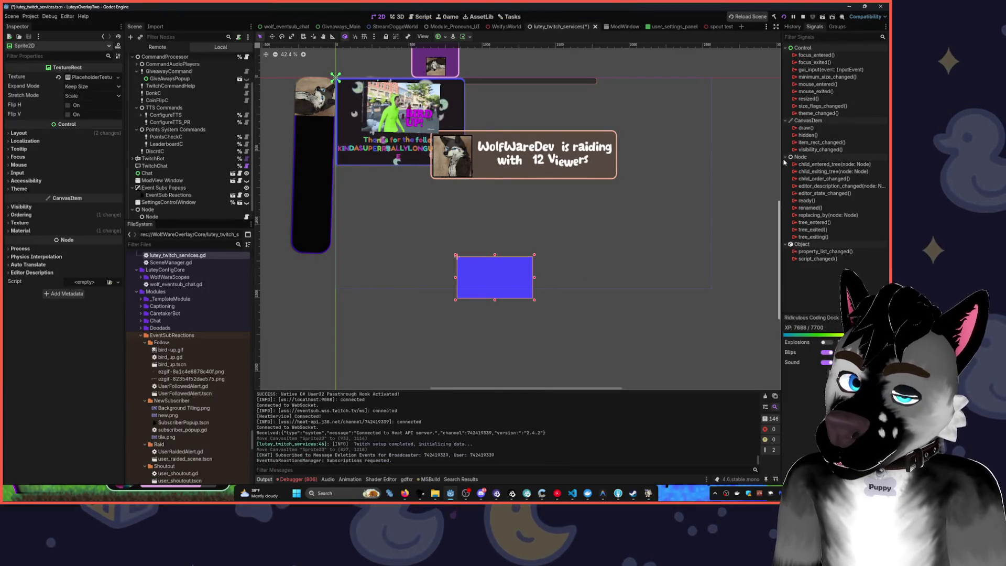
mouse_move(506, 272)
left_mouse_down()
mouse_move(512, 296)
mouse_move(499, 278)
mouse_move(475, 271)
mouse_move(519, 291)
mouse_move(573, 286)
mouse_move(489, 283)
mouse_move(624, 294)
mouse_move(663, 256)
mouse_move(649, 267)
left_mouse_up()
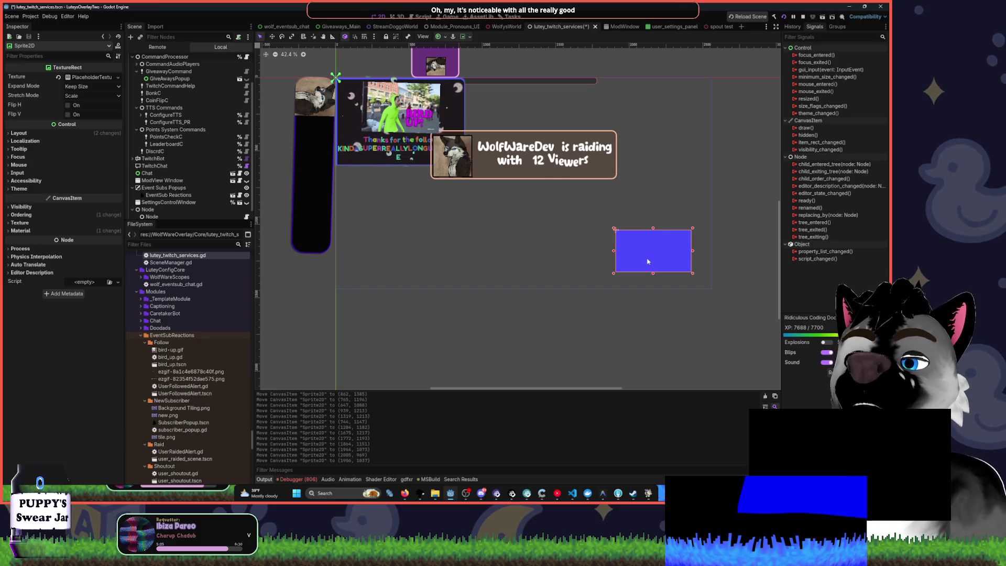
mouse_move(649, 264)
left_mouse_down()
mouse_move(672, 245)
mouse_move(671, 203)
mouse_move(617, 233)
mouse_move(487, 253)
left_mouse_up()
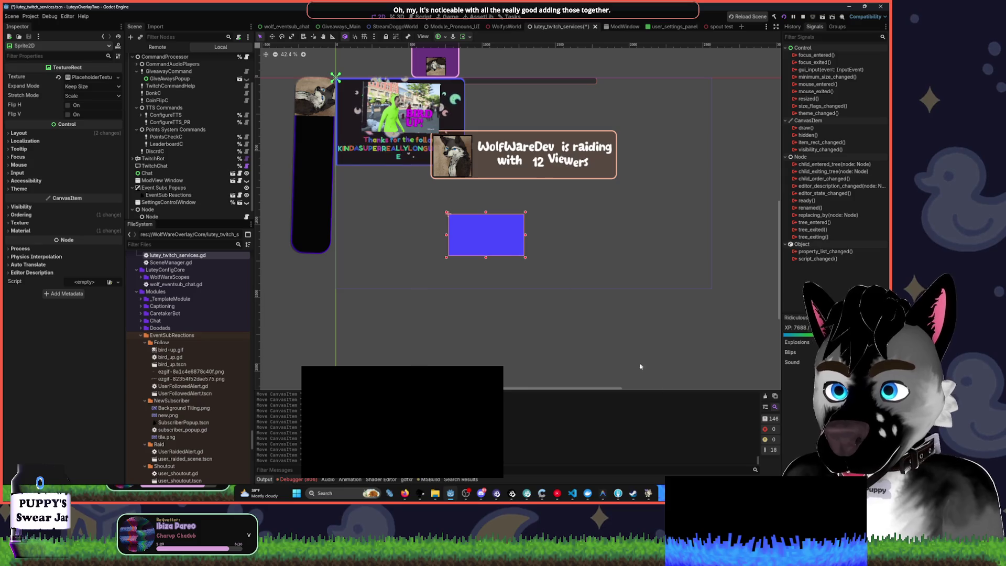
Stop the game and delete the test Sprite2D.
left_click(803, 18)
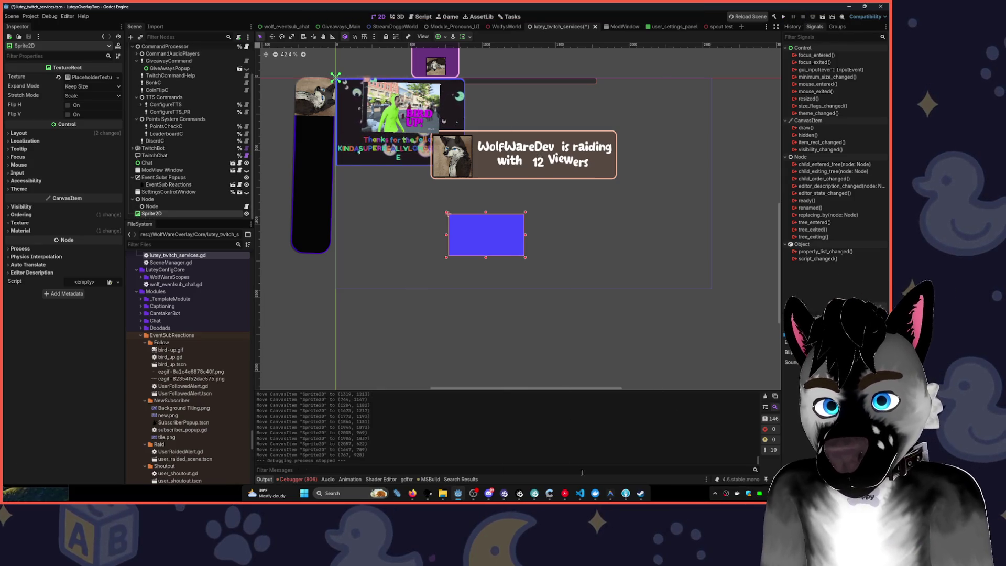
mouse_move(611, 497)
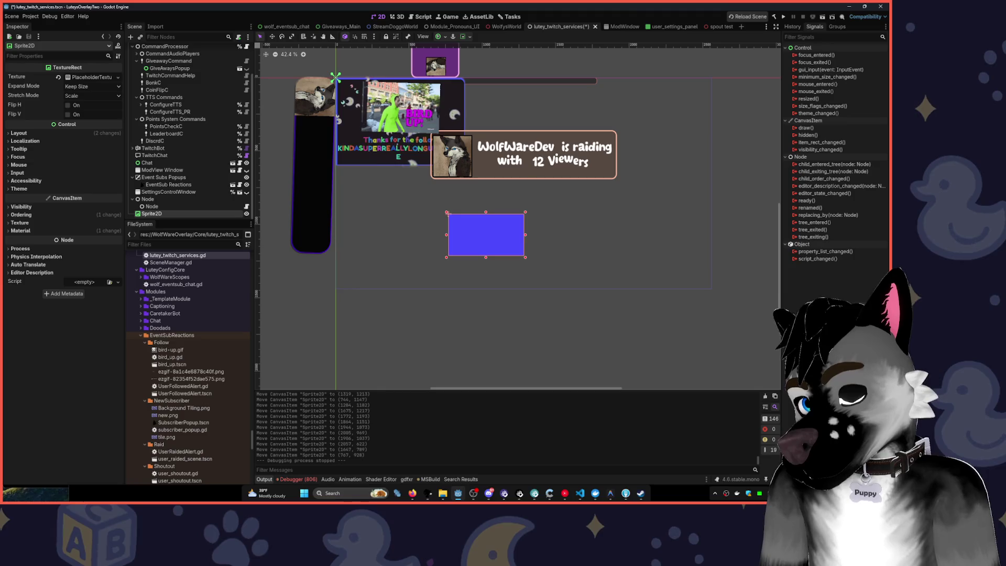
key("Delete")
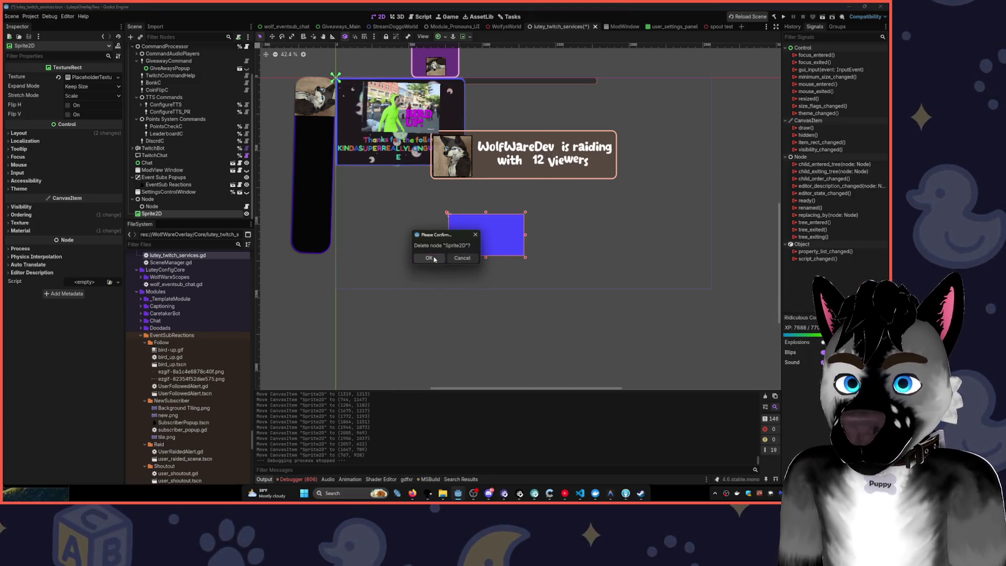
left_click(434, 258)
Show the user_settings_panel scene's script, user_settings_panel.gd, in the Script workspace.
left_click(671, 28)
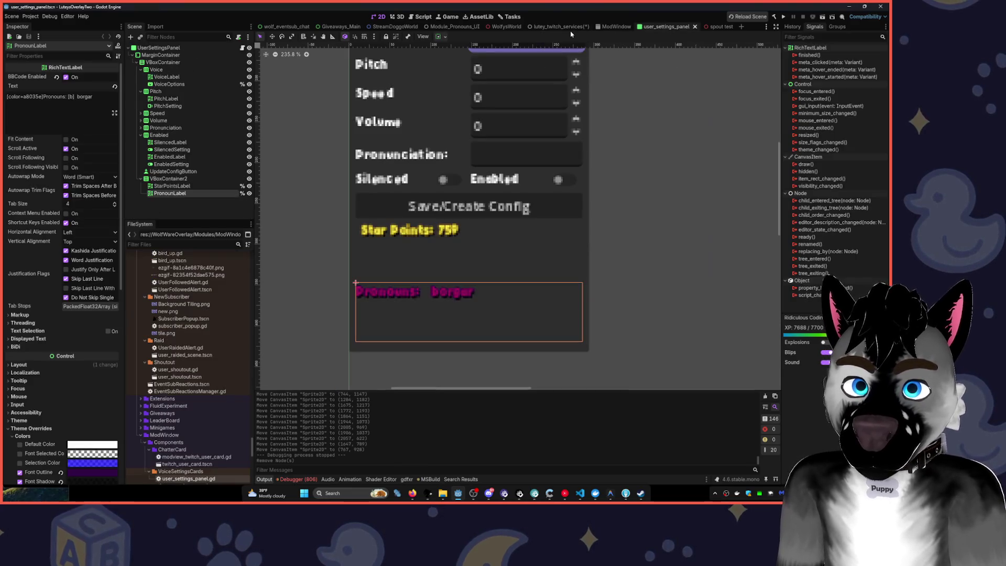
scroll(495, 248, "down", 2)
scroll(496, 248, "up", 2)
scroll(496, 248, "up", 3)
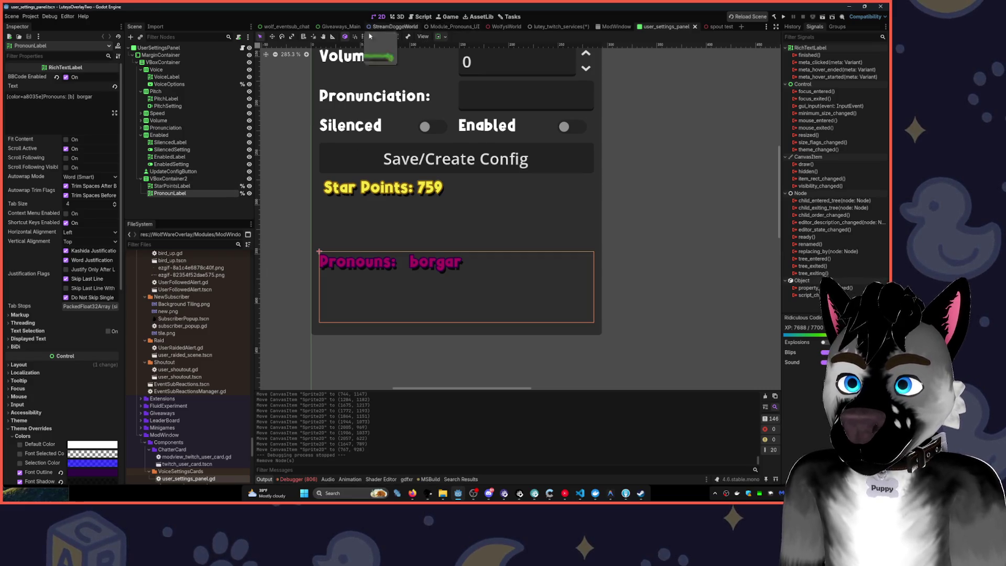
left_click(423, 17)
Minimize the YouTube Music window and bring up the StreamDoggoWorld scene.
left_click(570, 494)
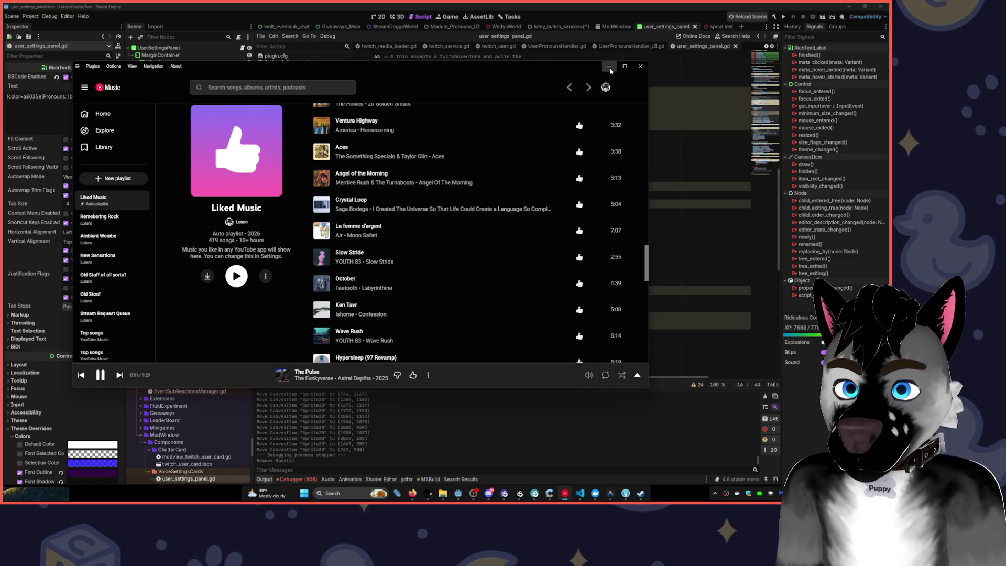
left_click(609, 67)
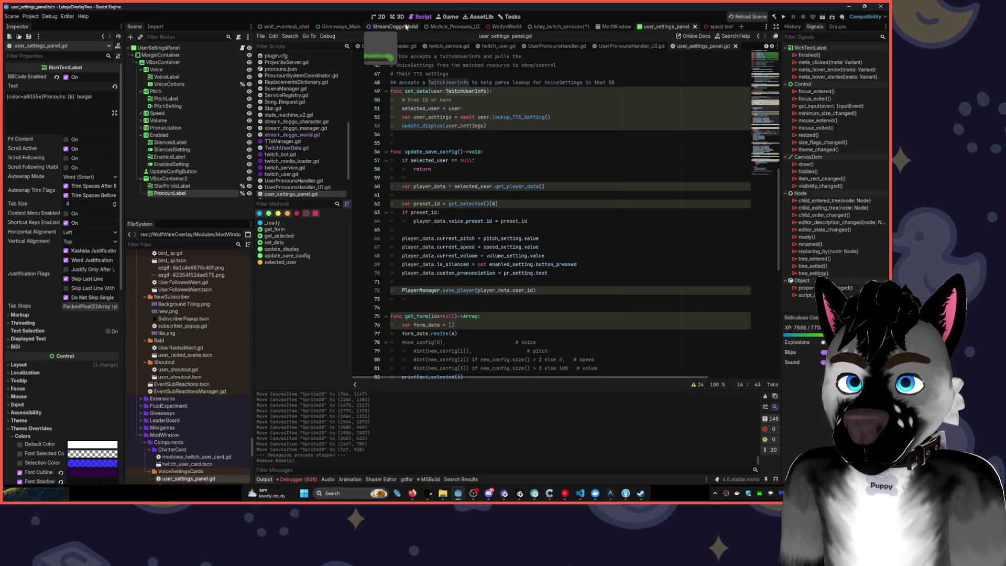
left_click(407, 26)
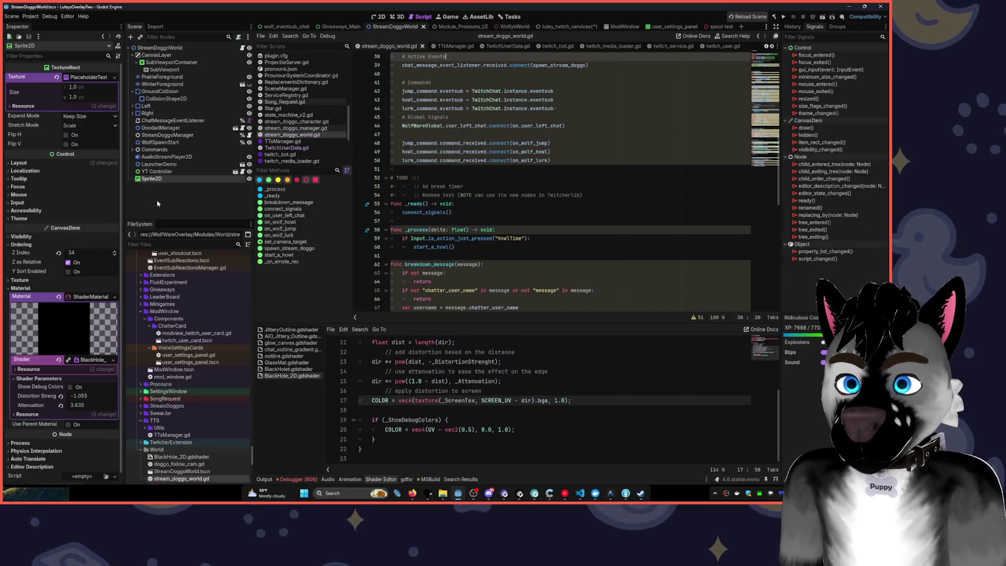
Delete the black-hole test Sprite2D from StreamDoggoWorld, then show the Tasks board.
left_click(191, 179)
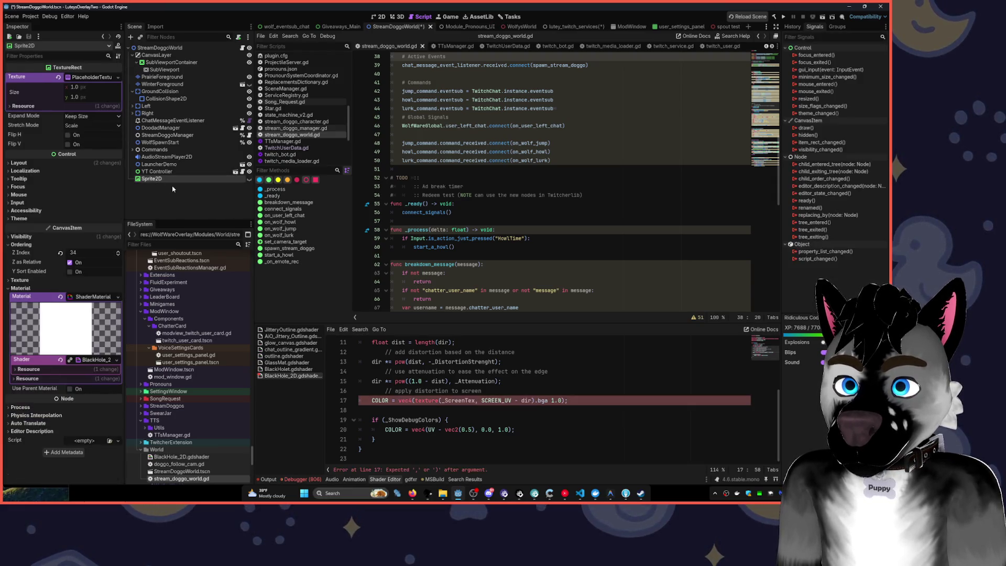
right_click(191, 180)
left_click(255, 338)
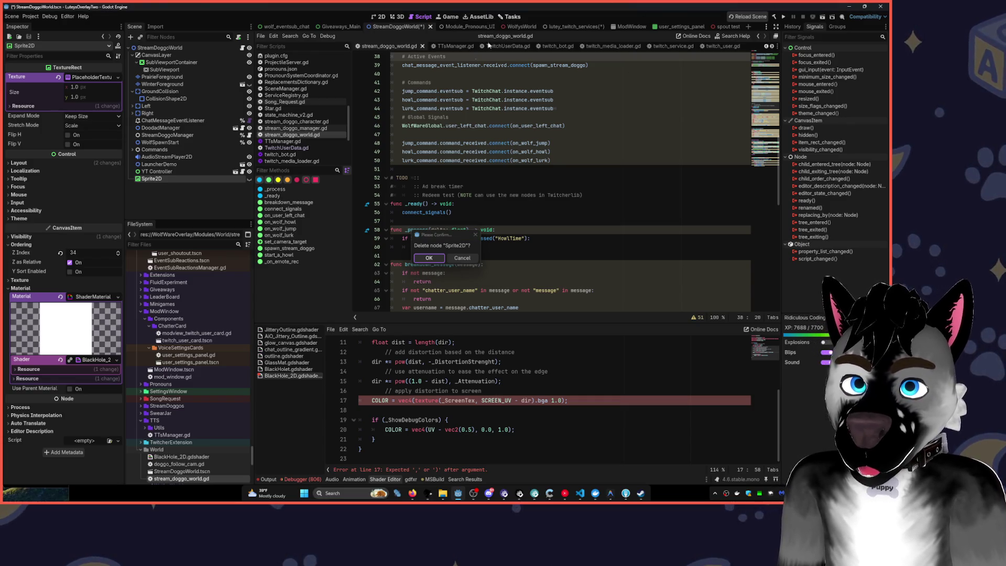
left_click(429, 258)
left_click(512, 17)
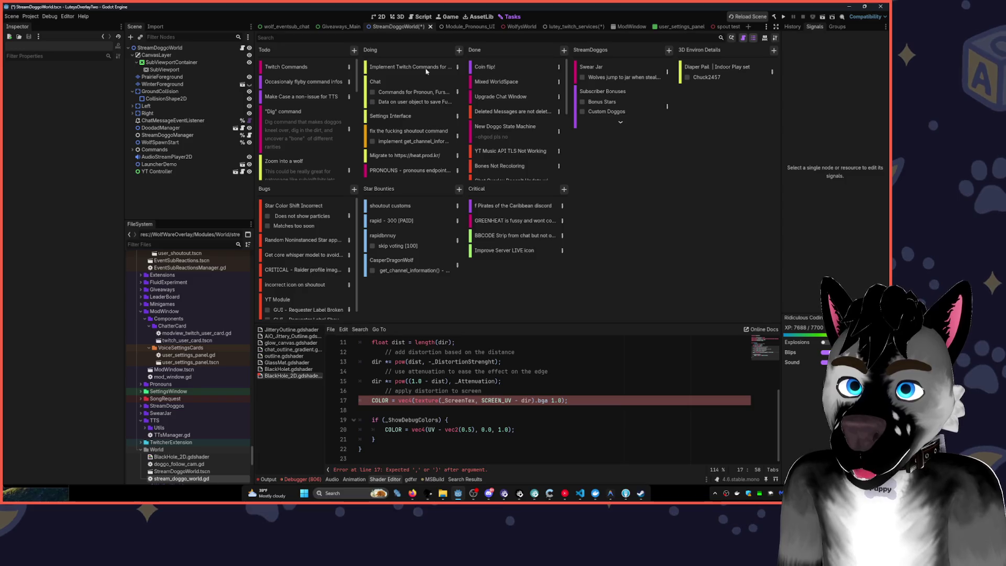
Add a Feature card named 'New task' to the Todo column and close its details.
left_click(354, 55)
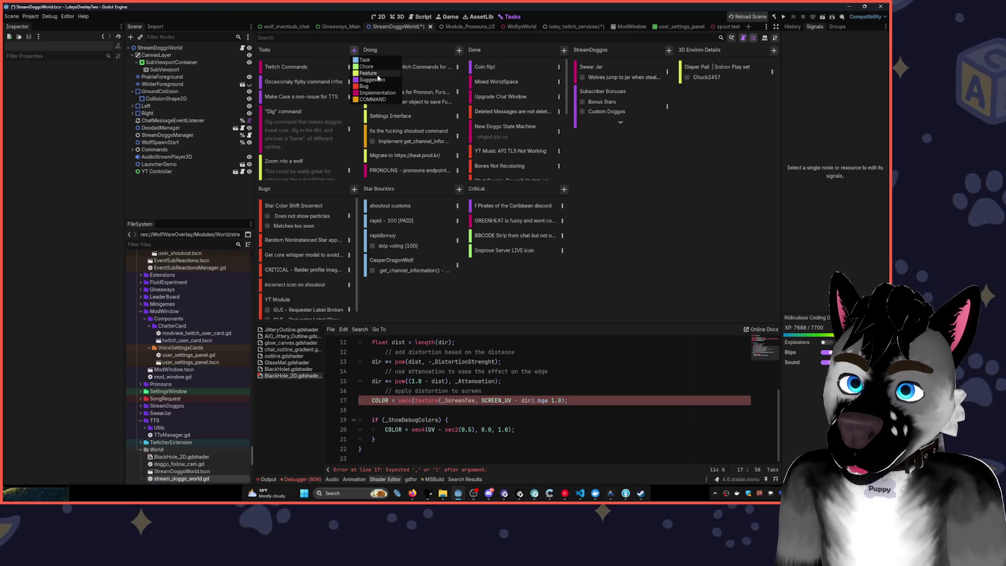
left_click(377, 76)
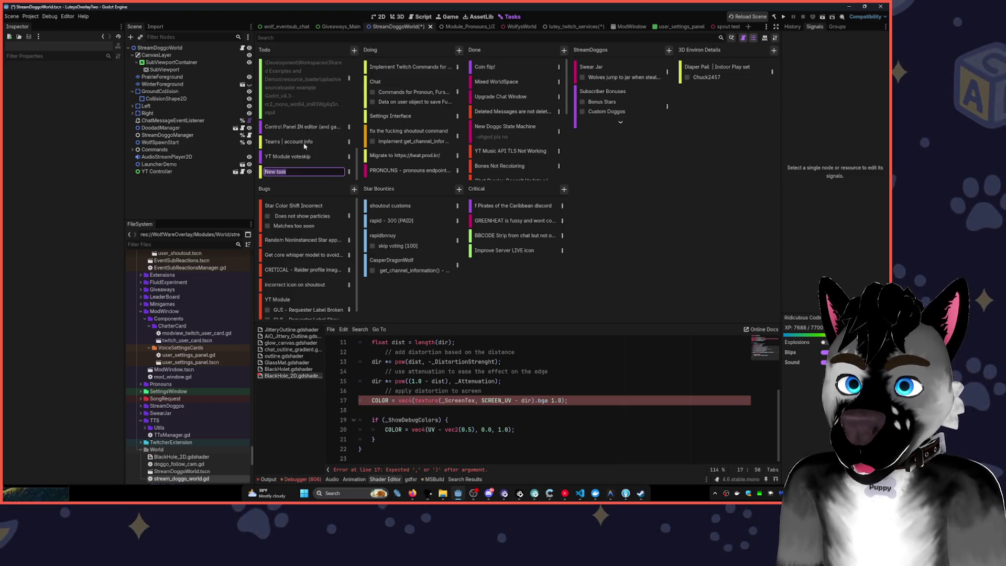
left_click(349, 170)
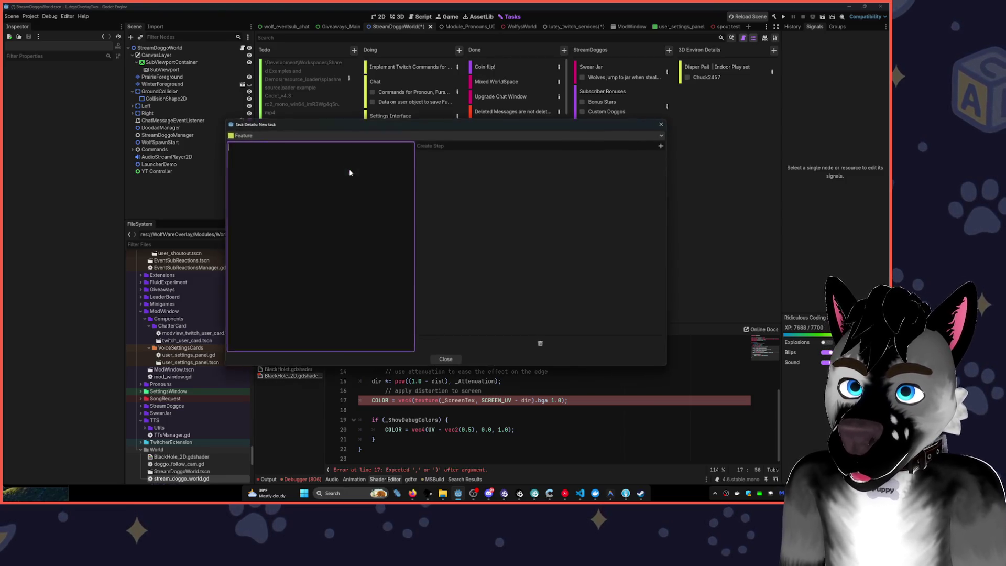
left_click(421, 147)
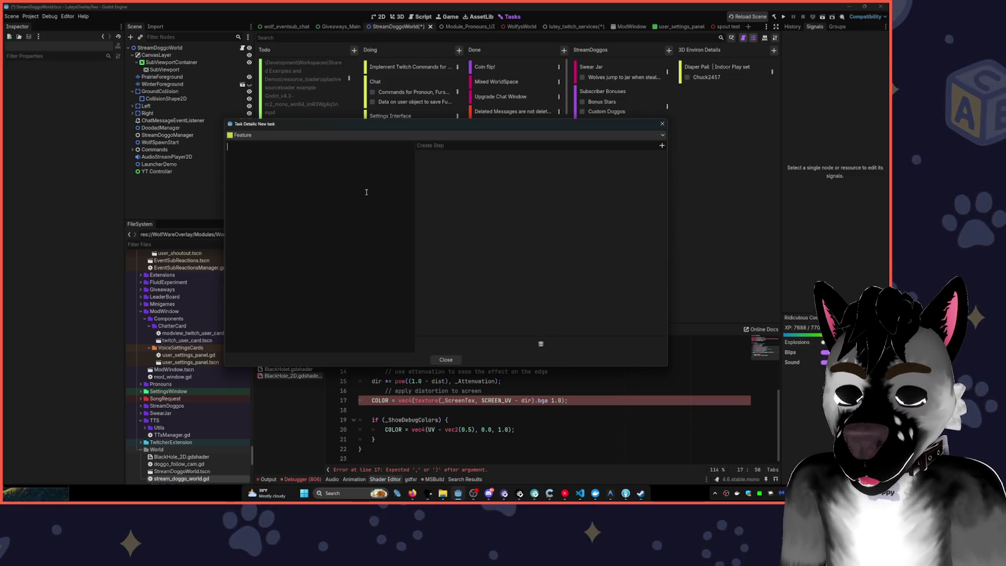
key("Escape")
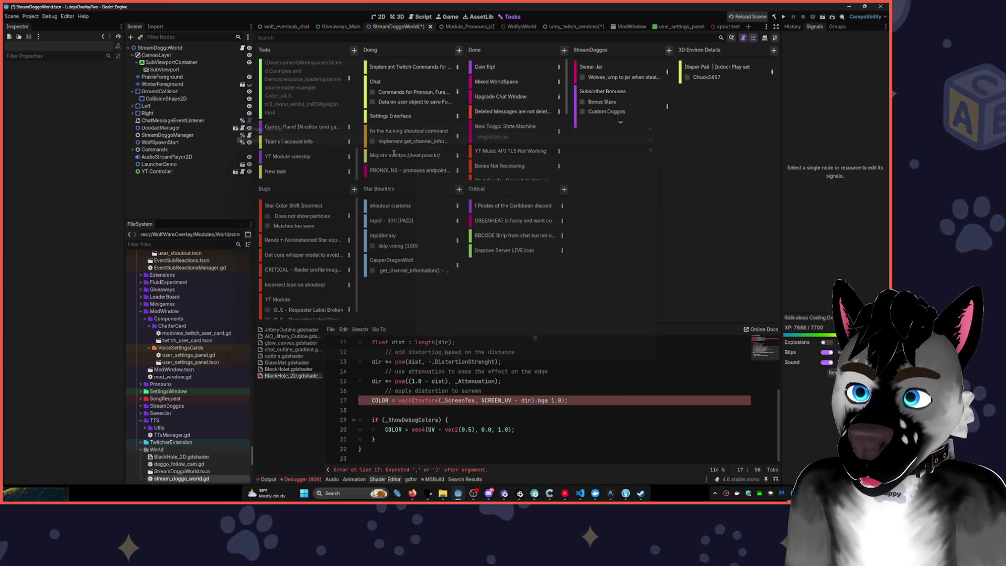
scroll(300, 154, "down", 3)
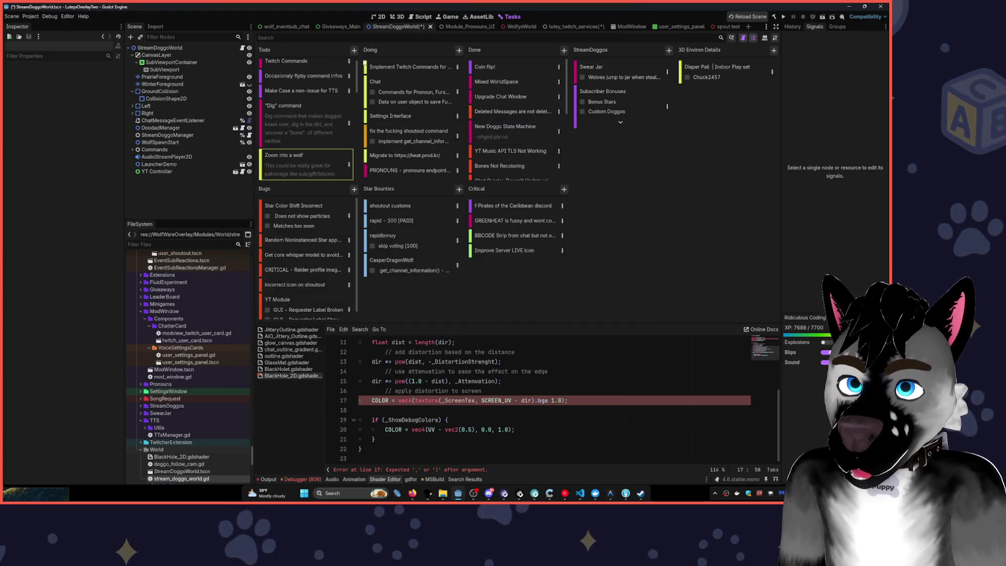